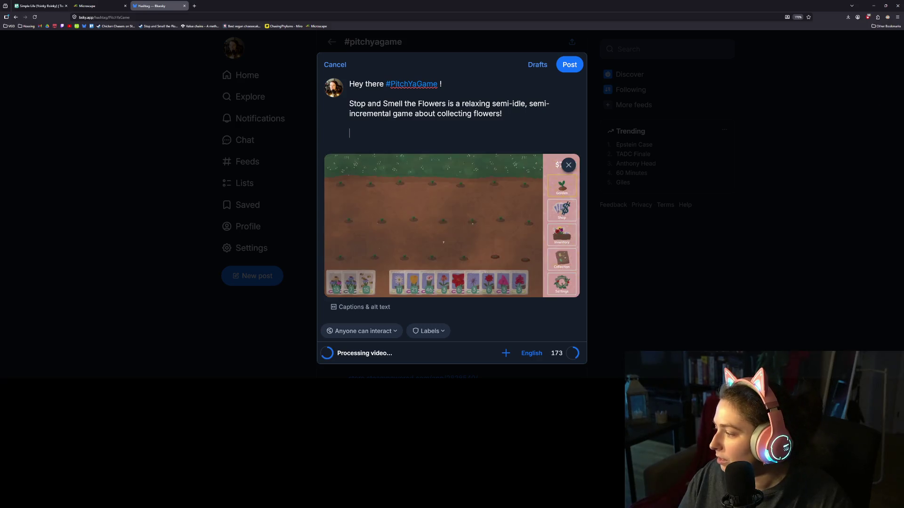
# Step: Leave the Bluesky draft and run the creature simulation project from the Godot editor
pyautogui.hotkey('alt', 'Tab')
pyautogui.press('F5')
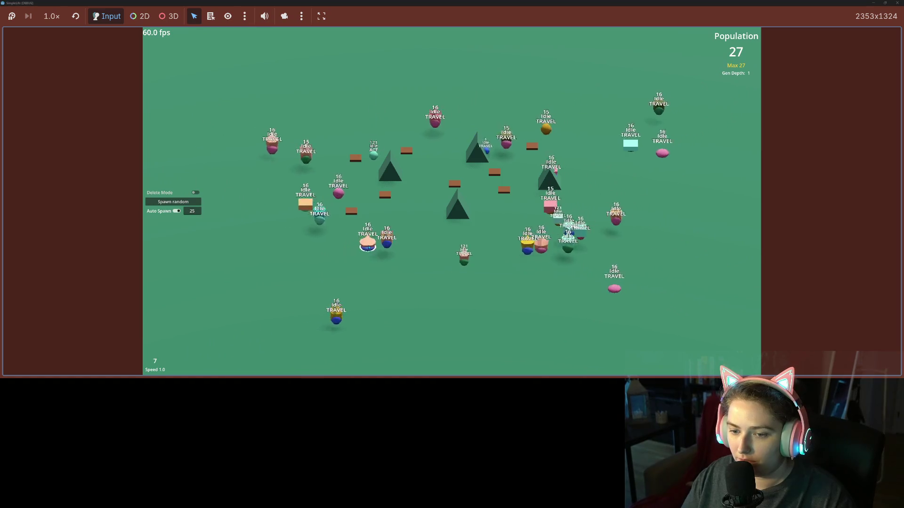
# Step: Select a creature in the running simulation to show its info panel and relationship filters
pyautogui.click(451, 220)
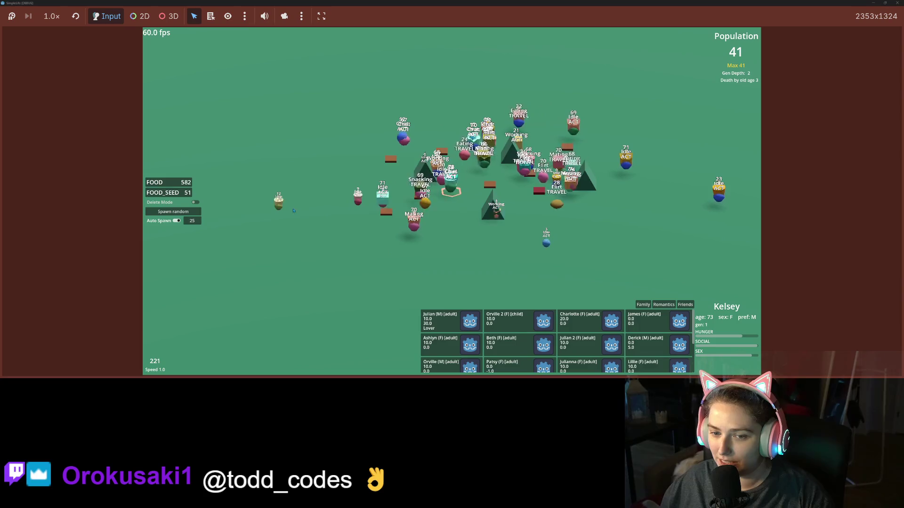
# Step: Pan the simulation, select another creature, and shrink the game into a small floating window
pyautogui.moveTo(280, 210); pyautogui.dragTo(306, 211)
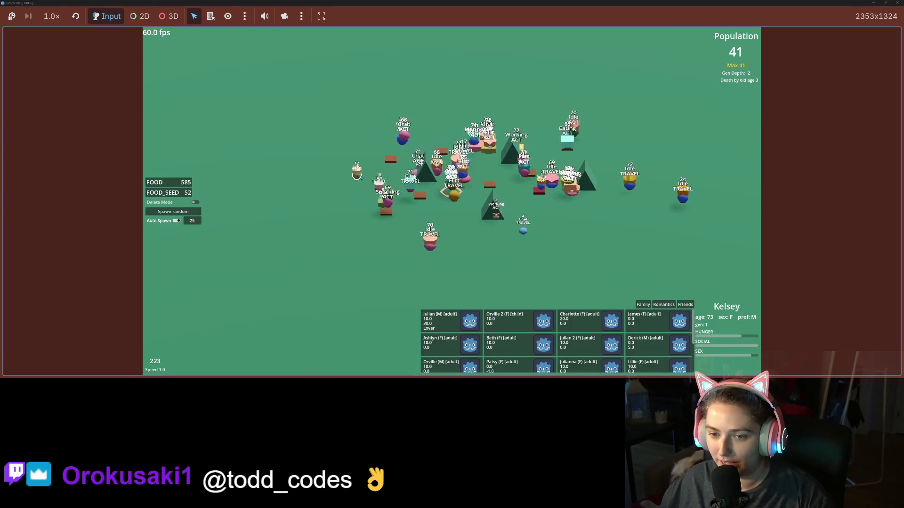
pyautogui.moveTo(360, 178); pyautogui.dragTo(371, 188)
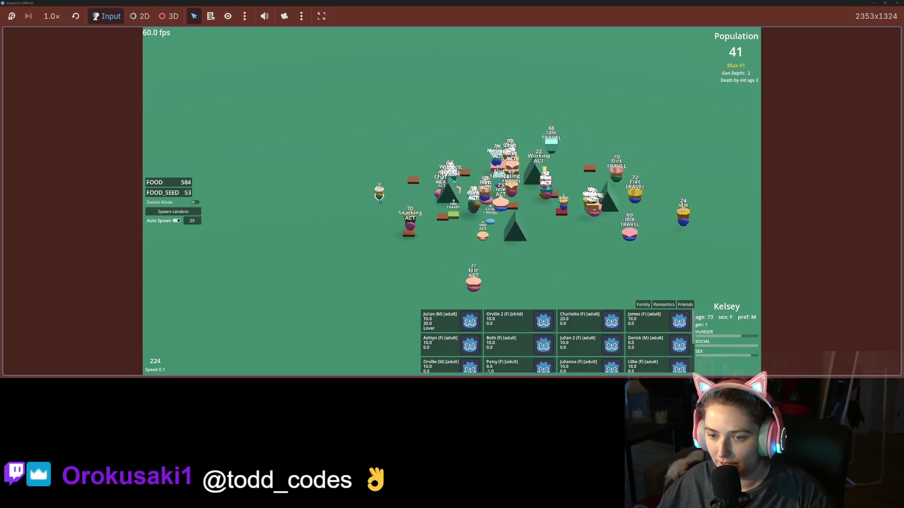
pyautogui.click(379, 196)
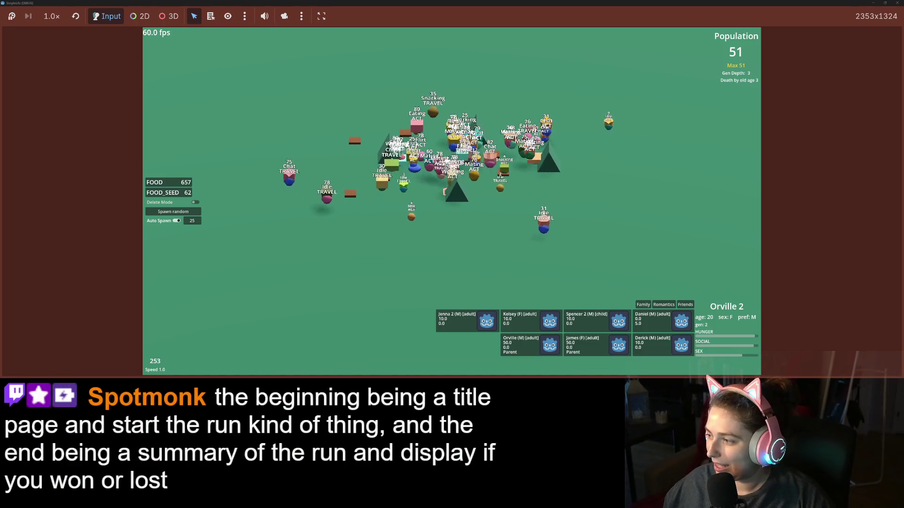
pyautogui.moveTo(802, 10)
pyautogui.mouseDown()
pyautogui.moveTo(657, 89)
pyautogui.moveTo(358, 132)
pyautogui.mouseUp()
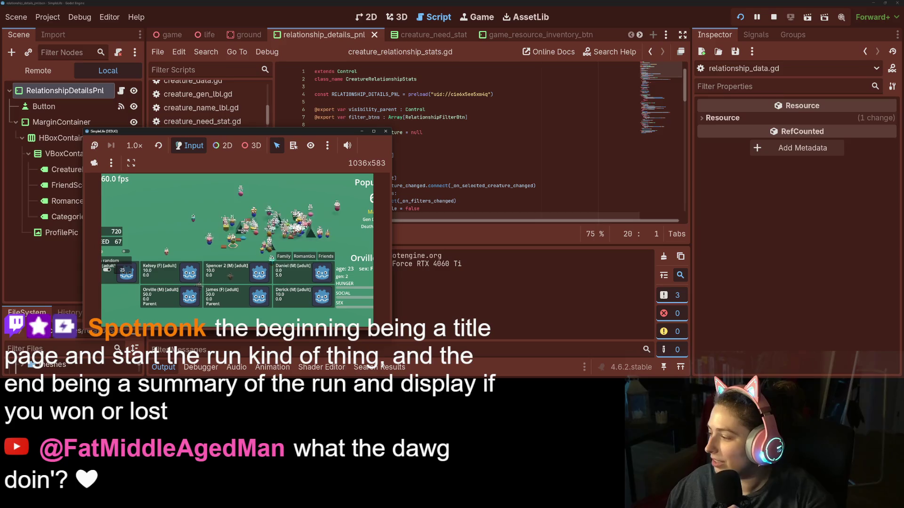
pyautogui.hotkey('alt', 'Tab')
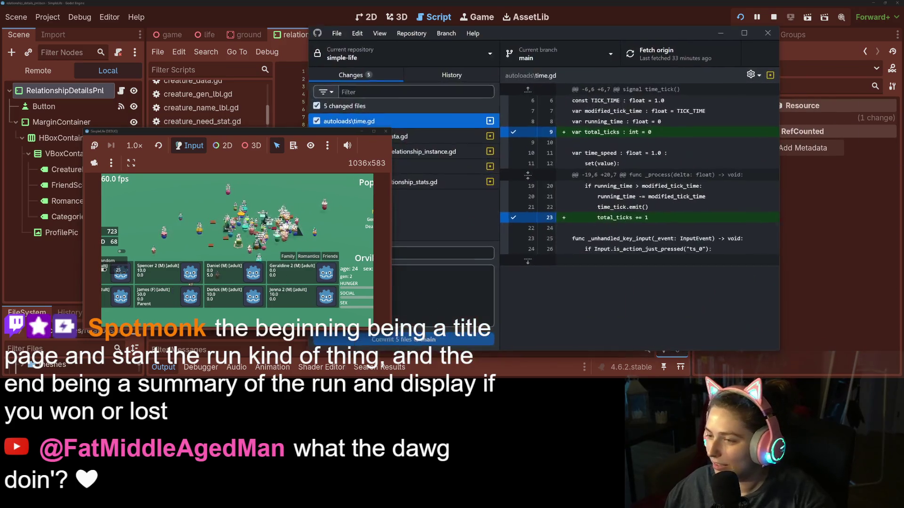
pyautogui.moveTo(582, 31); pyautogui.dragTo(681, 39)
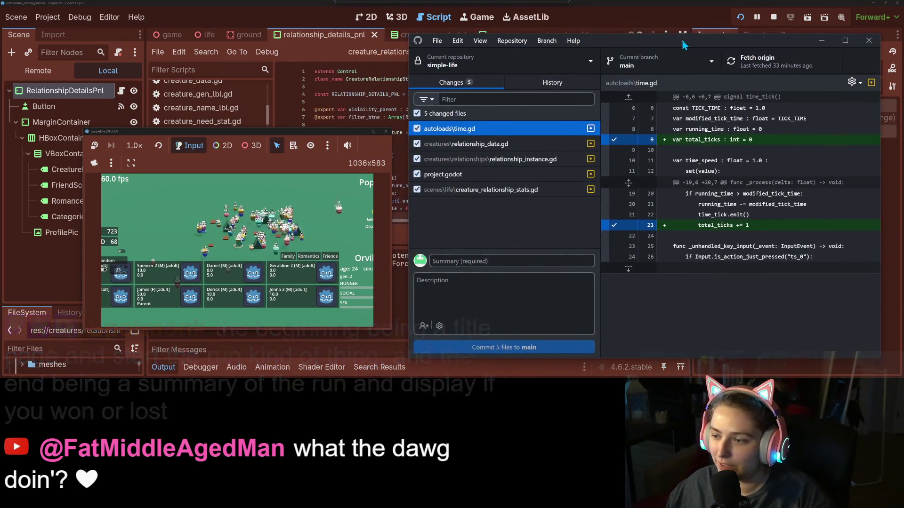
pyautogui.click(496, 145)
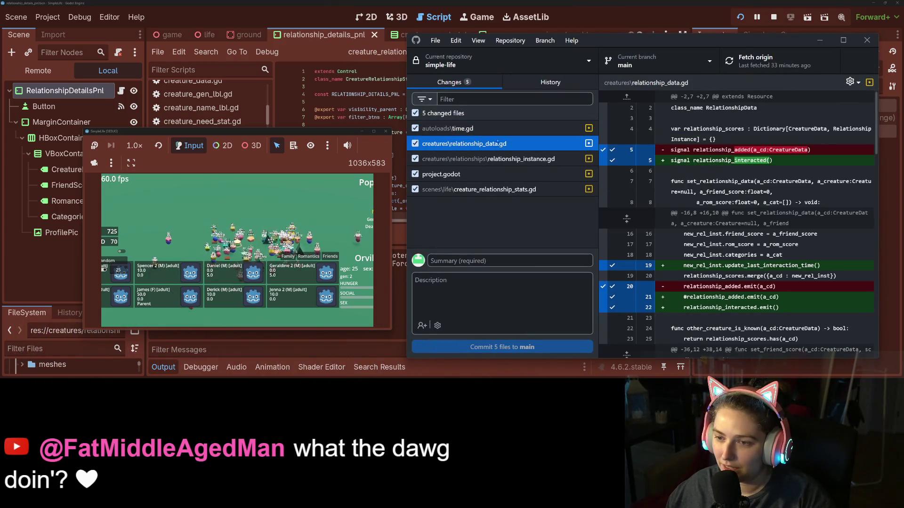
pyautogui.click(502, 131)
pyautogui.click(366, 3)
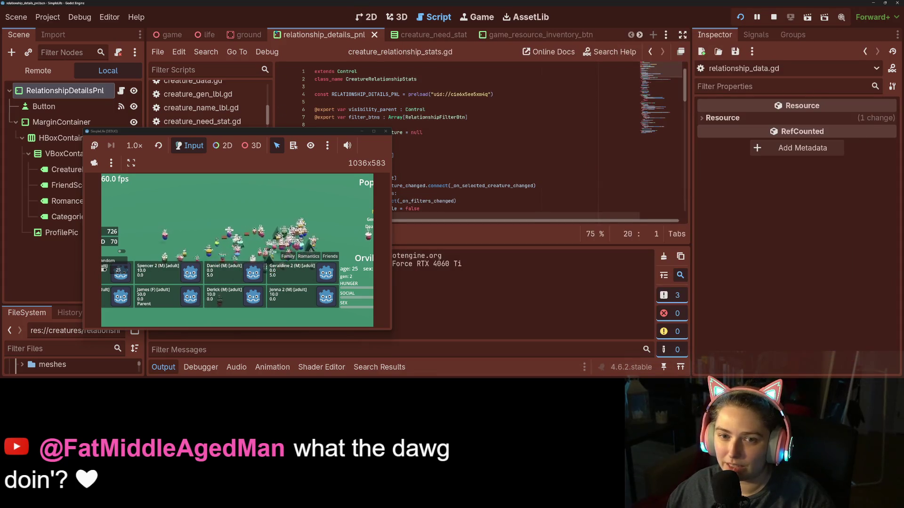
# Step: Open tick_counter.gd from the TickCounter label under TimeDisplay and select the count declaration line
pyautogui.click(207, 34)
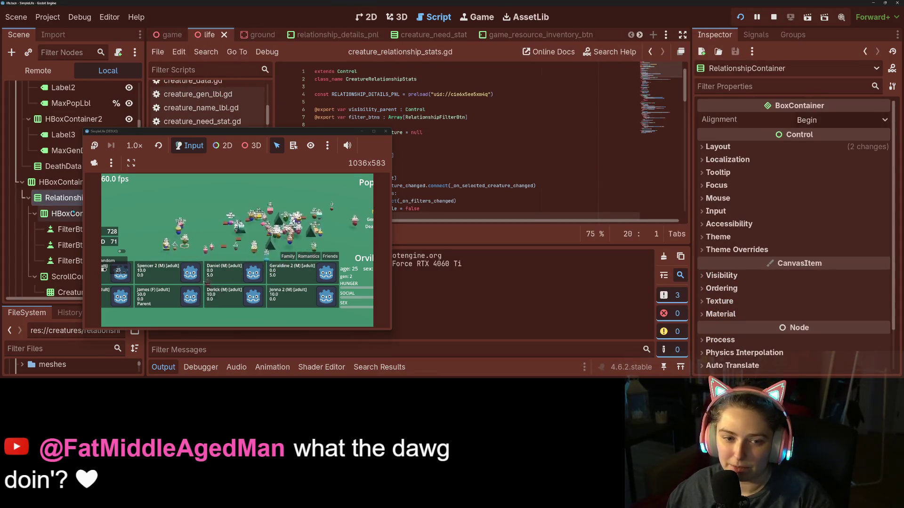
pyautogui.scroll(-5, 73, 213)
pyautogui.scroll(10, 47, 229)
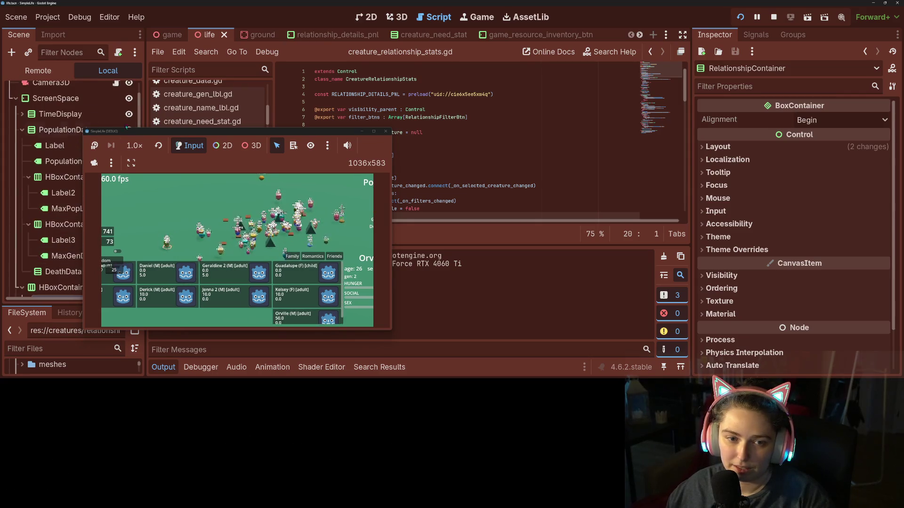
pyautogui.moveTo(126, 132); pyautogui.dragTo(241, 113)
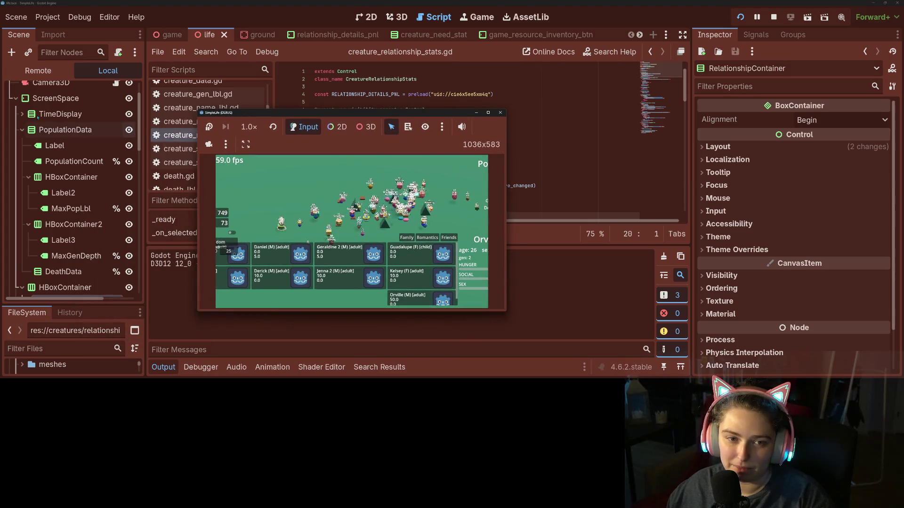
pyautogui.click(22, 114)
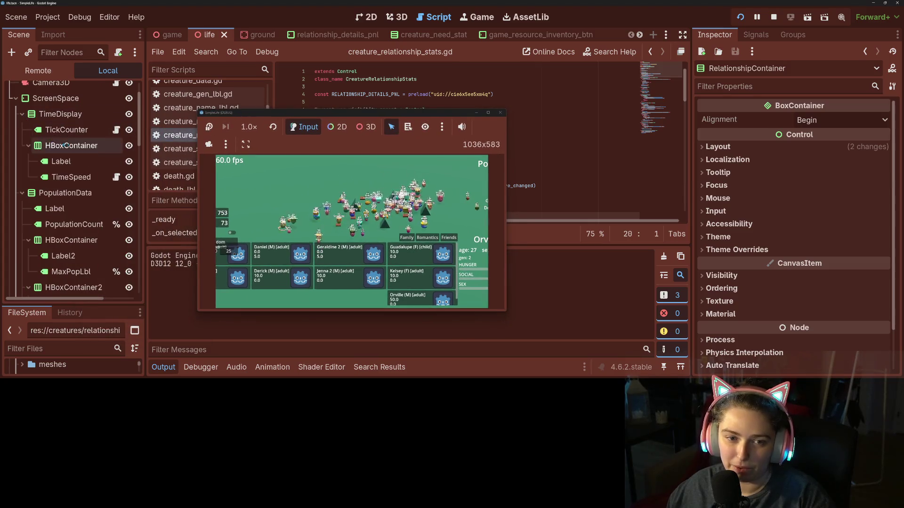
pyautogui.click(116, 130)
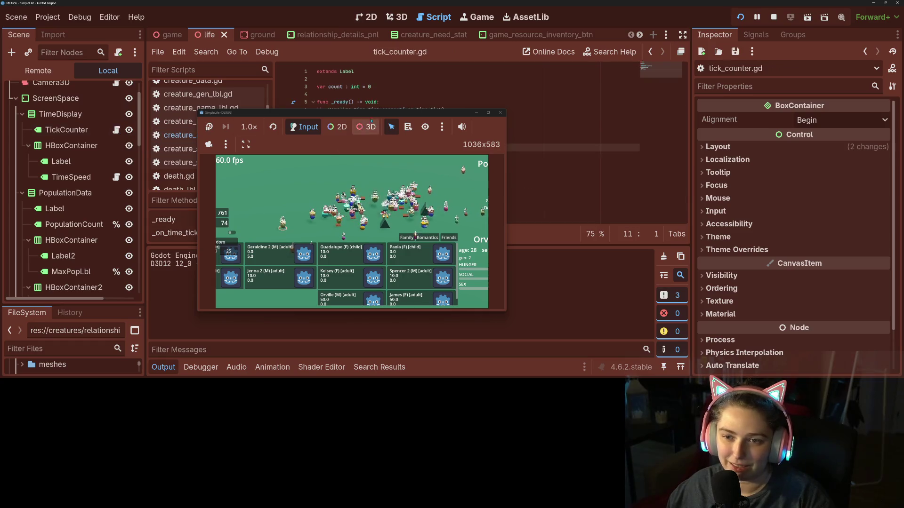
pyautogui.moveTo(376, 113); pyautogui.dragTo(162, 215)
pyautogui.click(361, 133)
pyautogui.click(349, 132)
pyautogui.moveTo(384, 87); pyautogui.dragTo(299, 87)
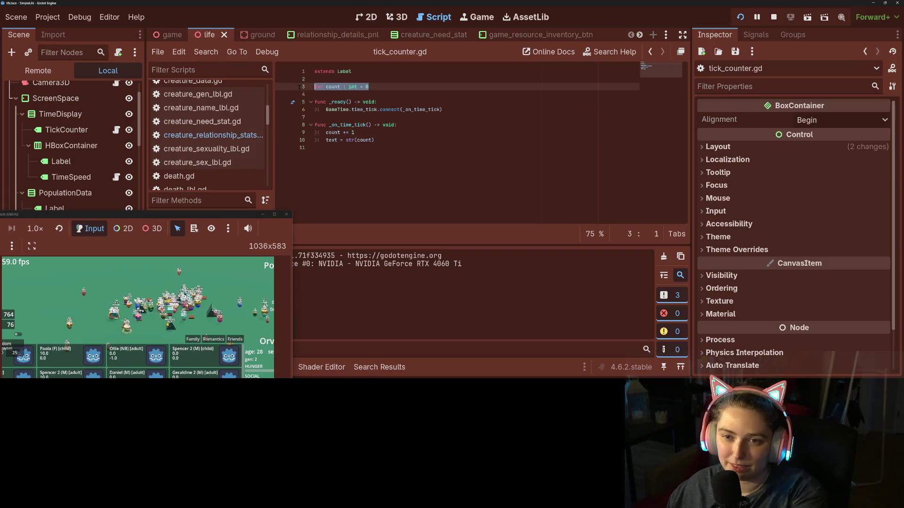
# Step: Delete the count variable declaration and the count += 1 line
pyautogui.press('BackSpace')
pyautogui.press('BackSpace')
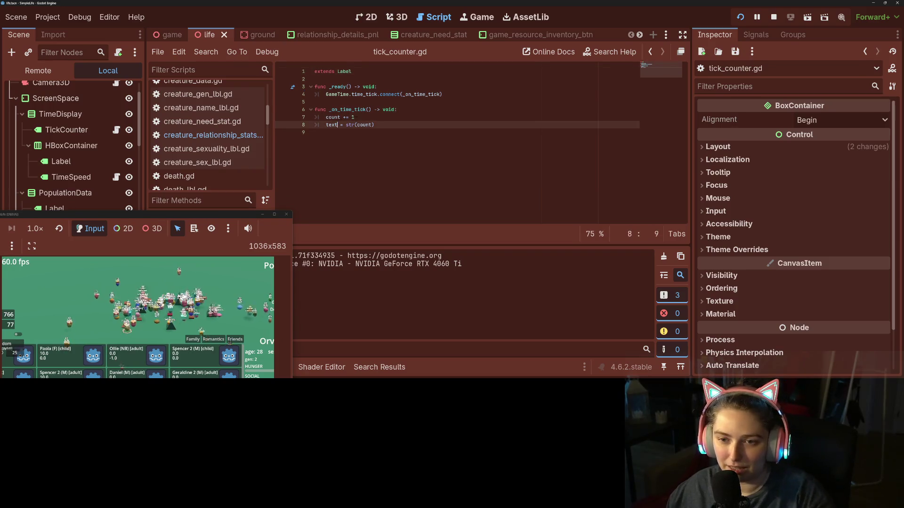
pyautogui.click(360, 118)
pyautogui.press('BackSpace')
pyautogui.press('BackSpace')
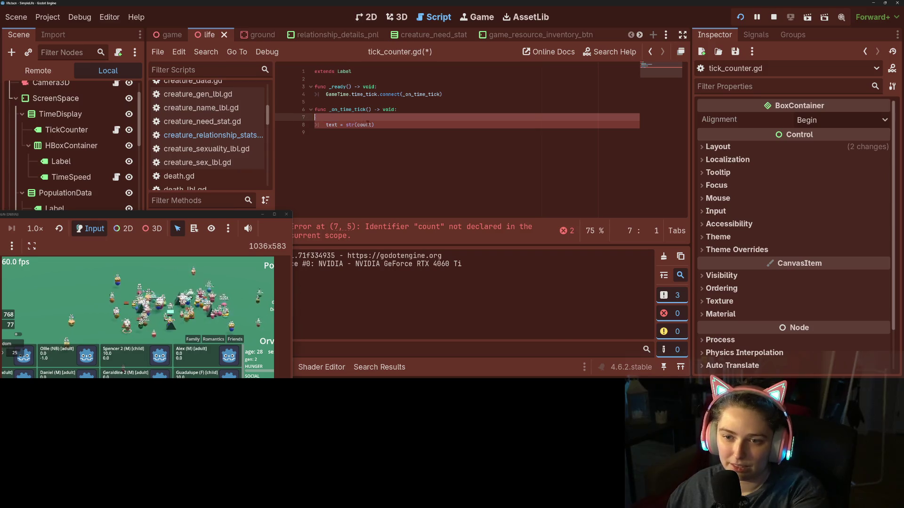
pyautogui.click(372, 117)
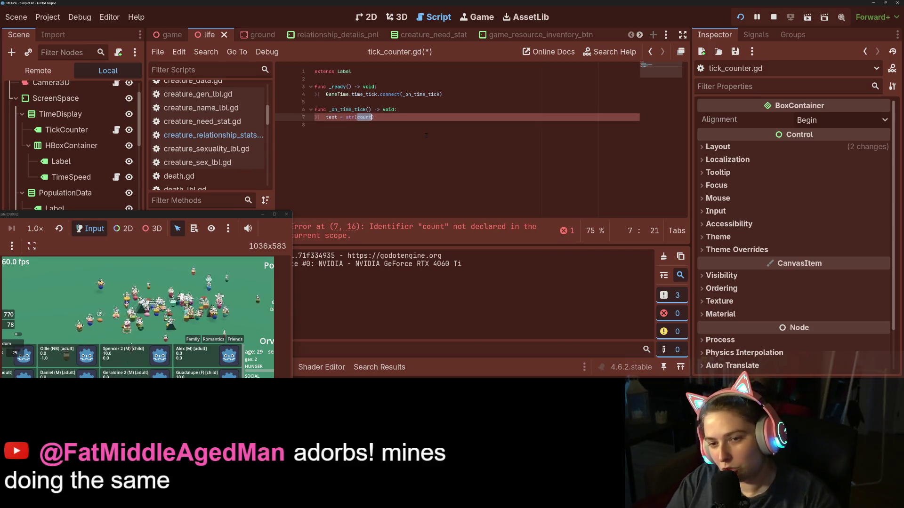
# Step: Make the label show str(GameTime.total_ticks), then stop the running game
pyautogui.write('e')
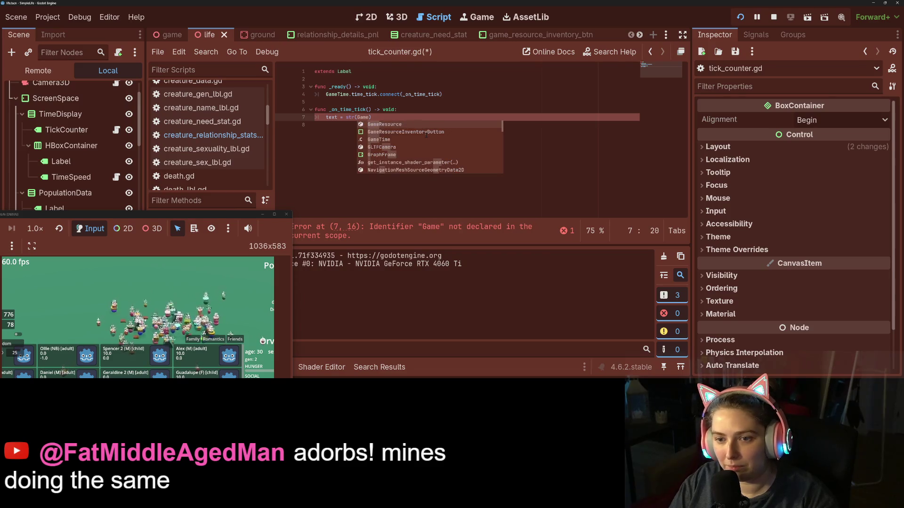
pyautogui.write('Time.ti')
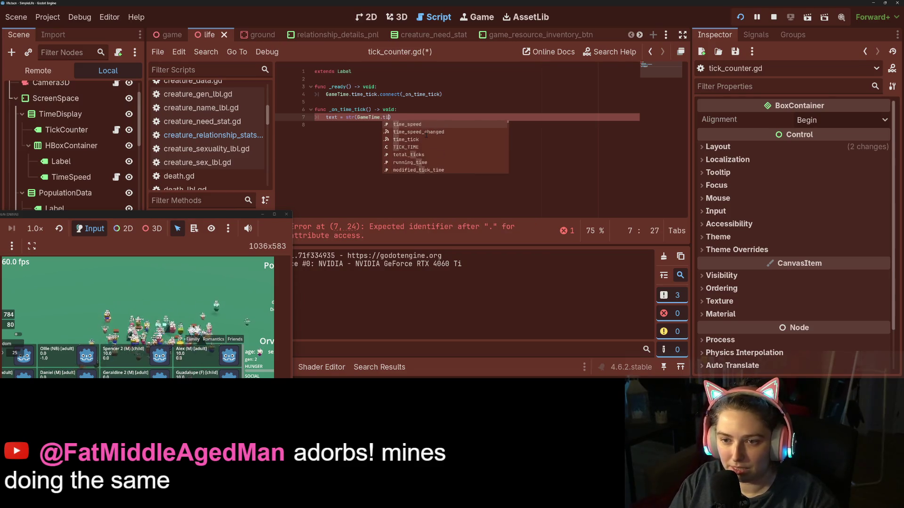
pyautogui.write('c')
pyautogui.press('Down')
pyautogui.press('Down')
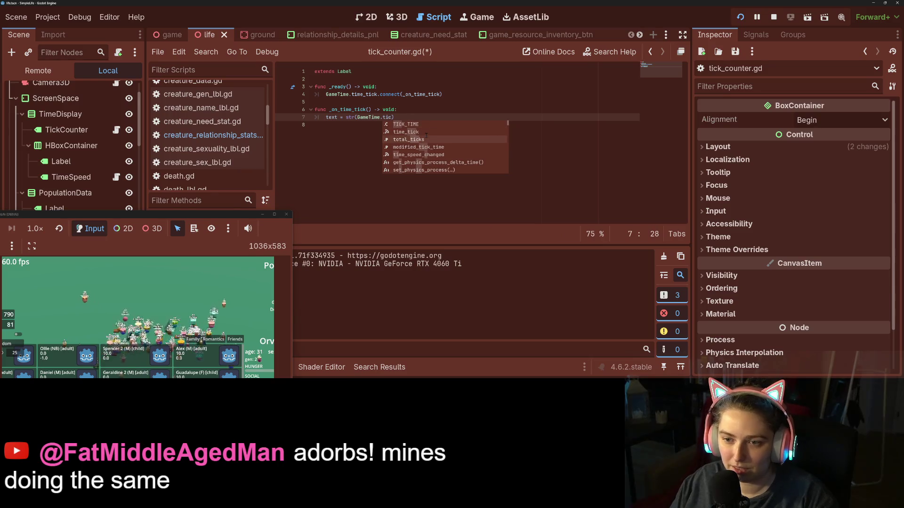
pyautogui.press('Return')
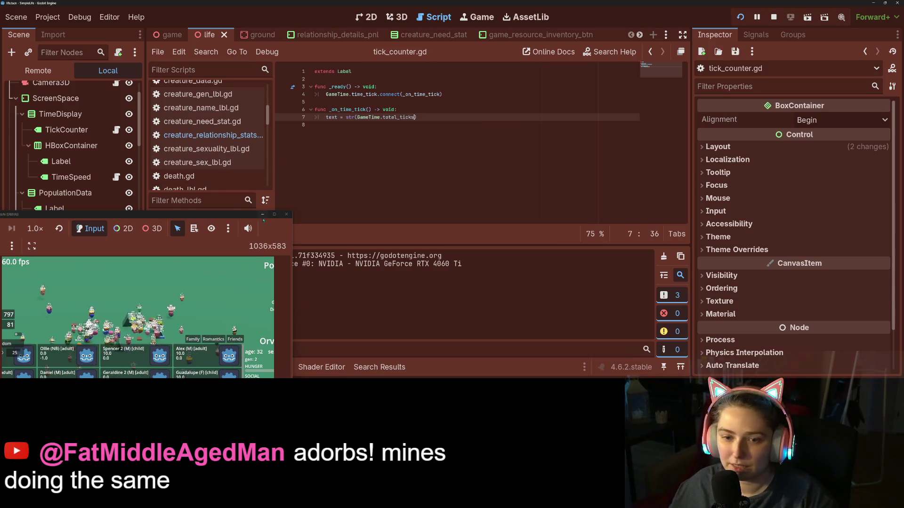
pyautogui.moveTo(246, 218)
pyautogui.mouseDown()
pyautogui.moveTo(530, 92)
pyautogui.moveTo(547, 1)
pyautogui.mouseUp()
pyautogui.press('F8')
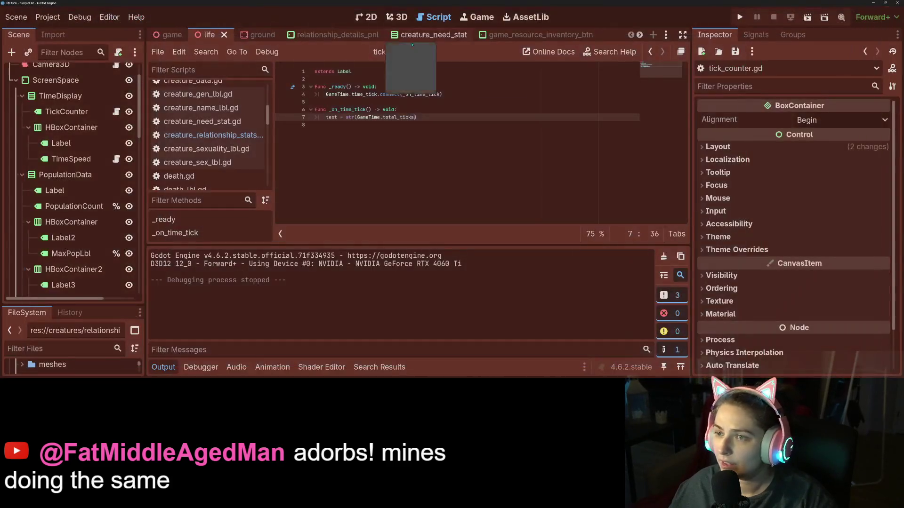
# Step: Relaunch the simulation in a small bottom-left window, then return to the Bluesky draft
pyautogui.click(740, 17)
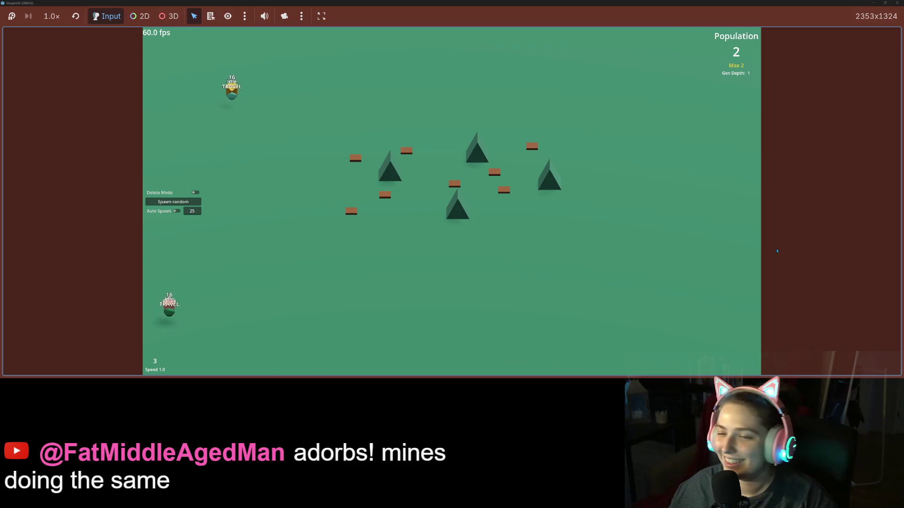
pyautogui.press('super+Down')
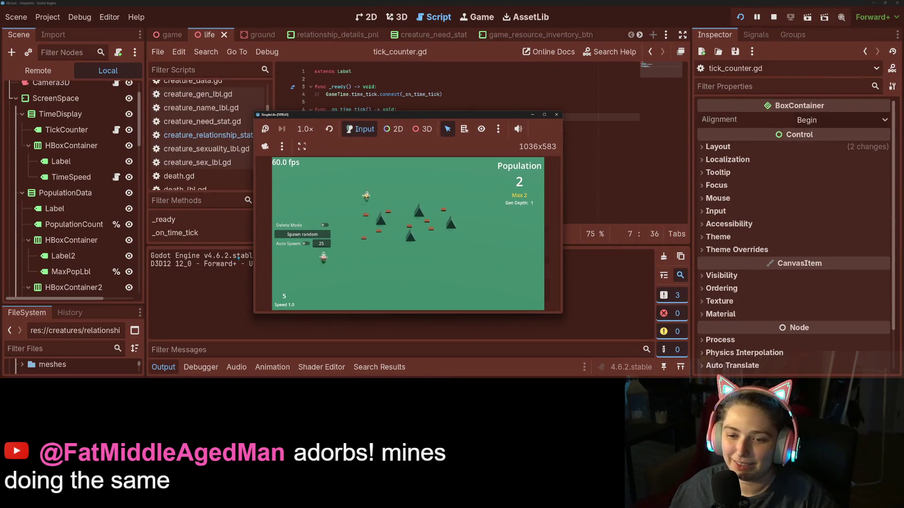
pyautogui.moveTo(405, 115); pyautogui.dragTo(151, 176)
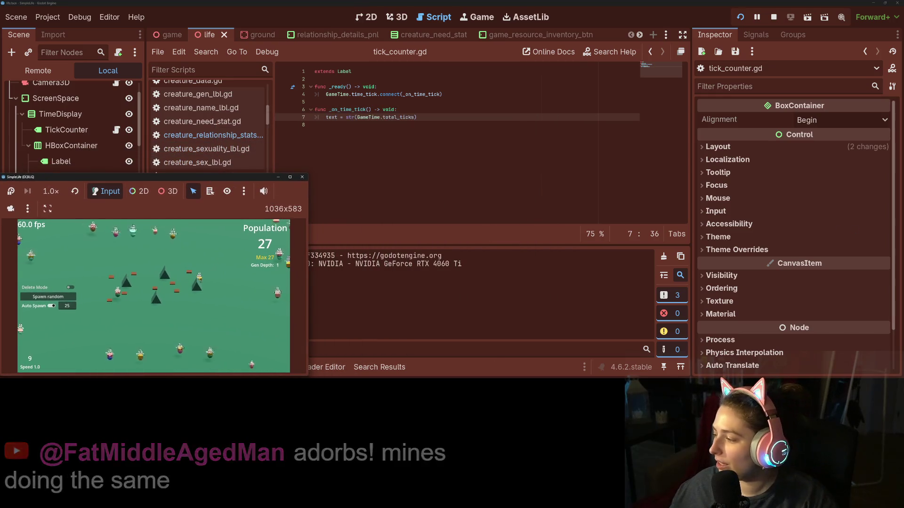
pyautogui.hotkey('alt', 'Tab')
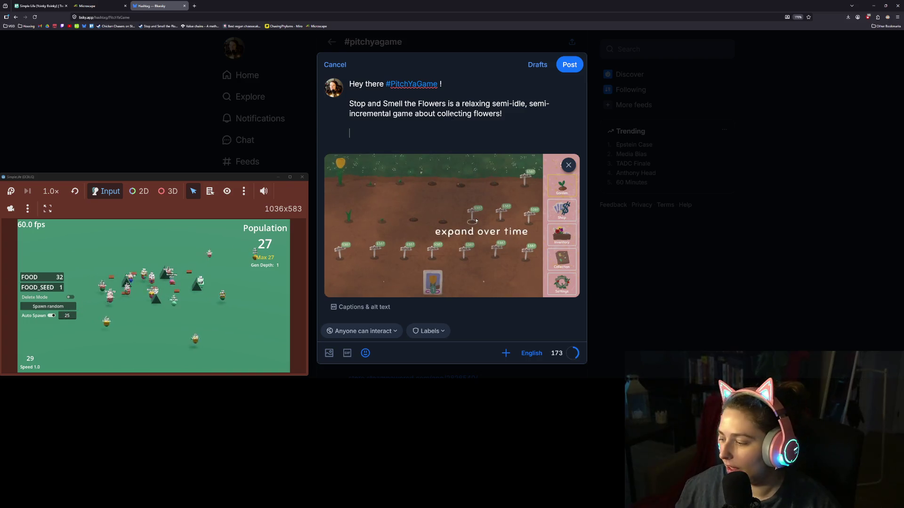
# Step: Type the sentence explaining that a planted seed's fully grown flower may have mutated
pyautogui.write('Each time you plant a seed')
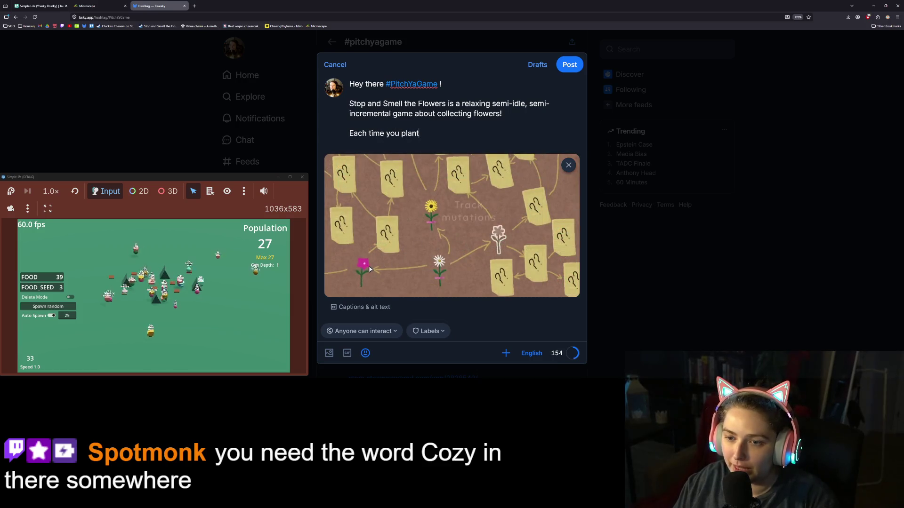
pyautogui.write(', there is a ')
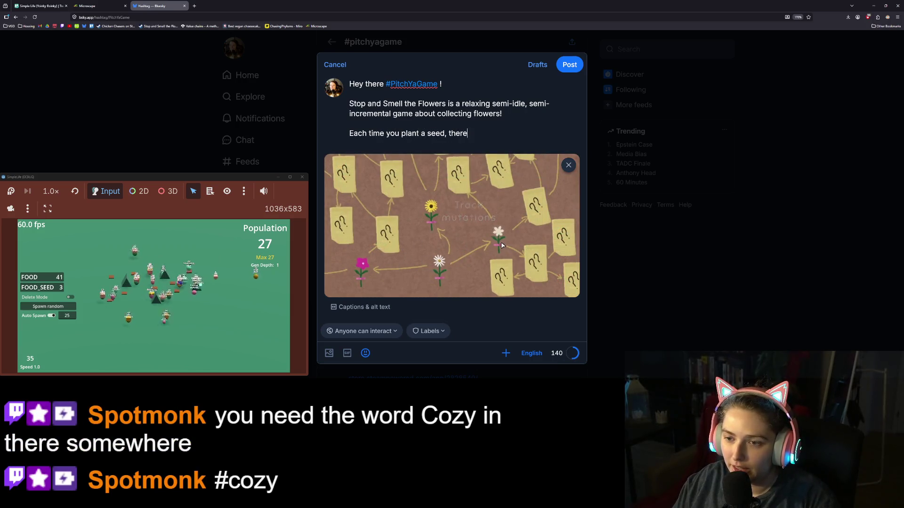
pyautogui.write('chance that ')
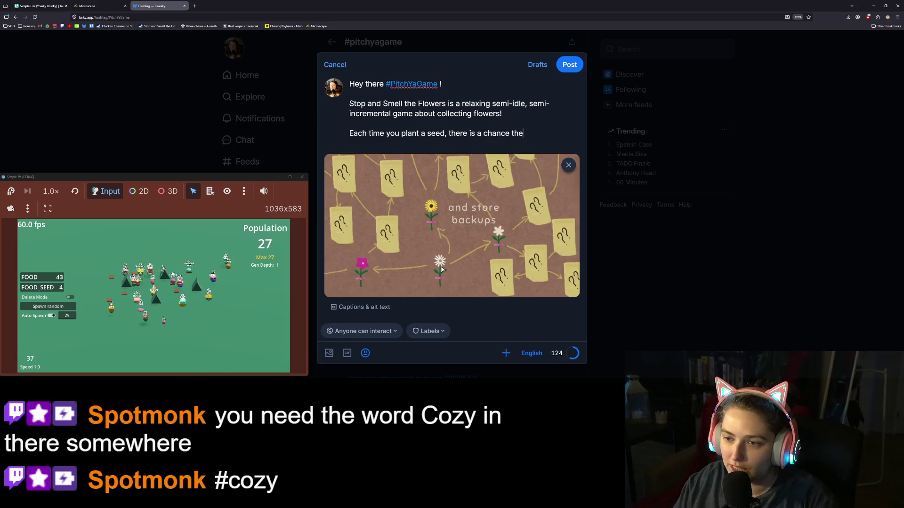
pyautogui.write('the ')
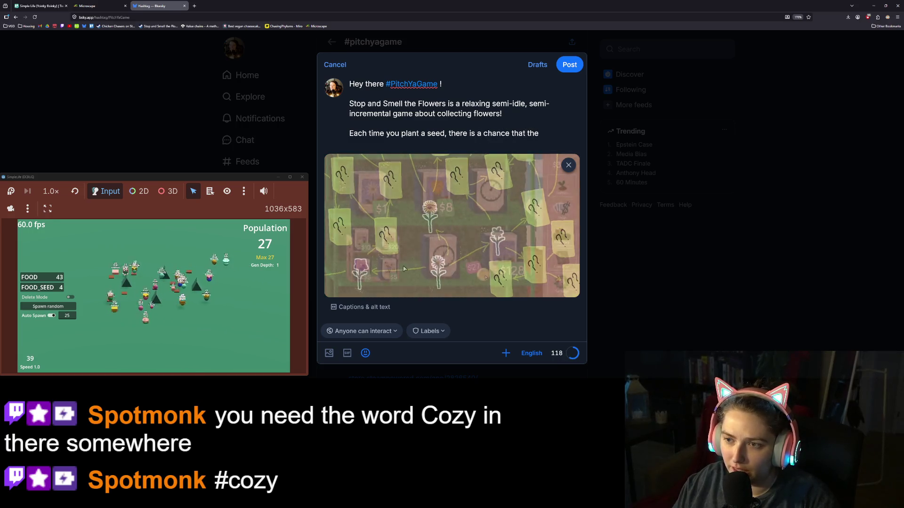
pyautogui.write('fully ')
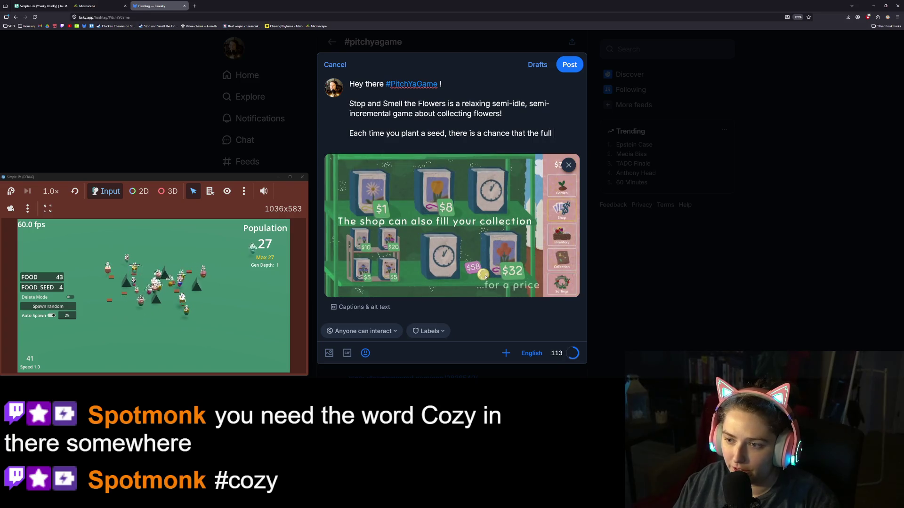
pyautogui.write('grown flower ')
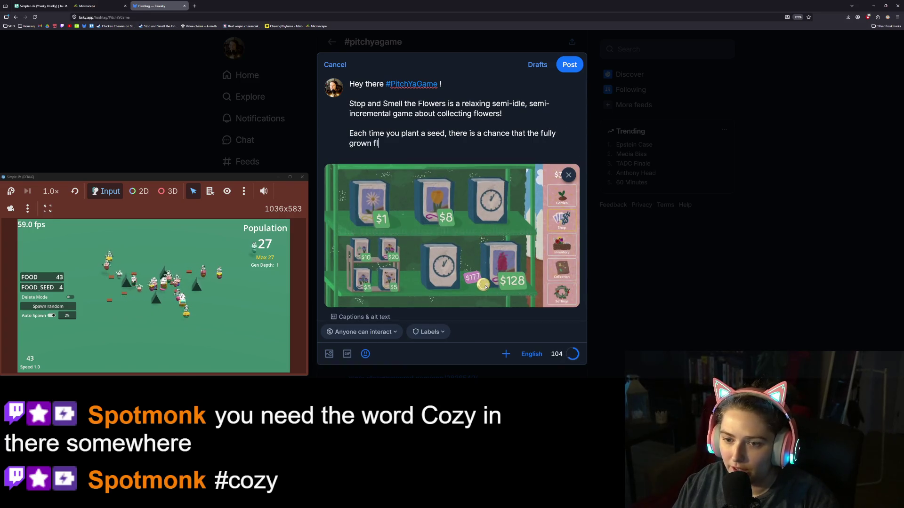
pyautogui.write('will have mutat')
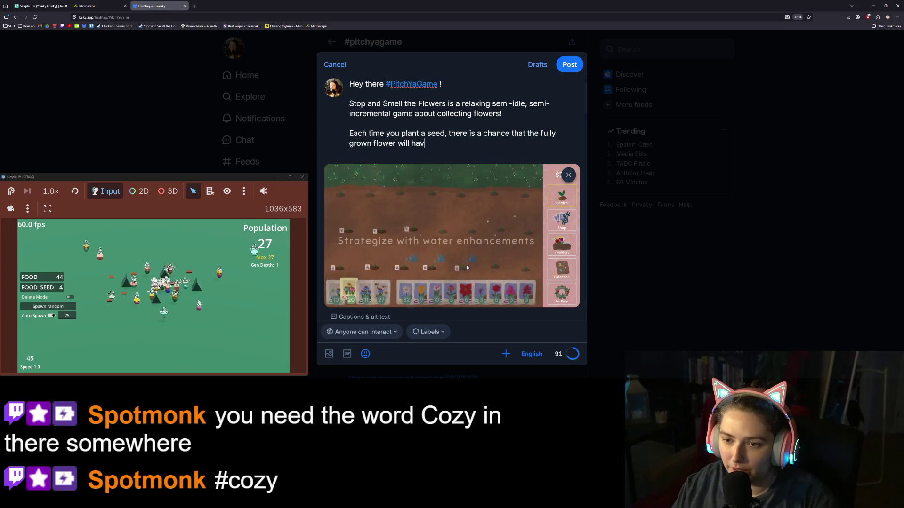
pyautogui.write('ed into a ne')
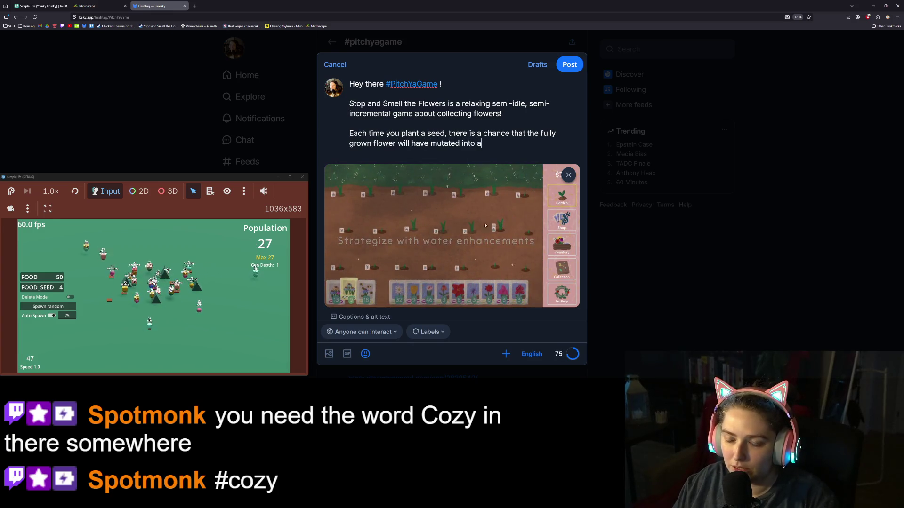
pyautogui.write('w s')
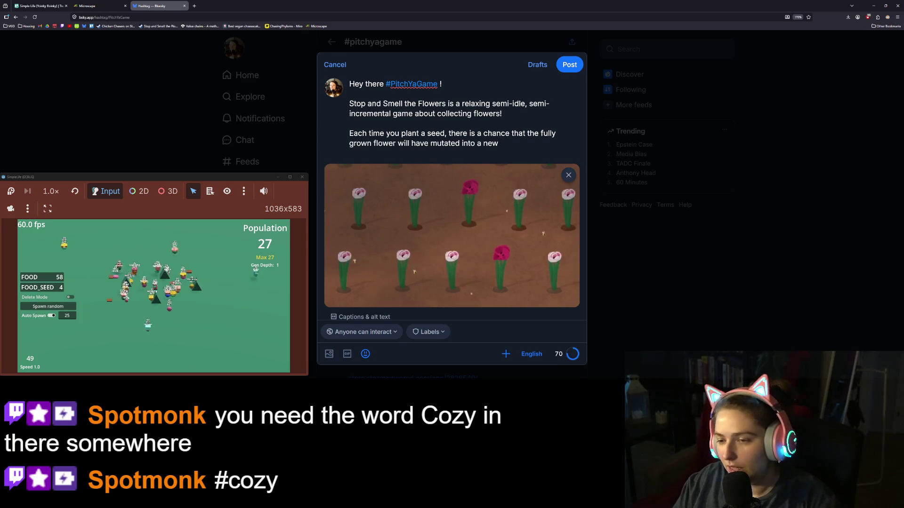
pyautogui.write('pecies')
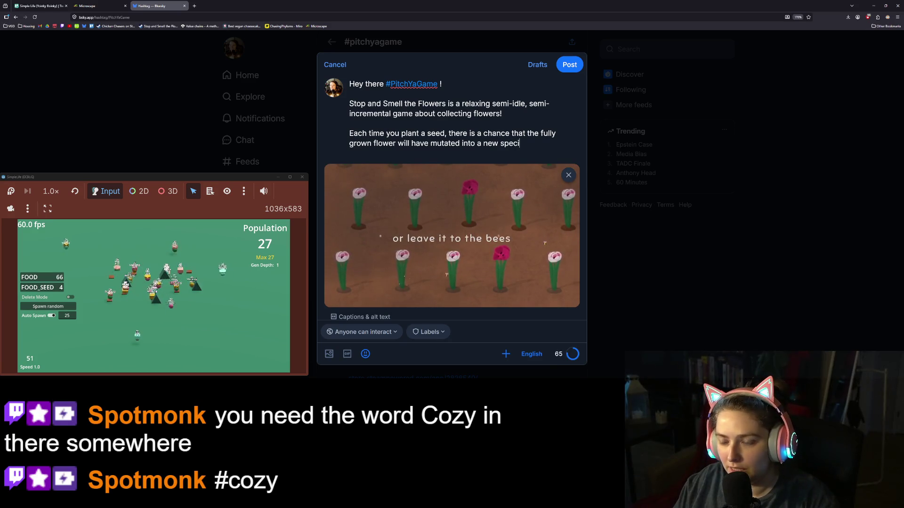
pyautogui.write('! Each time yo')
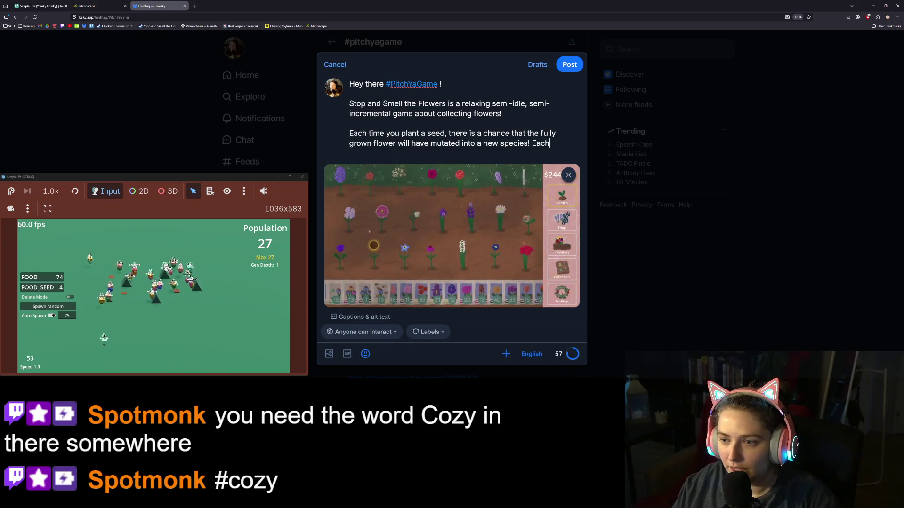
pyautogui.write('u har')
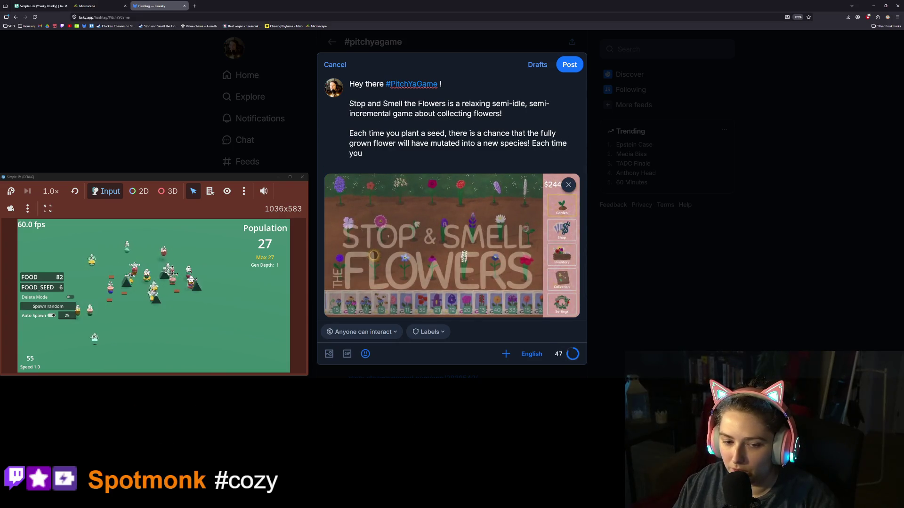
pyautogui.write('vest')
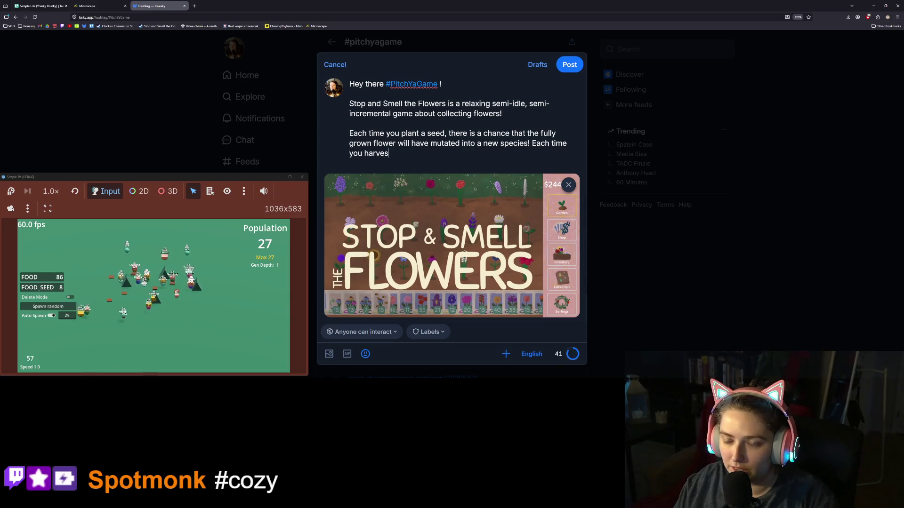
pyautogui.write(" a flower for it'")
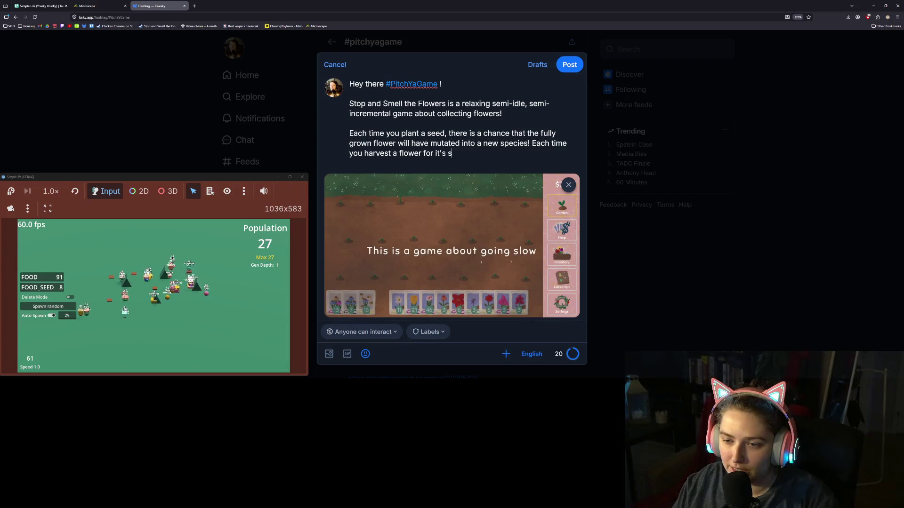
pyautogui.write('s')
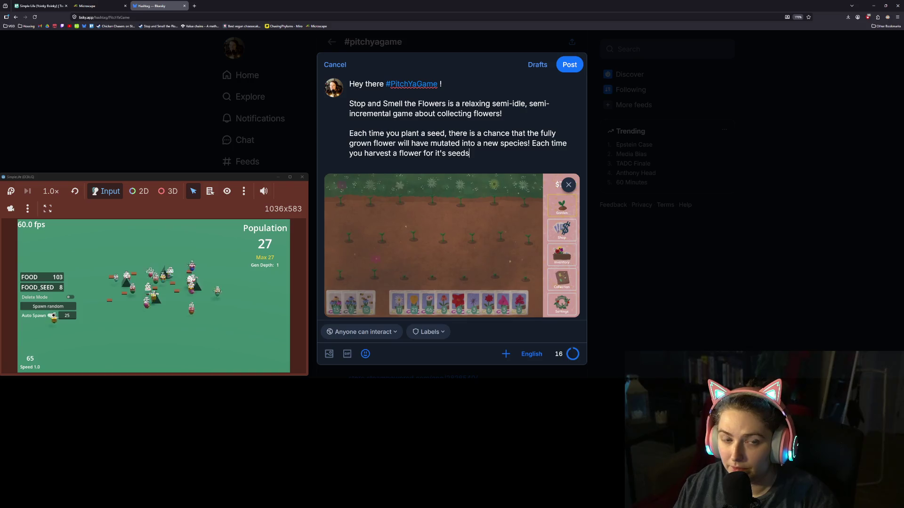
pyautogui.press('BackSpace')
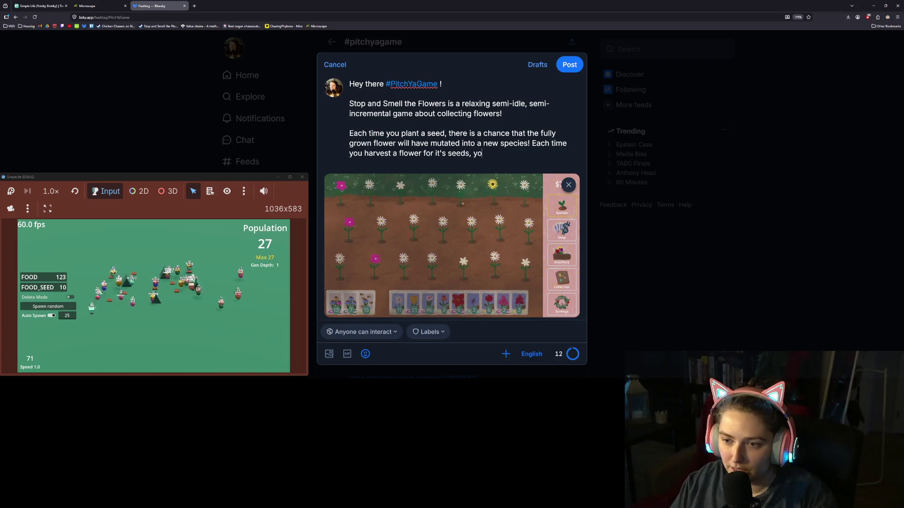
pyautogui.write('et')
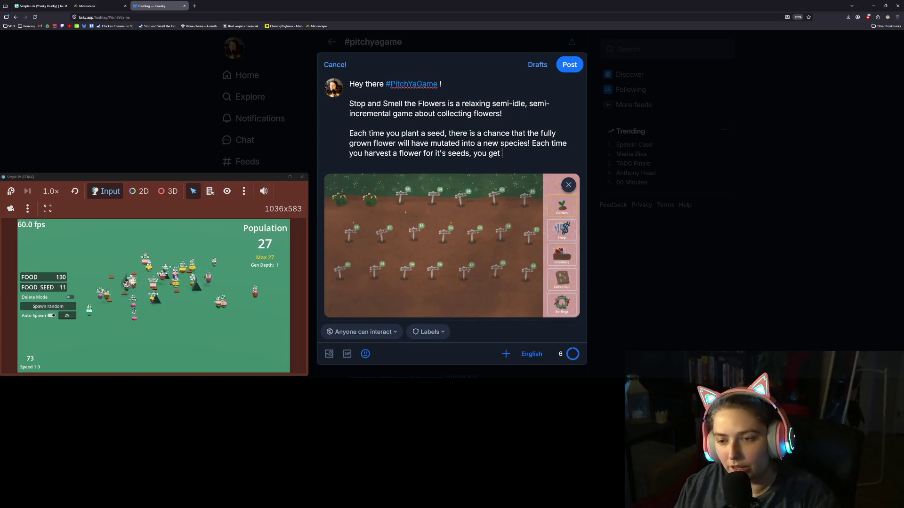
# Step: Replace the seed-trading sentence with 'There are 145 to collect' to fit the character limit
pyautogui.press('BackSpace')
pyautogui.press('BackSpace')
pyautogui.press('BackSpace')
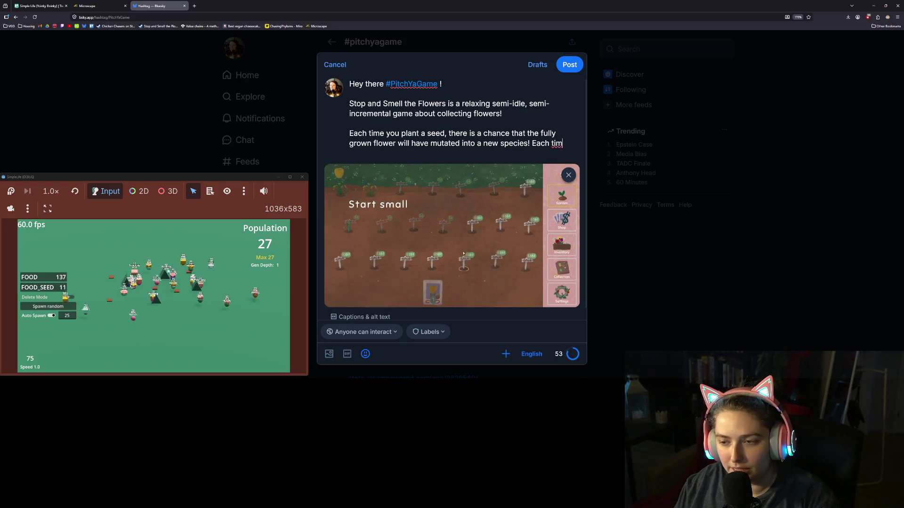
pyautogui.write('can trade your flower for three se')
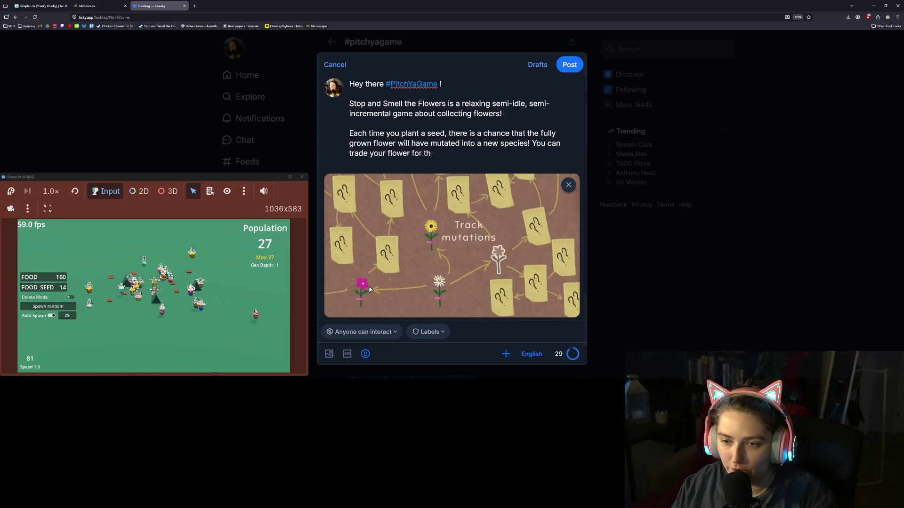
pyautogui.write('eds of')
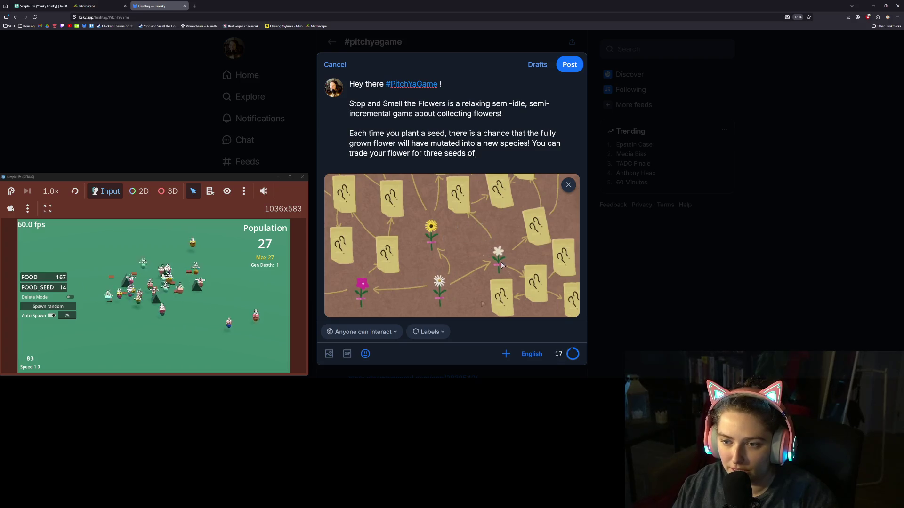
pyautogui.write(' that type. ')
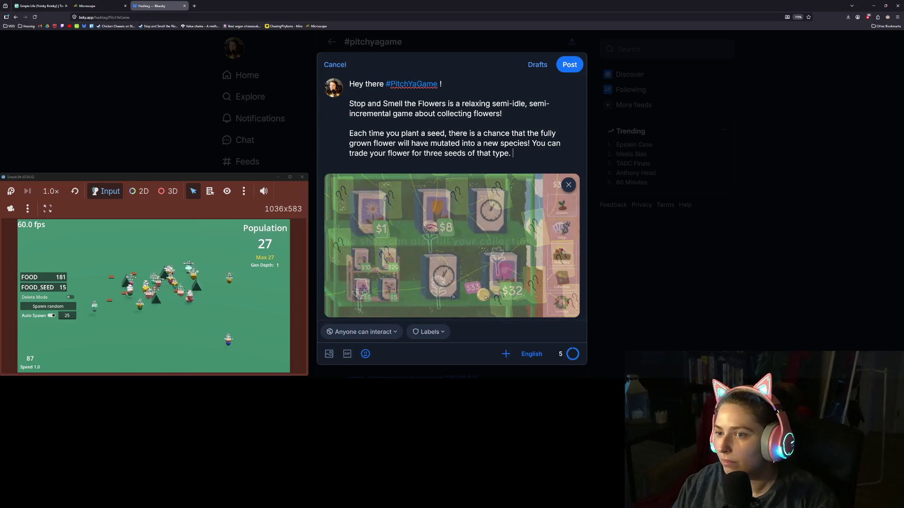
pyautogui.write('Each depth')
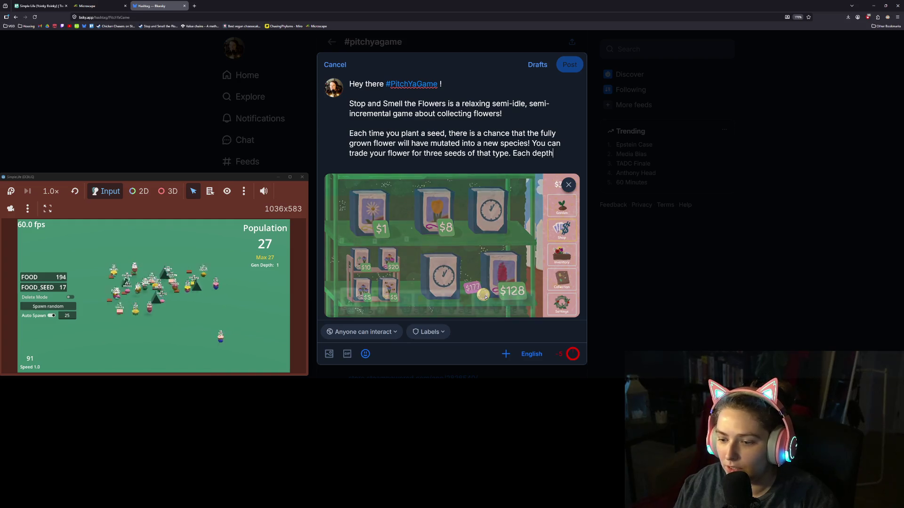
pyautogui.press('BackSpace')
pyautogui.press('BackSpace')
pyautogui.press('BackSpace')
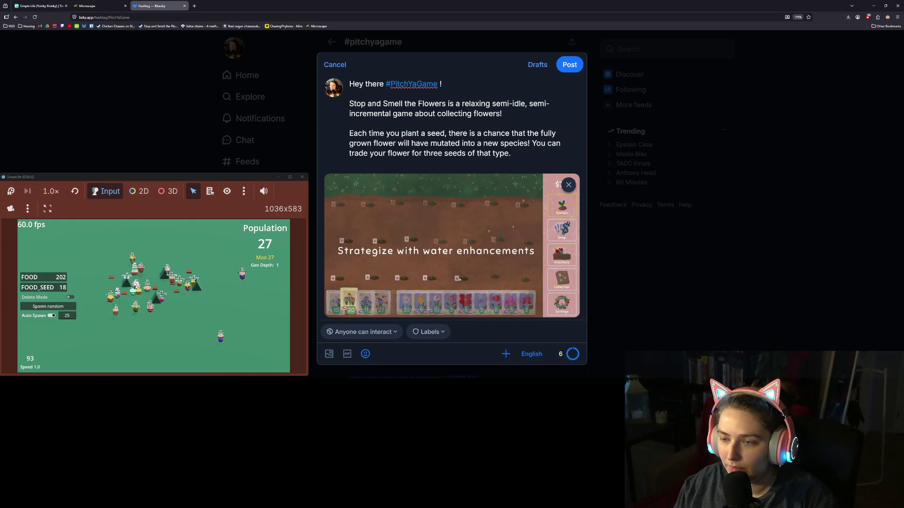
pyautogui.press('BackSpace')
pyautogui.press('BackSpace')
pyautogui.press('BackSpace')
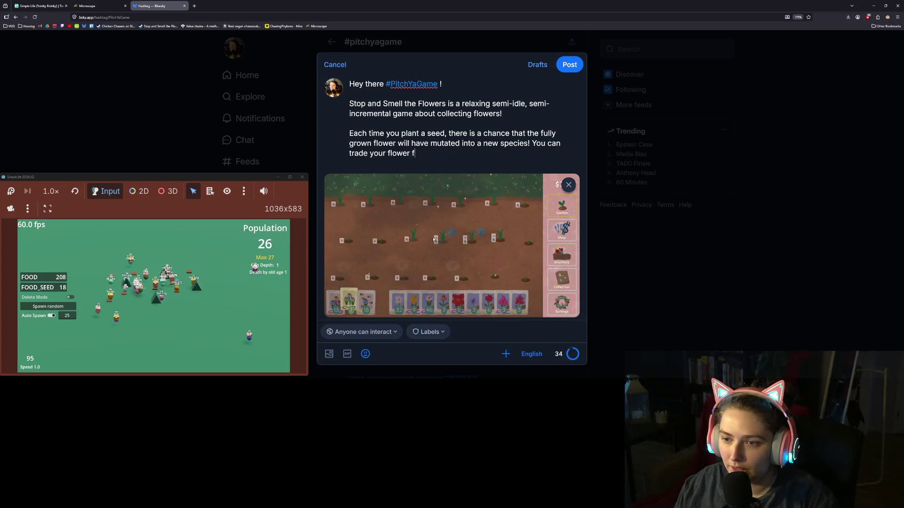
pyautogui.press('BackSpace')
pyautogui.press('BackSpace')
pyautogui.press('BackSpace')
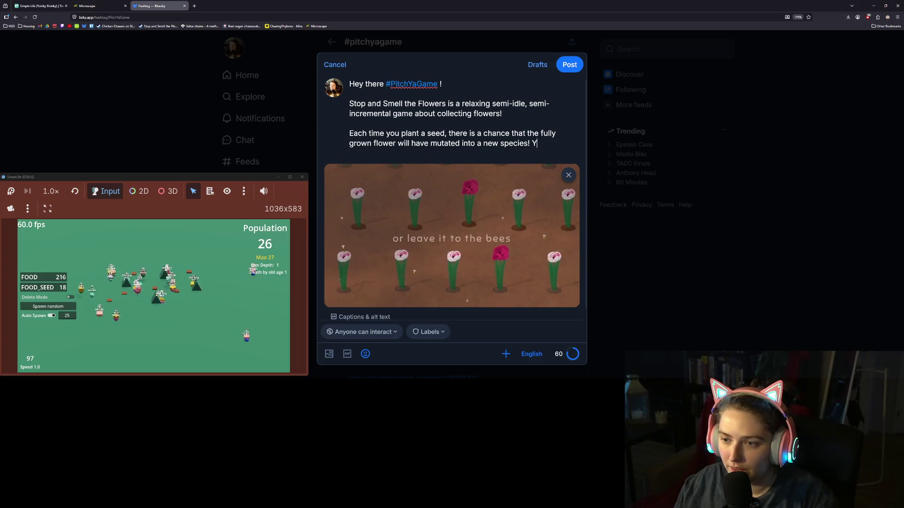
pyautogui.press('BackSpace')
pyautogui.write('There are 145 ')
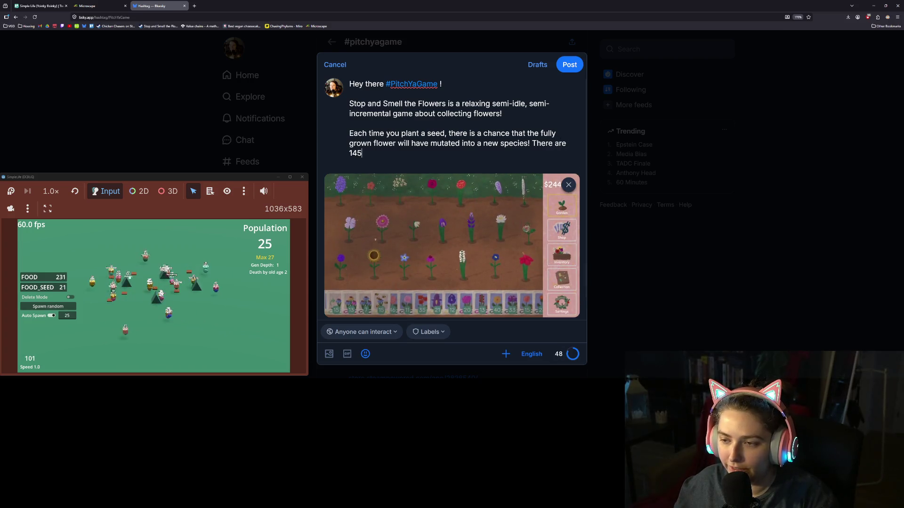
pyautogui.write('to collect!')
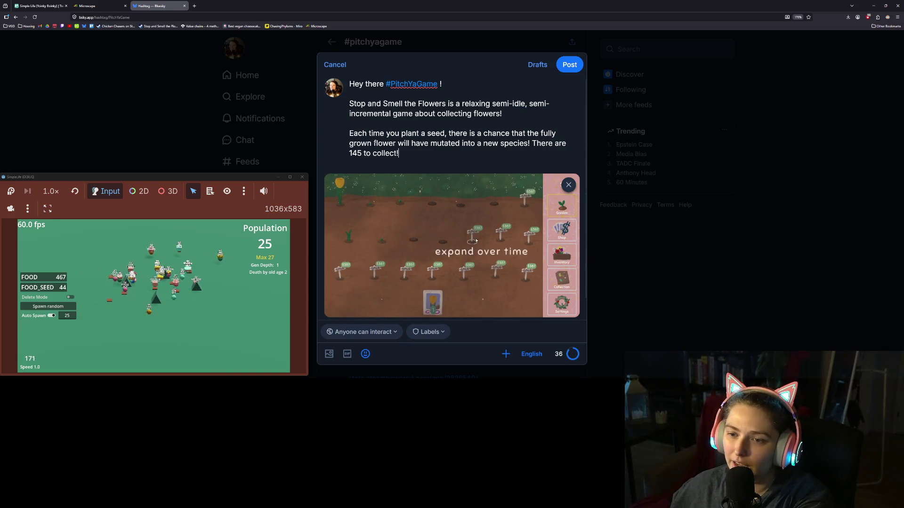
# Step: Select the words 'fully grown' in the mutation sentence
pyautogui.hotkey('ctrl', 'shift', 'Left')
pyautogui.hotkey('ctrl', 'shift', 'Left')
pyautogui.hotkey('ctrl', 'shift', 'Left')
pyautogui.hotkey('ctrl', 'shift', 'Right')
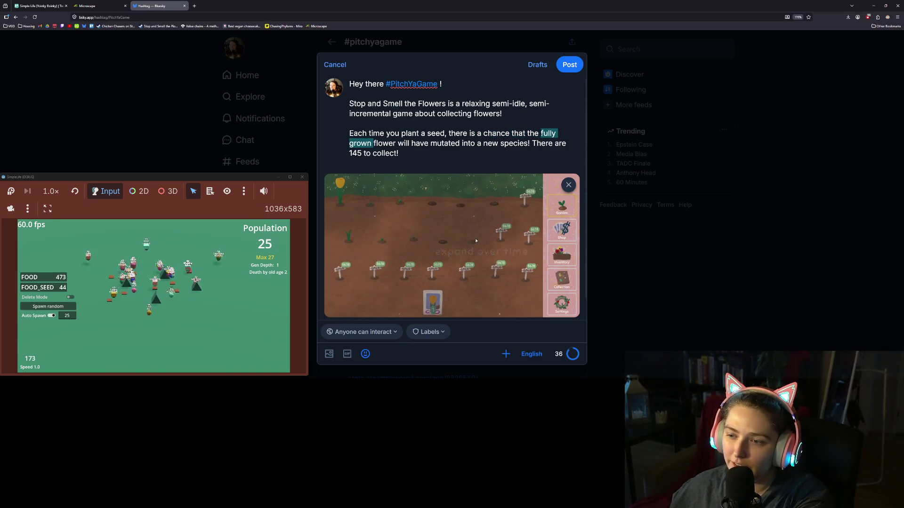
# Step: Reword the mutation sentence, dropping 'fully grown' and changing 'will have mutated' to 'will mutate'
pyautogui.press('BackSpace')
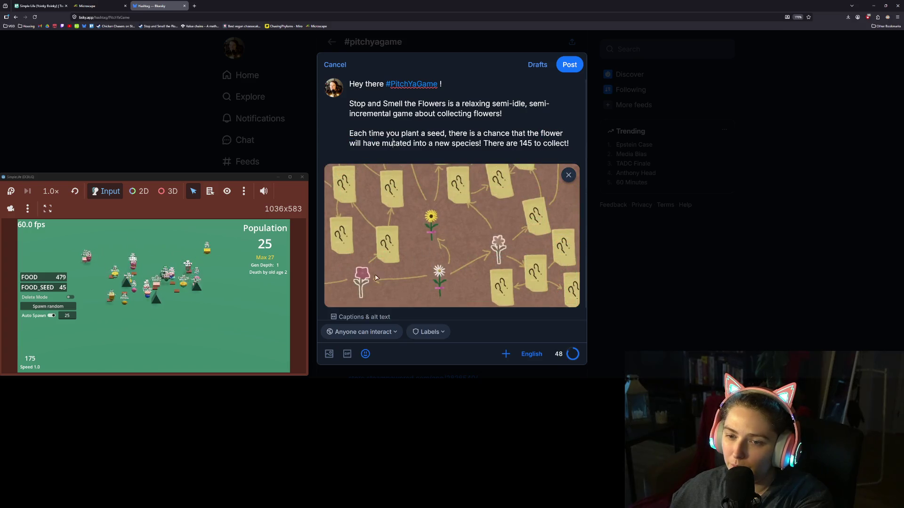
pyautogui.hotkey('ctrl', 'shift', 'Left')
pyautogui.press('BackSpace')
pyautogui.press('BackSpace')
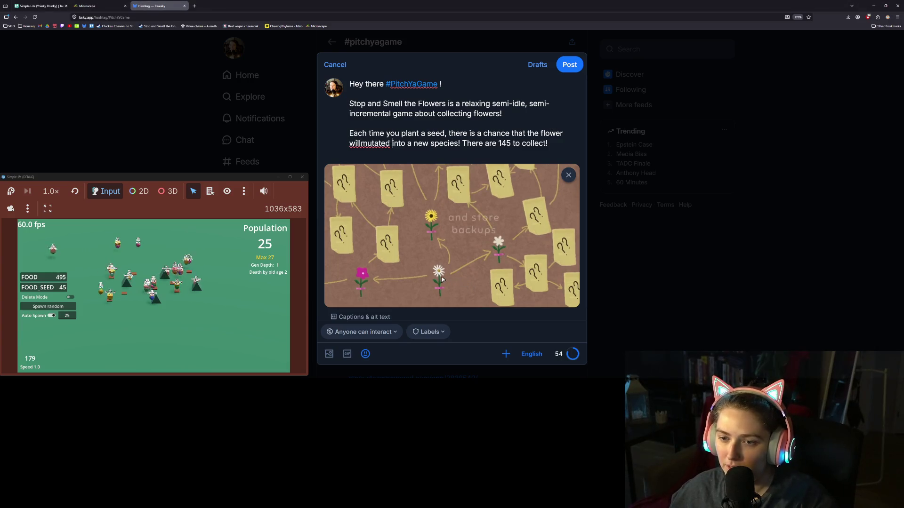
pyautogui.click(362, 143)
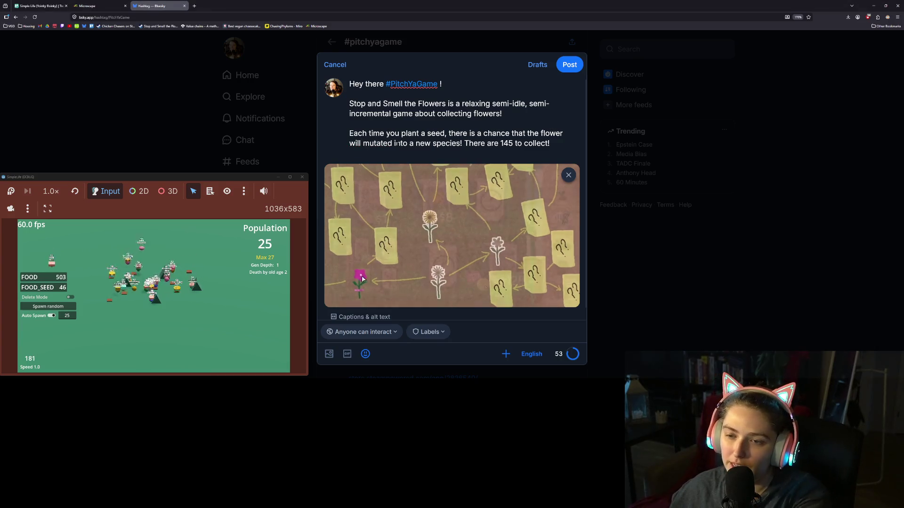
pyautogui.press('BackSpace')
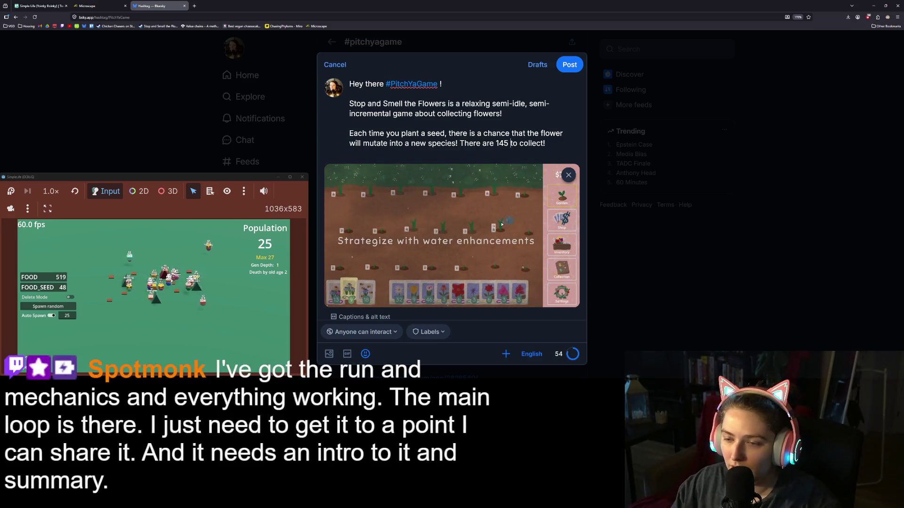
# Step: End with 'There are 145 real world flowers to collect!', drop the art sentence, and start '#cozy #'
pyautogui.write('real world ')
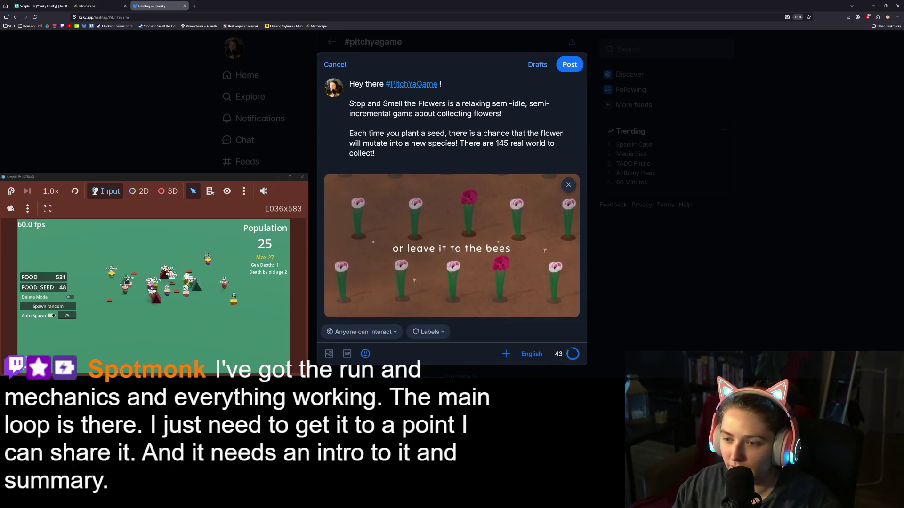
pyautogui.write('flowers to')
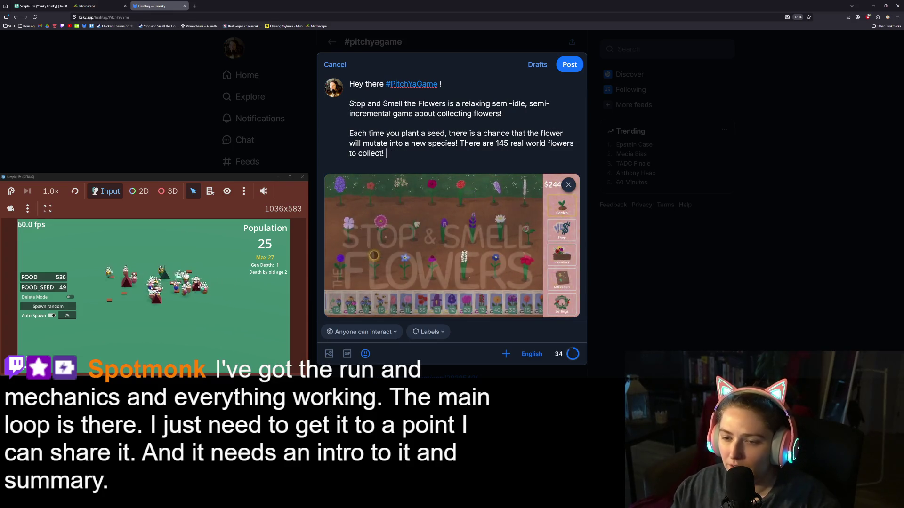
pyautogui.write(' collect! All the a')
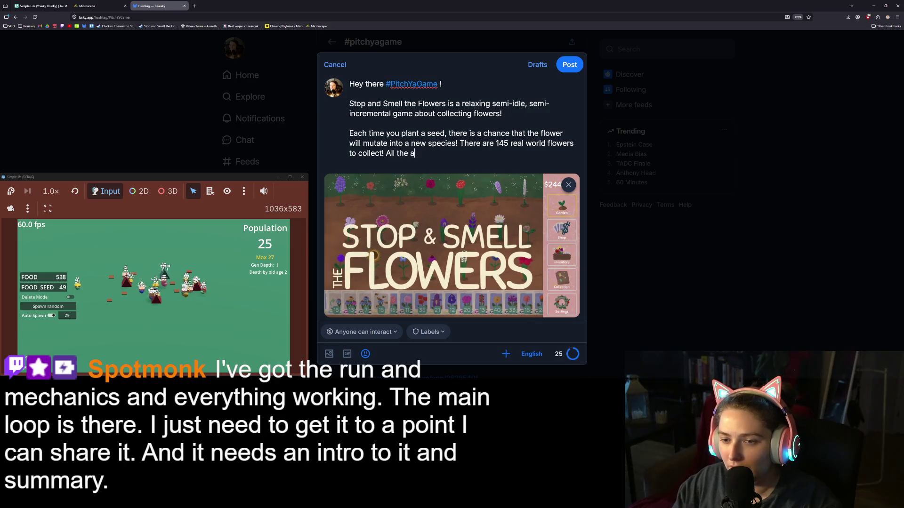
pyautogui.write('rt was hand d')
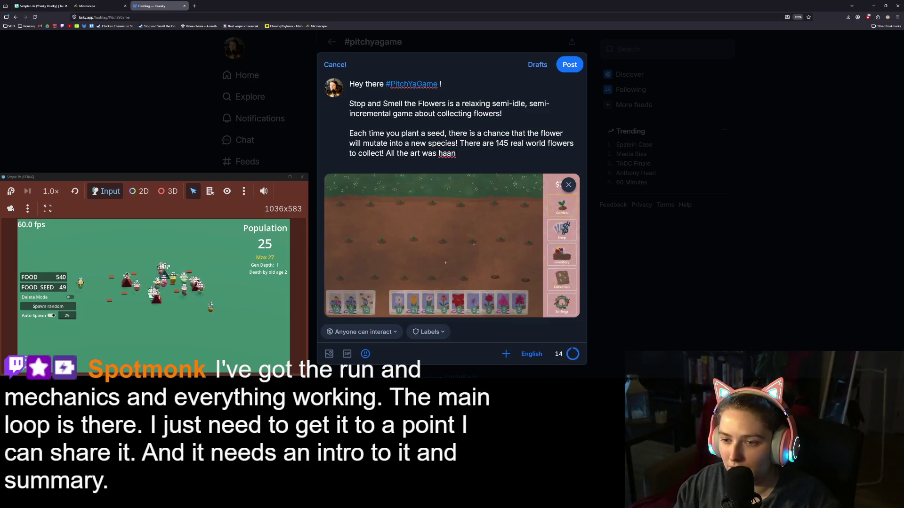
pyautogui.write('rawn by me.')
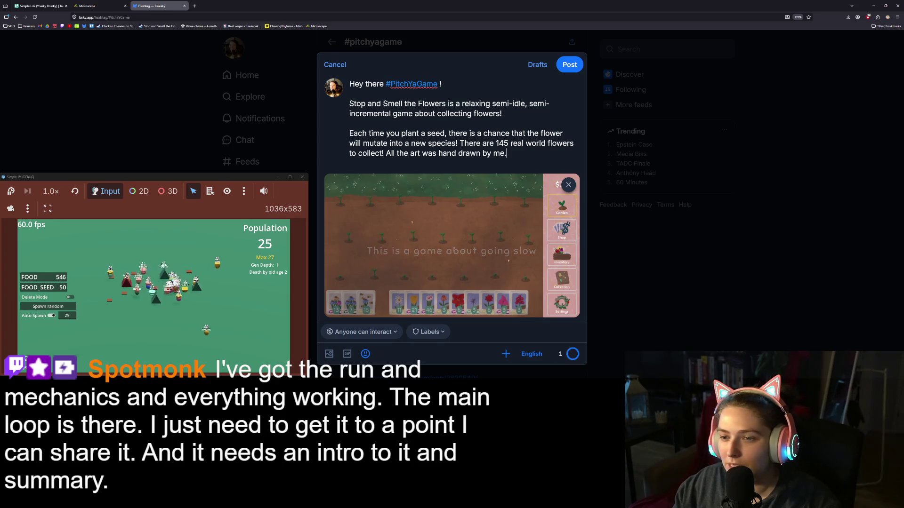
pyautogui.press('BackSpace')
pyautogui.press('BackSpace')
pyautogui.press('BackSpace')
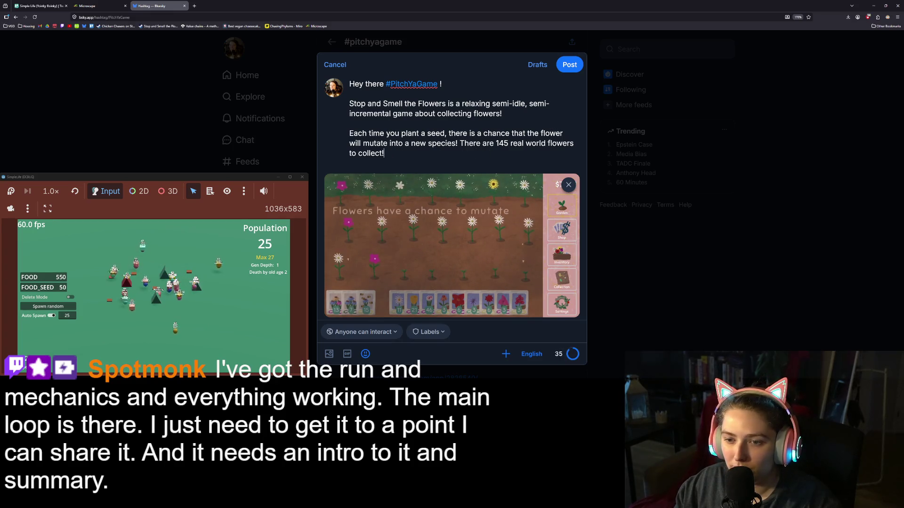
pyautogui.press('Return')
pyautogui.press('Return')
pyautogui.write('#cozy #')
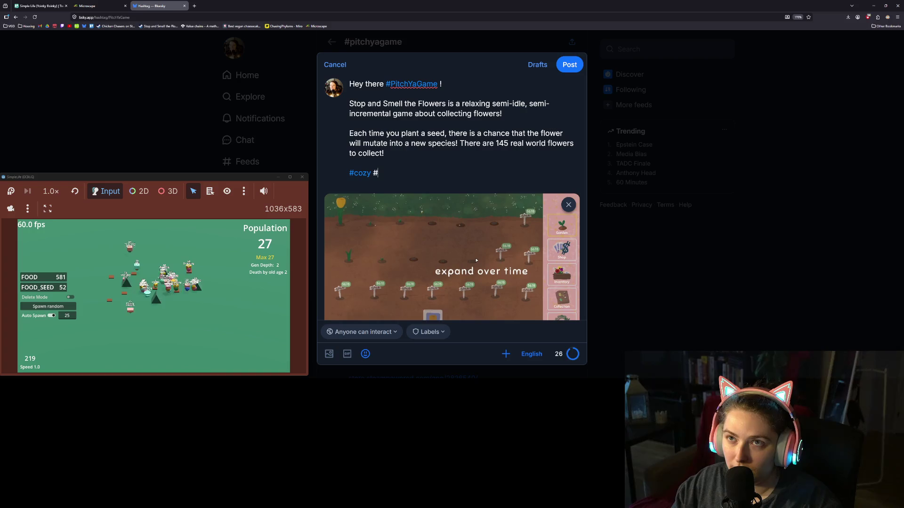
# Step: Add #no-AI and an unhyphenated #handdrawn so the hashtags read '#handdrawn #cozy #no-AI'
pyautogui.write('-AI')
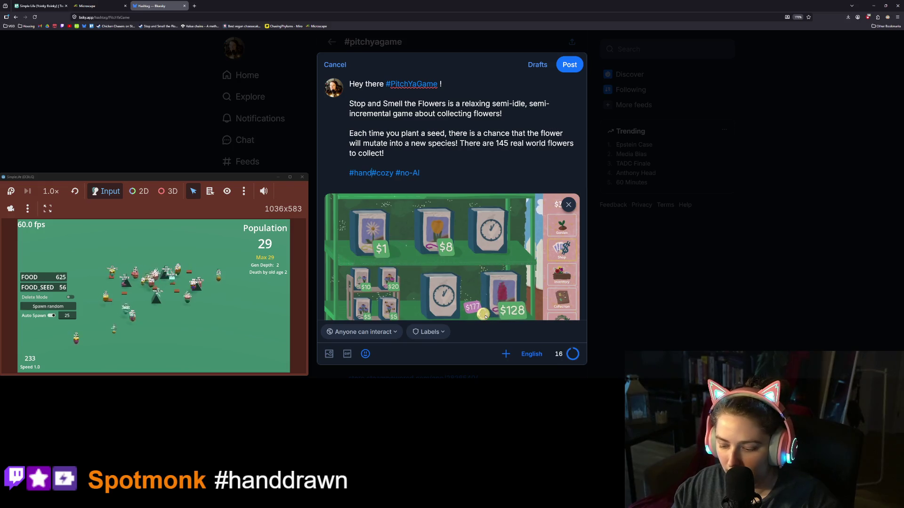
pyautogui.write('-drawn')
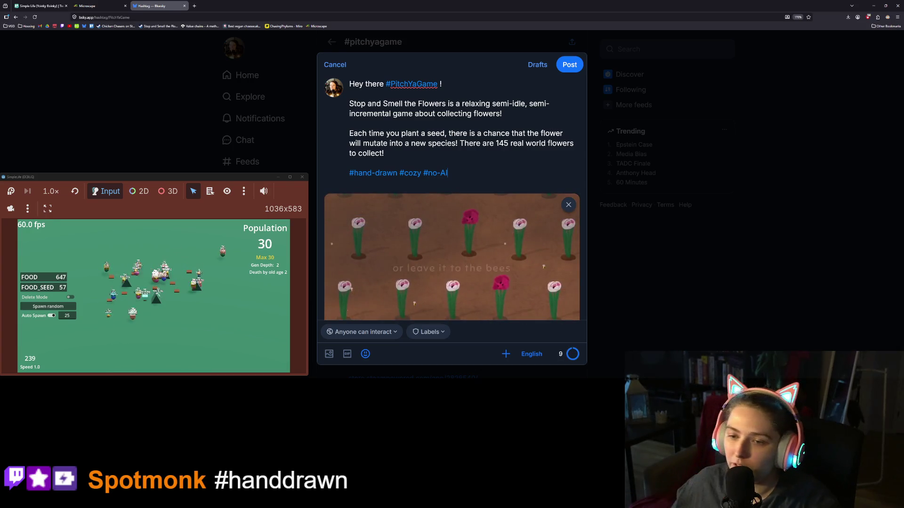
pyautogui.click(375, 173)
pyautogui.press('BackSpace')
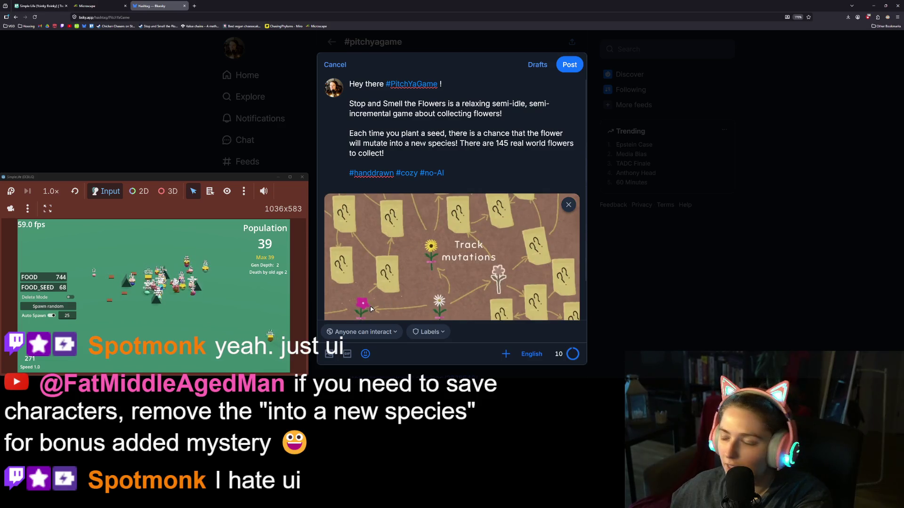
# Step: Delete 'into a new species' from the mutation sentence, then undo to restore it
pyautogui.press('Left')
pyautogui.press('Left')
pyautogui.press('Left')
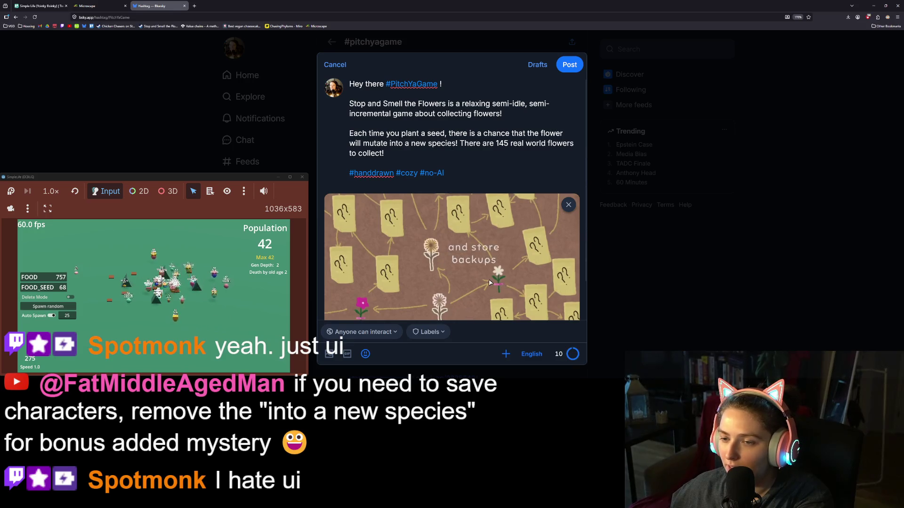
pyautogui.hotkey('ctrl', 'Left')
pyautogui.hotkey('ctrl', 'Left')
pyautogui.hotkey('ctrl', 'Left')
pyautogui.hotkey('ctrl', 'shift', 'Right')
pyautogui.hotkey('ctrl', 'shift', 'Right')
pyautogui.hotkey('ctrl', 'shift', 'Right')
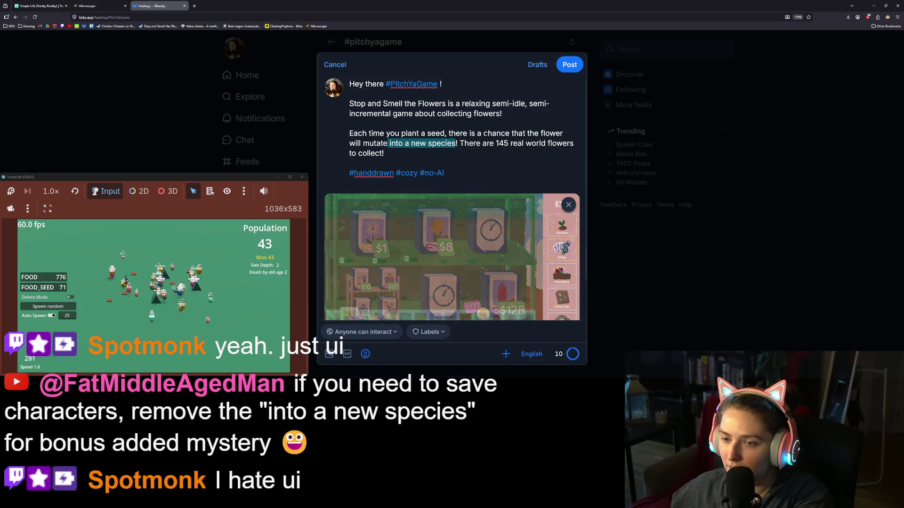
pyautogui.press('BackSpace')
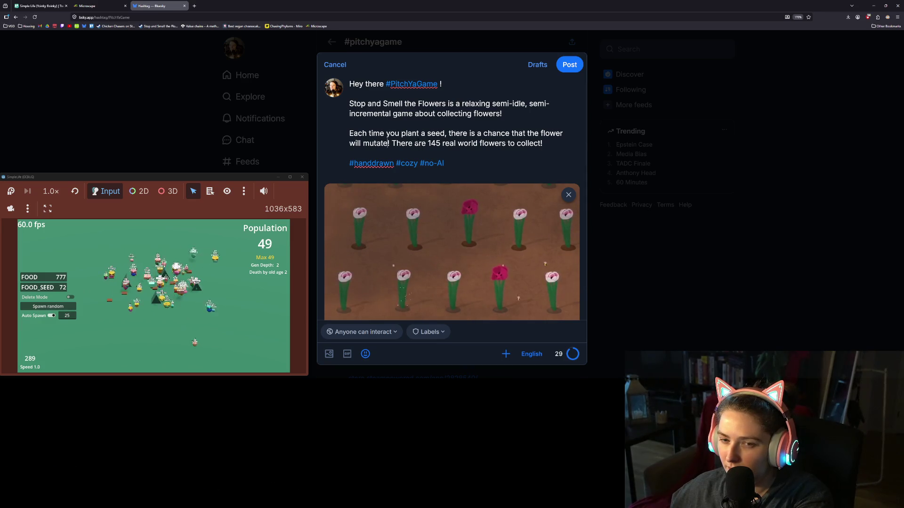
pyautogui.hotkey('ctrl', 'z')
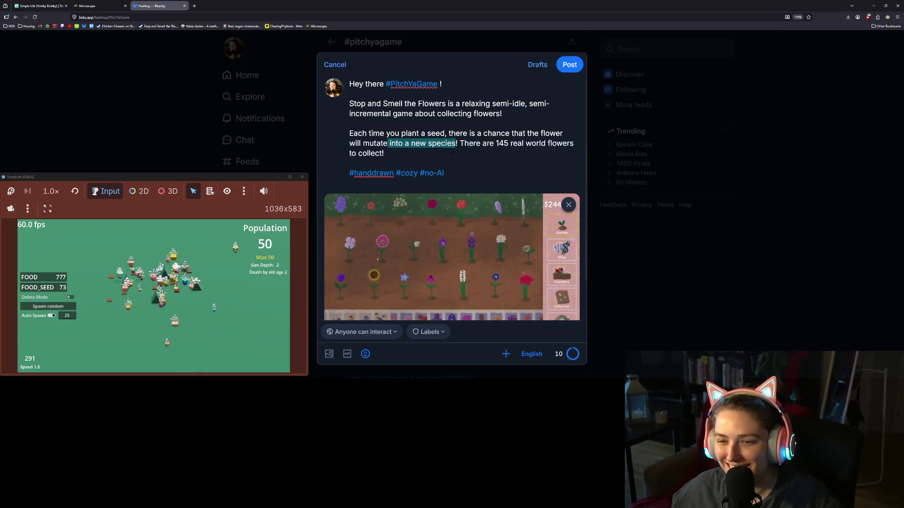
# Step: Add empty lines below the #handdrawn #cozy #no-AI hashtags and open the Steam store page
pyautogui.click(451, 152)
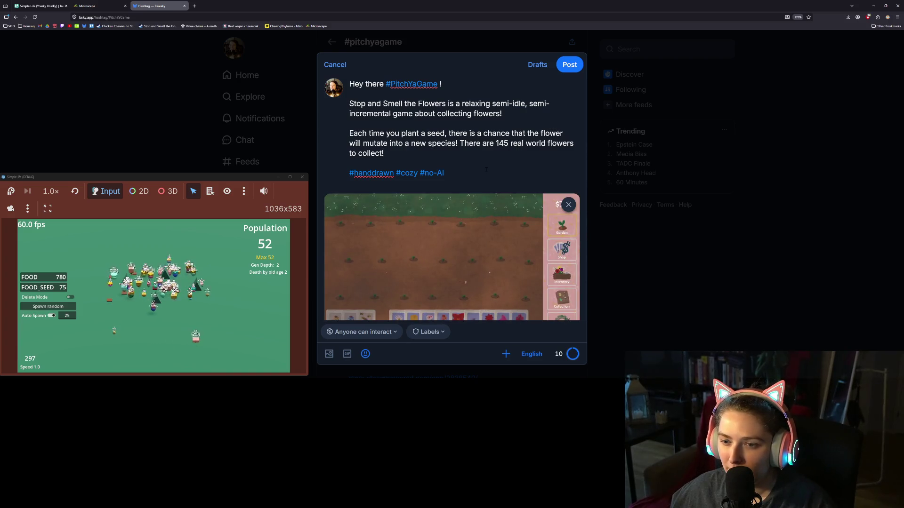
pyautogui.press('Return')
pyautogui.press('Return')
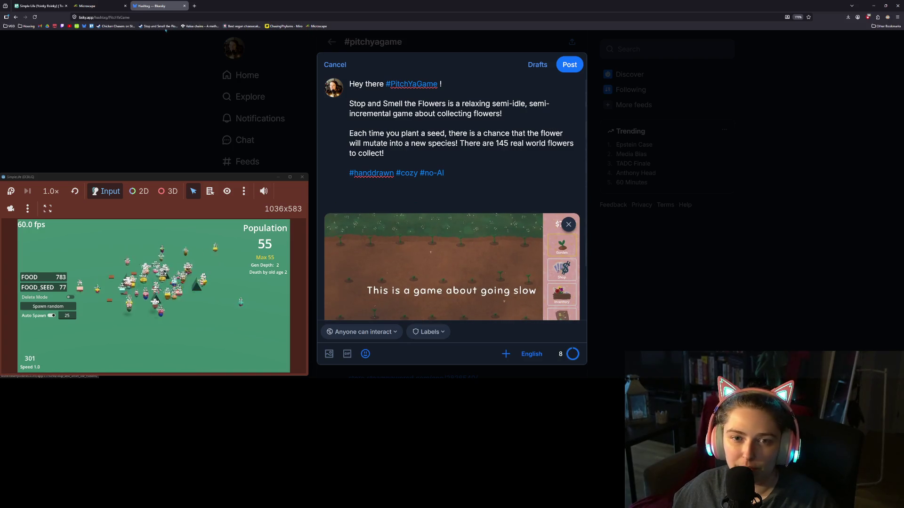
pyautogui.middleClick(164, 27)
# Step: Paste the game's Steam store page URL into the Bluesky draft below the hashtags
pyautogui.click(165, 17)
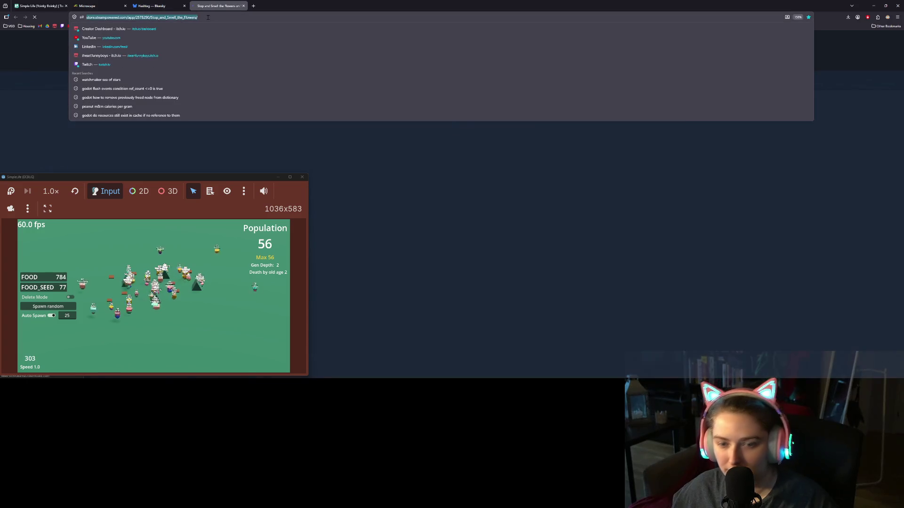
pyautogui.hotkey('ctrl', 'c')
pyautogui.click(165, 6)
pyautogui.hotkey('ctrl', 'v')
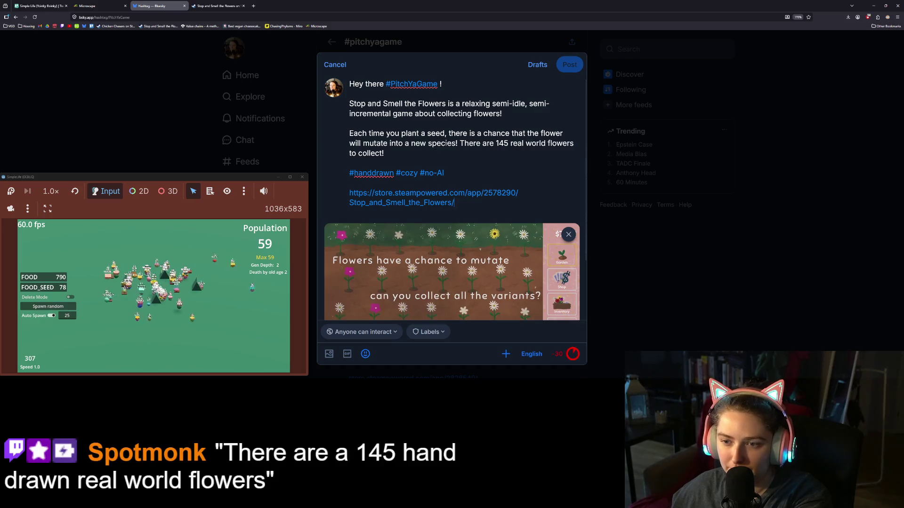
# Step: Delete 'into a new species' and the #handdrawn tag from the draft
pyautogui.moveTo(455, 144); pyautogui.dragTo(389, 144)
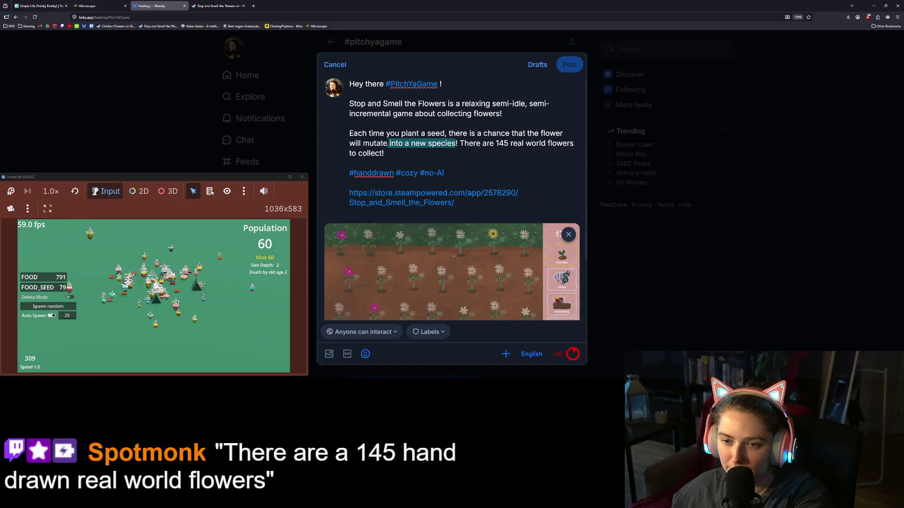
pyautogui.press('BackSpace')
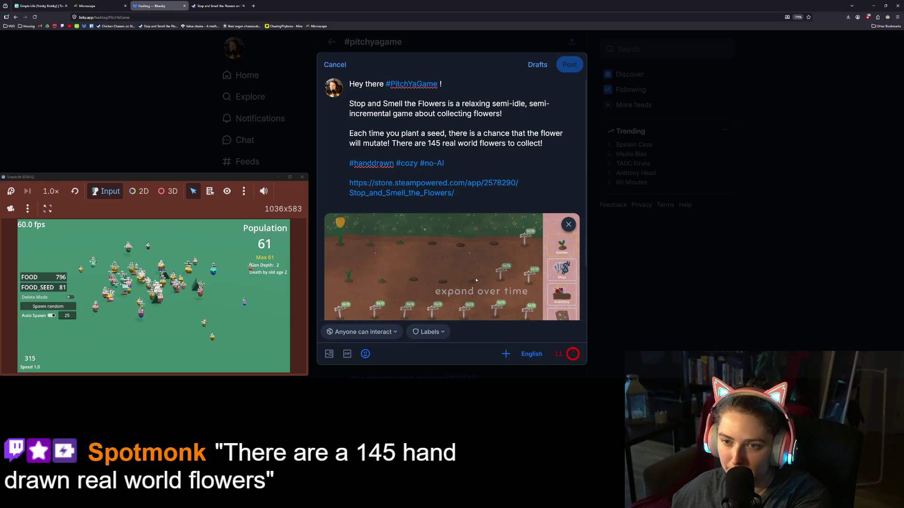
pyautogui.moveTo(396, 163); pyautogui.dragTo(344, 163)
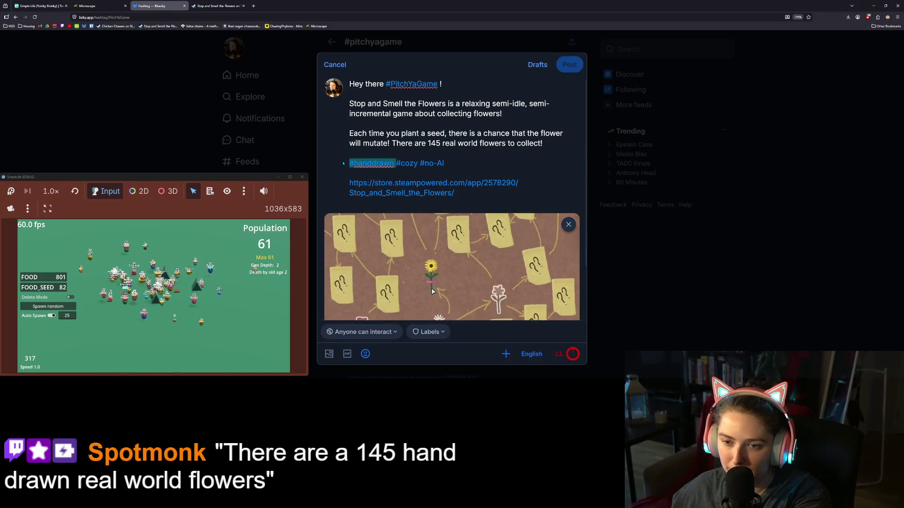
pyautogui.press('BackSpace')
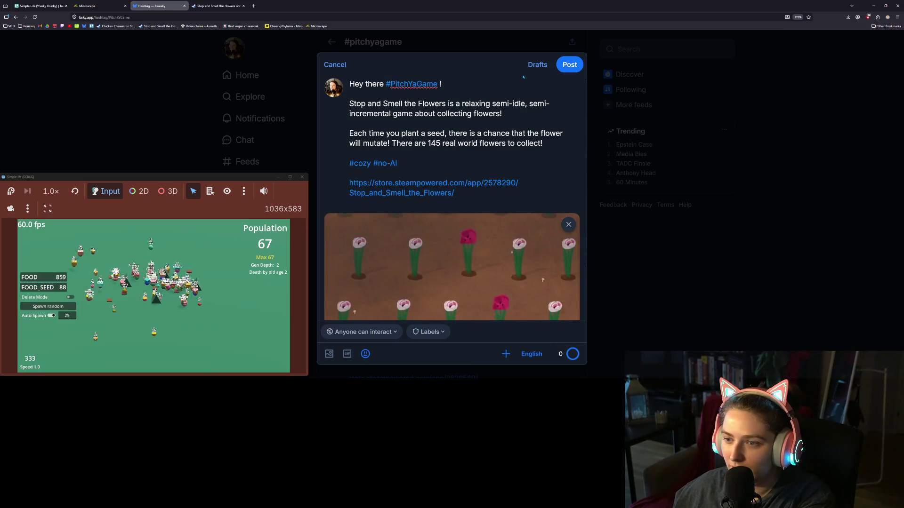
# Step: Remove 'semi-' and the comma from the game description so it reads 'idle incremental'
pyautogui.doubleClick(501, 104)
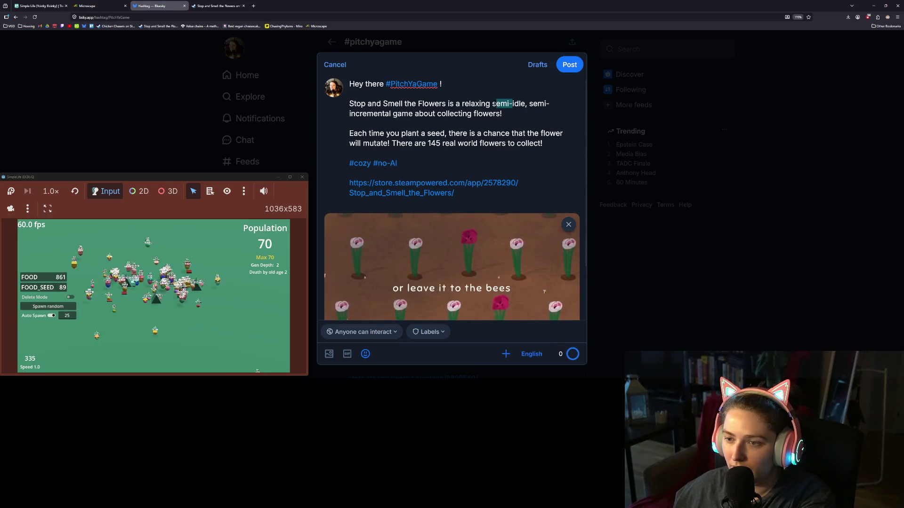
pyautogui.press('BackSpace')
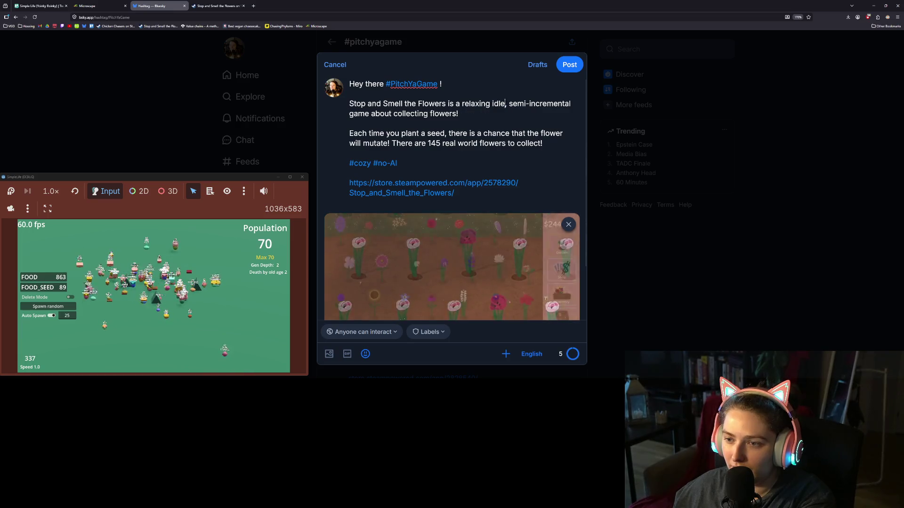
pyautogui.press('Delete')
pyautogui.press('Delete')
pyautogui.press('Delete')
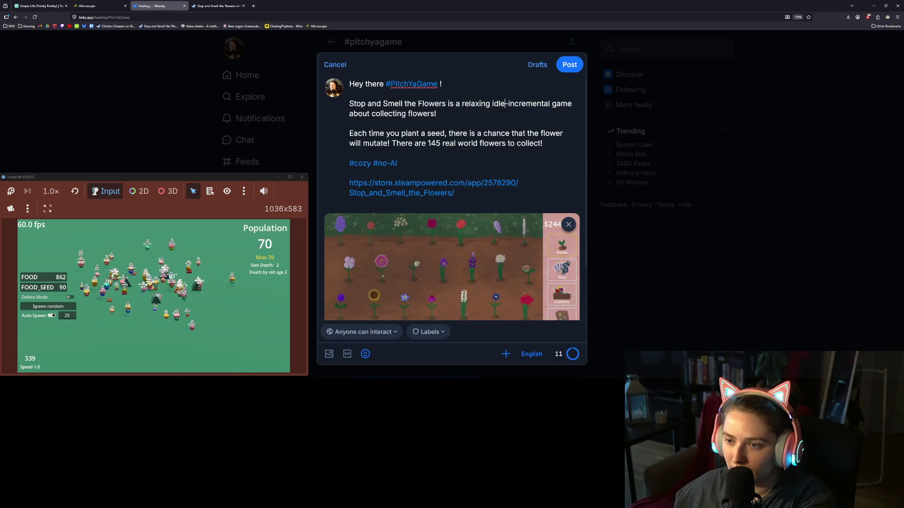
pyautogui.click(491, 114)
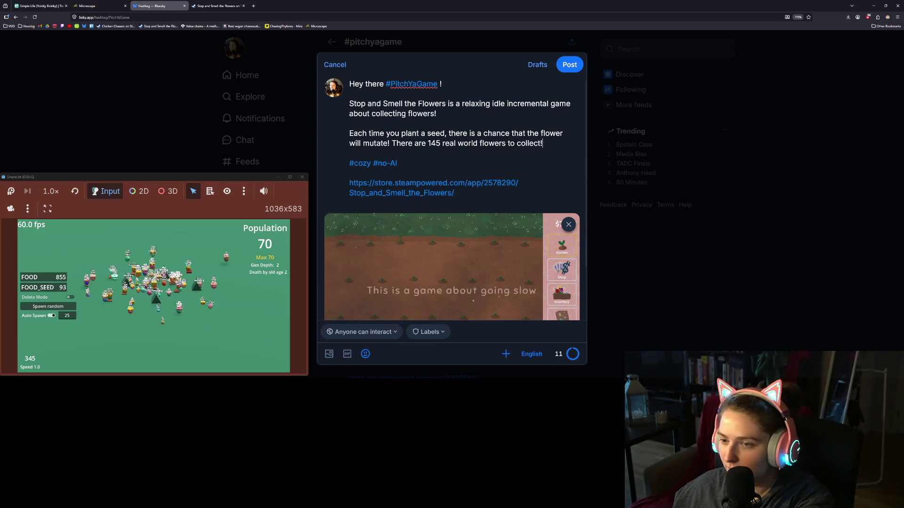
# Step: Insert 'hand drawn' before 'real world flowers' in the collection sentence
pyautogui.click(478, 143)
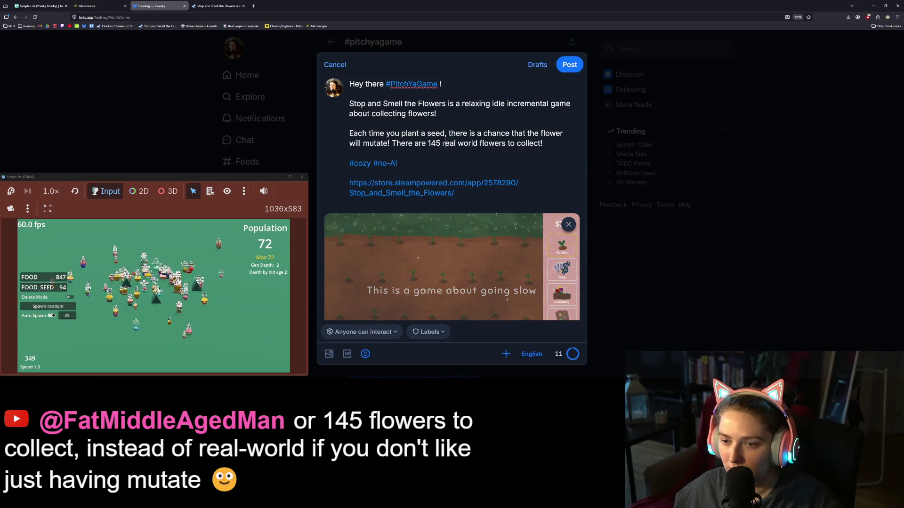
pyautogui.write('hand dr')
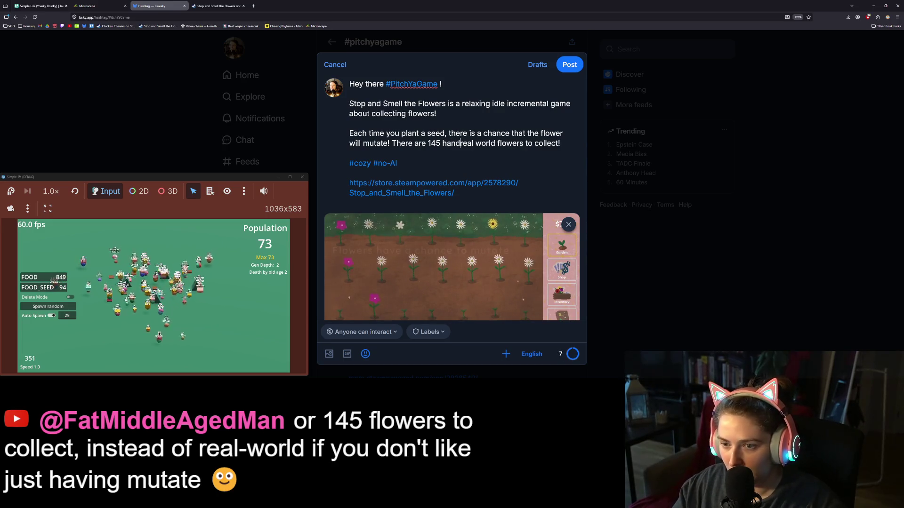
pyautogui.write('awn')
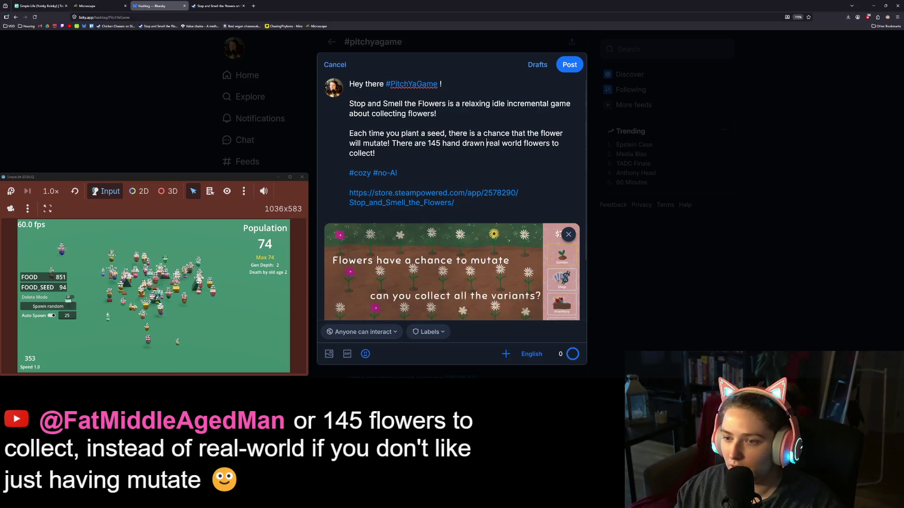
pyautogui.click(506, 165)
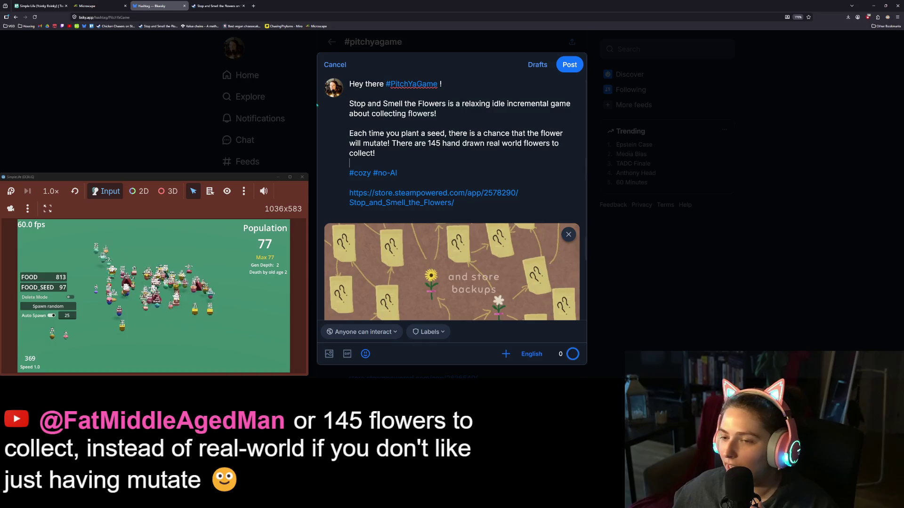
pyautogui.moveTo(389, 143); pyautogui.dragTo(427, 143)
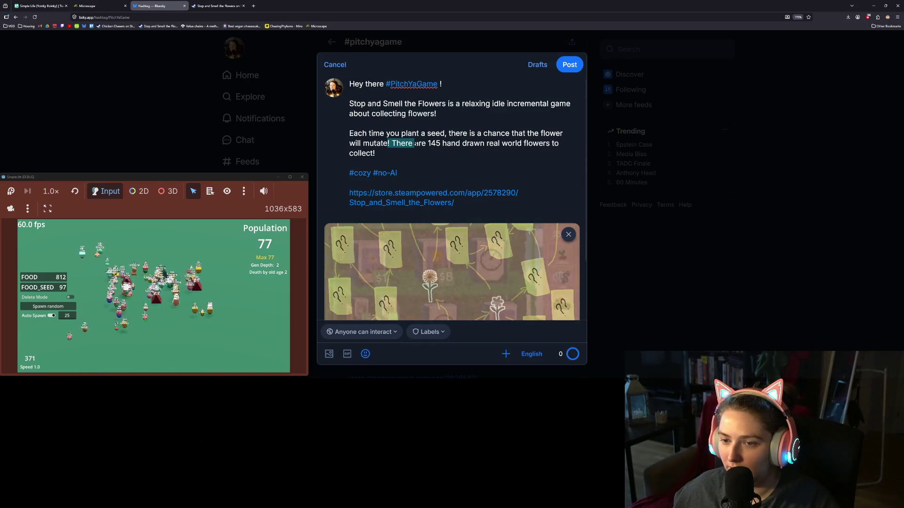
# Step: Replace '! There are' with 'into' and add a comma after 'hand drawn'
pyautogui.press('BackSpace')
pyautogui.write('into')
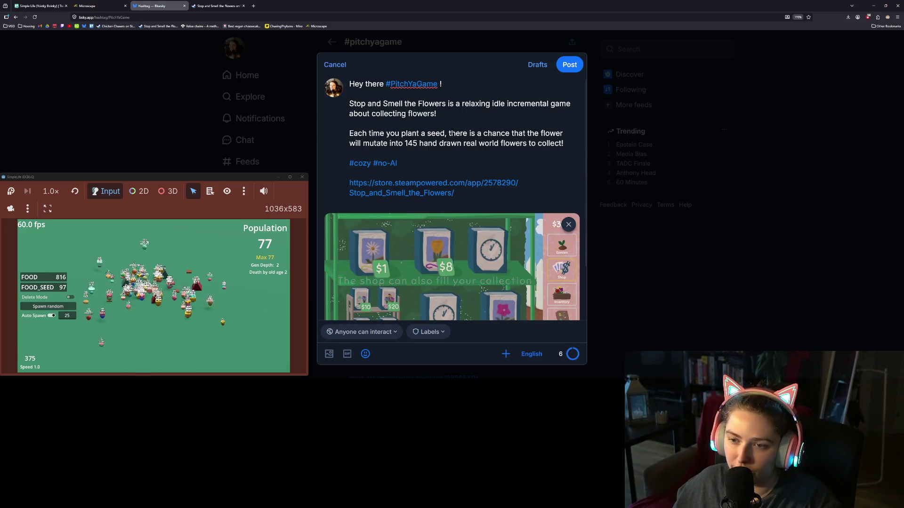
pyautogui.doubleClick(442, 143)
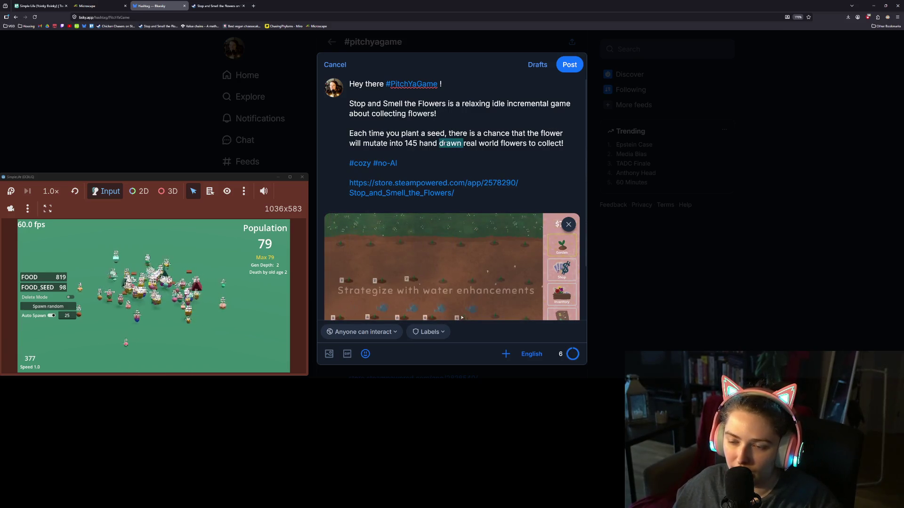
pyautogui.click(461, 143)
pyautogui.write(',')
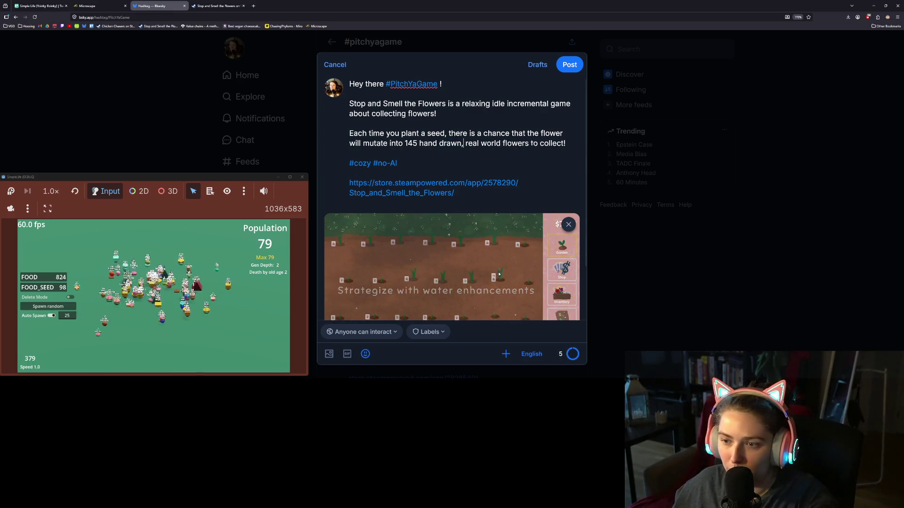
pyautogui.doubleClick(551, 143)
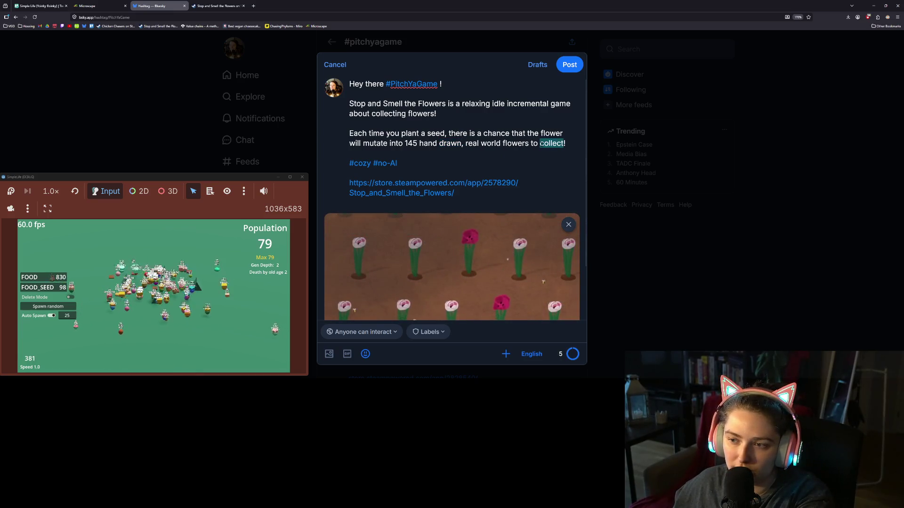
pyautogui.click(531, 143)
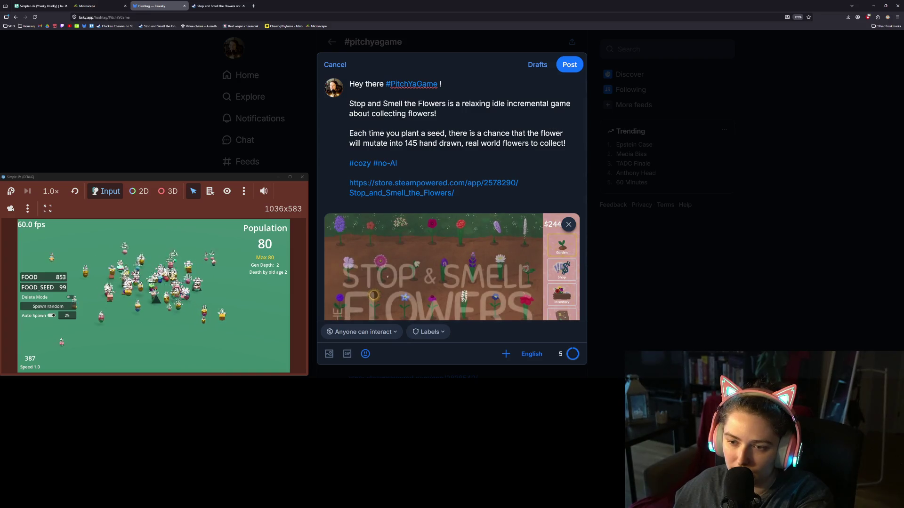
# Step: Restore the 'There are' sentence after 'mutate' and select all the post text
pyautogui.click(464, 143)
pyautogui.press('BackSpace')
pyautogui.click(403, 143)
pyautogui.press('BackSpace')
pyautogui.hotkey('ctrl', 'z')
pyautogui.hotkey('ctrl', 'z')
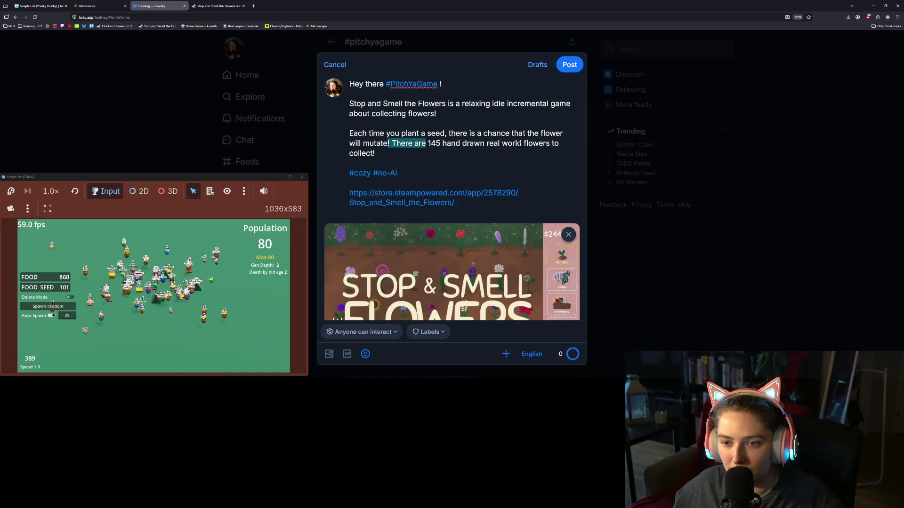
pyautogui.click(510, 153)
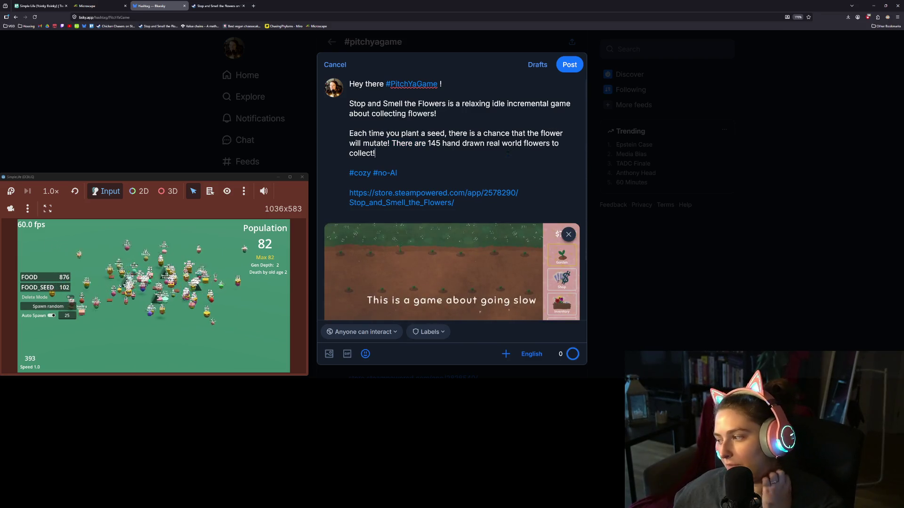
pyautogui.moveTo(463, 201); pyautogui.dragTo(349, 84)
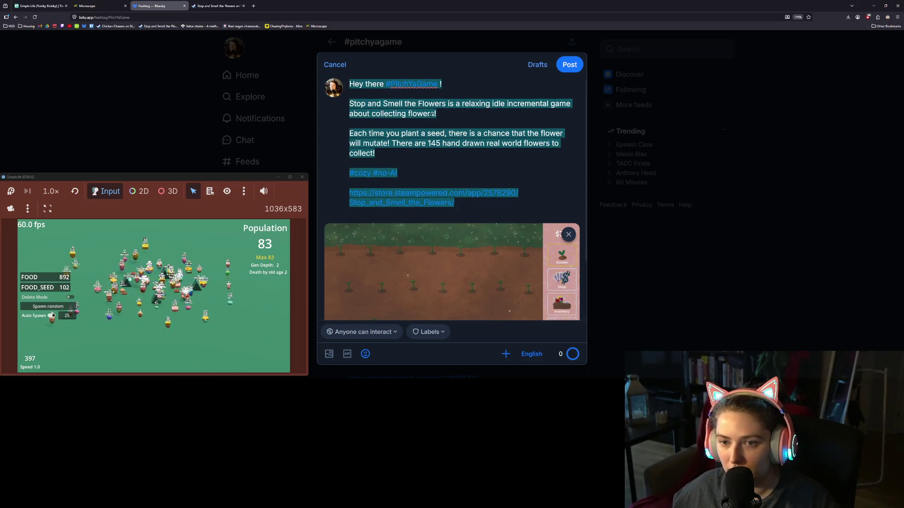
pyautogui.click(436, 143)
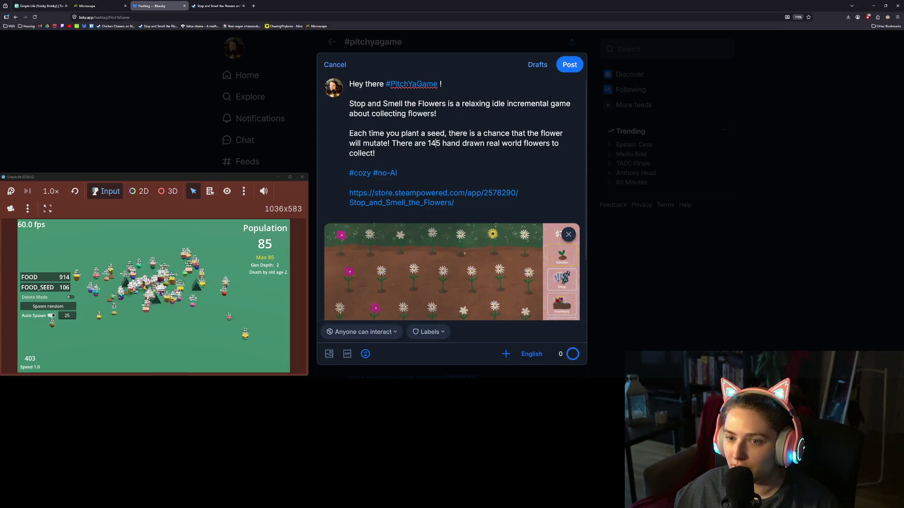
pyautogui.hotkey('ctrl', 'a')
pyautogui.hotkey('ctrl', 'c')
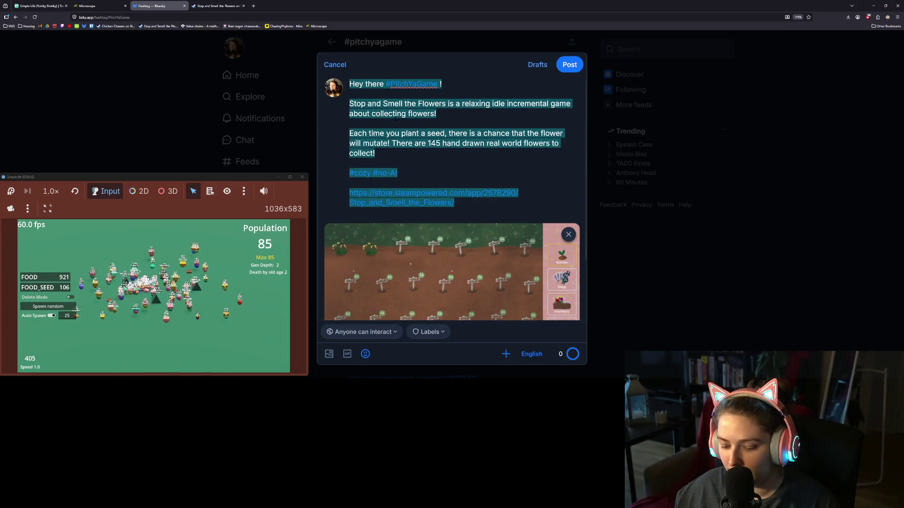
pyautogui.click(350, 123)
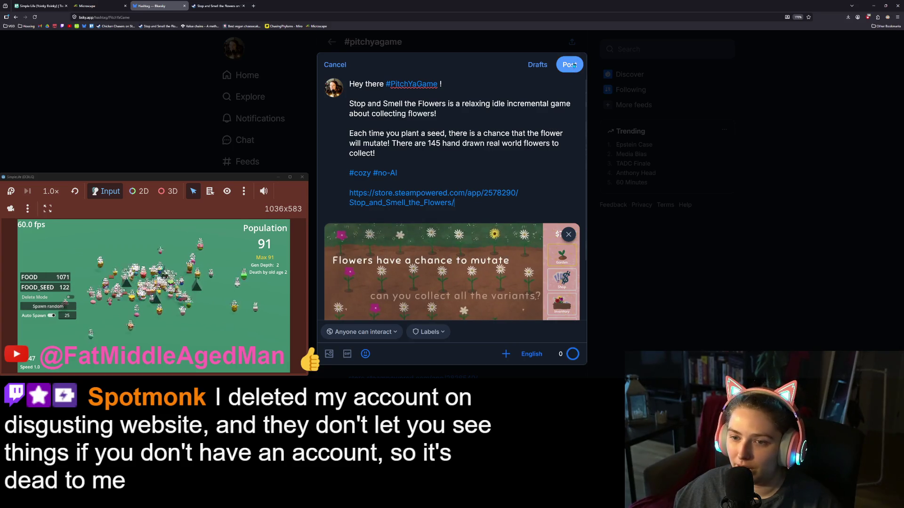
pyautogui.click(574, 65)
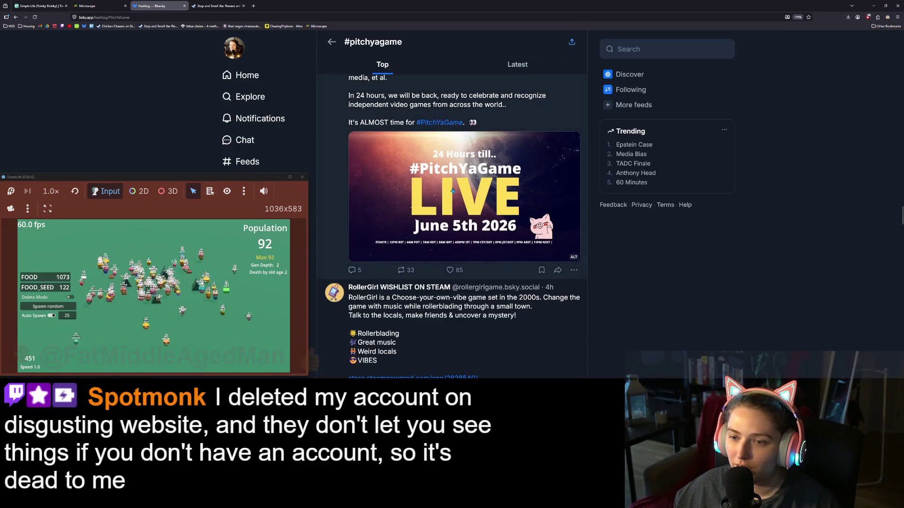
# Step: Open the pinned #PitchYaGame post from the profile on its own page and pause its video
pyautogui.moveTo(240, 182)
pyautogui.mouseDown()
pyautogui.moveTo(188, 294)
pyautogui.moveTo(188, 341)
pyautogui.mouseUp()
pyautogui.click(251, 227)
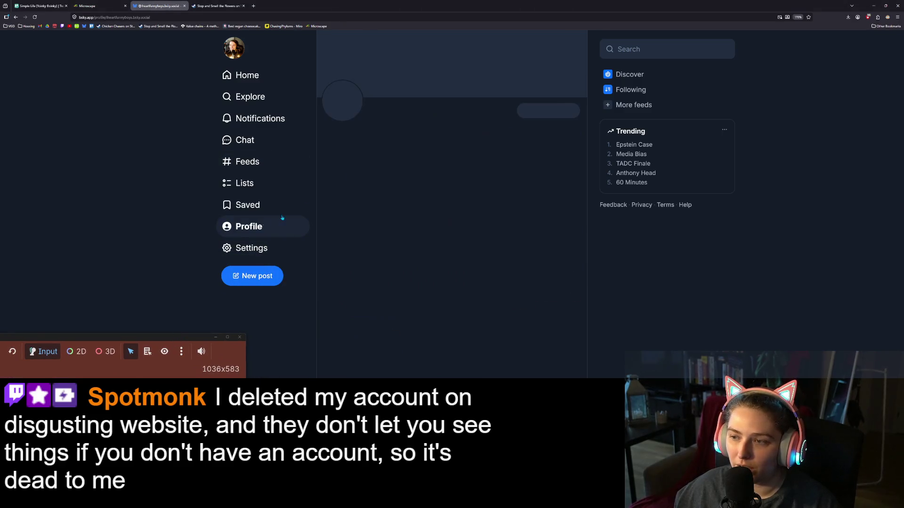
pyautogui.scroll(-5, 455, 196)
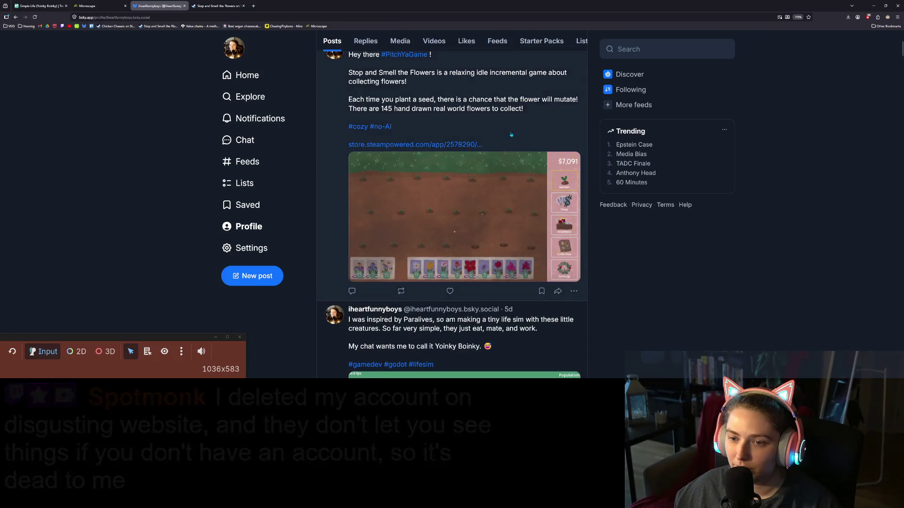
pyautogui.click(455, 196)
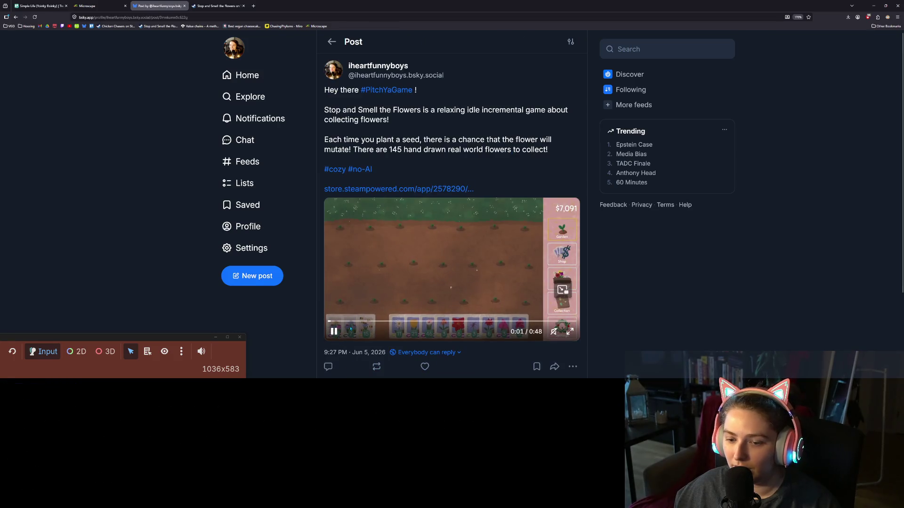
pyautogui.click(335, 333)
# Step: Select the published post's web address in the address bar, then open a new tab
pyautogui.click(317, 16)
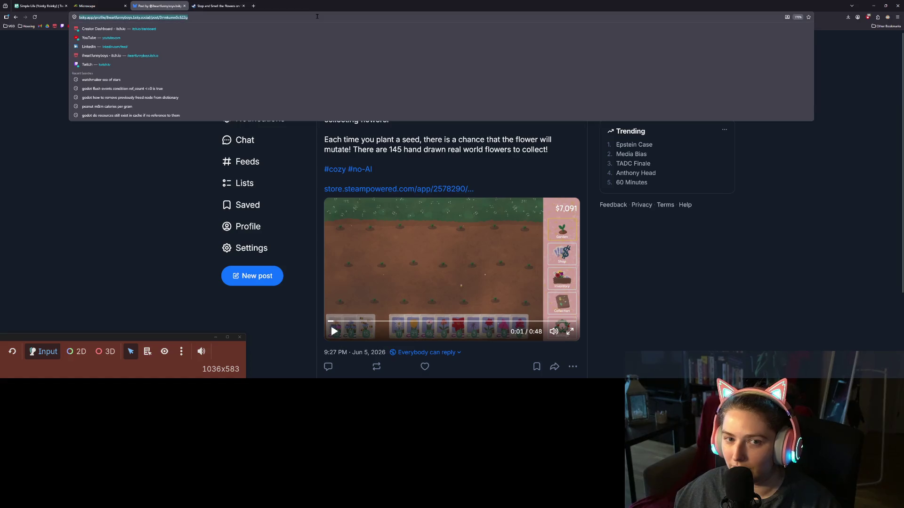
pyautogui.hotkey('ctrl', 'v')
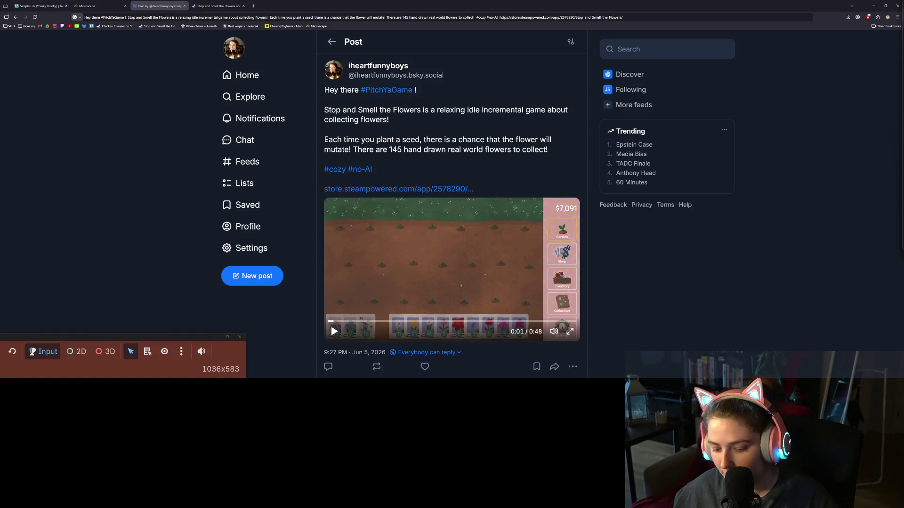
pyautogui.click(593, 17)
pyautogui.hotkey('ctrl', 'z')
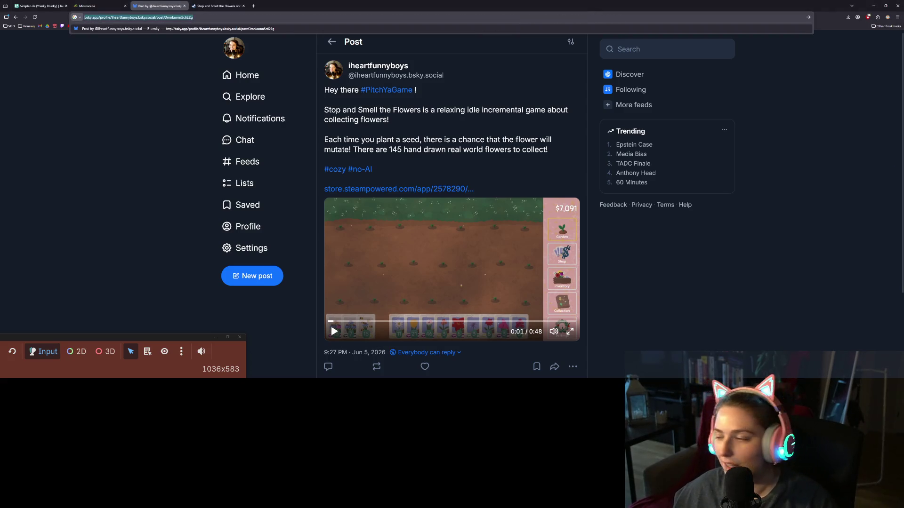
pyautogui.press('Escape')
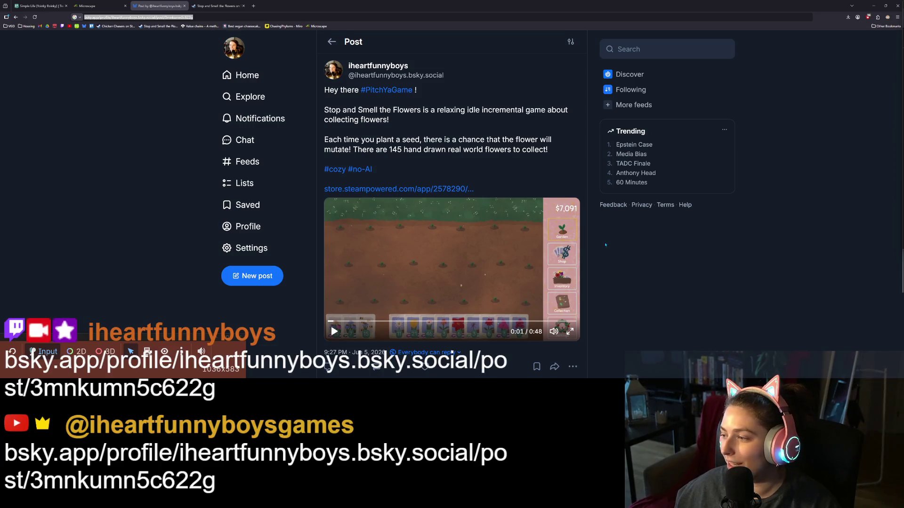
pyautogui.click(253, 6)
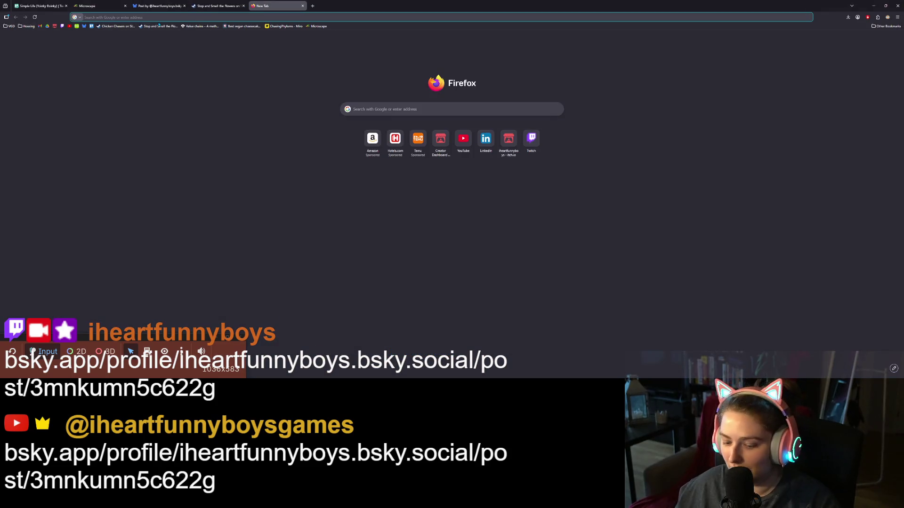
# Step: Go to x.com, open the Steam demo 10-review milestone post from Notifications, and start a new post
pyautogui.write('twitter')
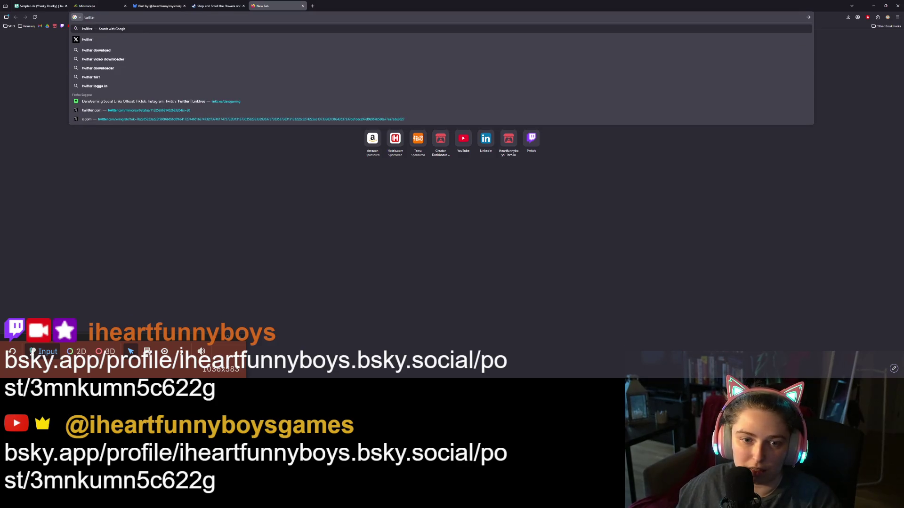
pyautogui.click(218, 111)
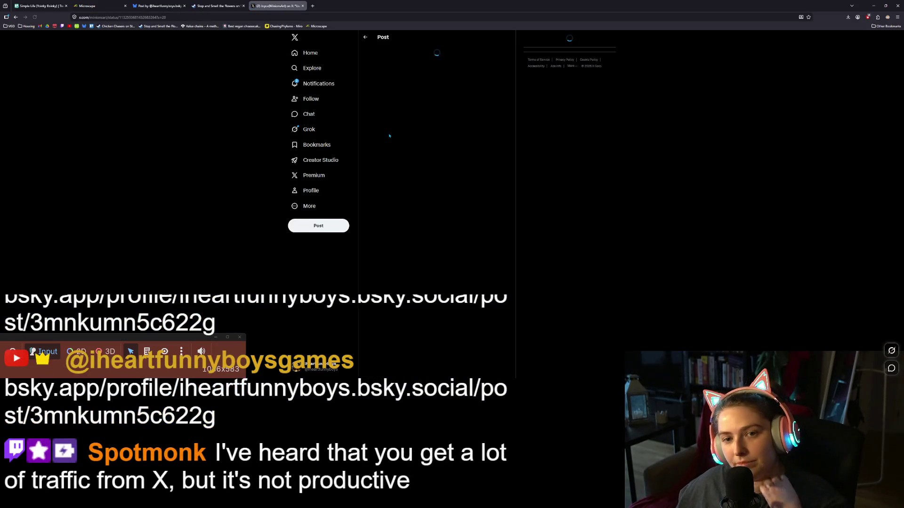
pyautogui.click(318, 84)
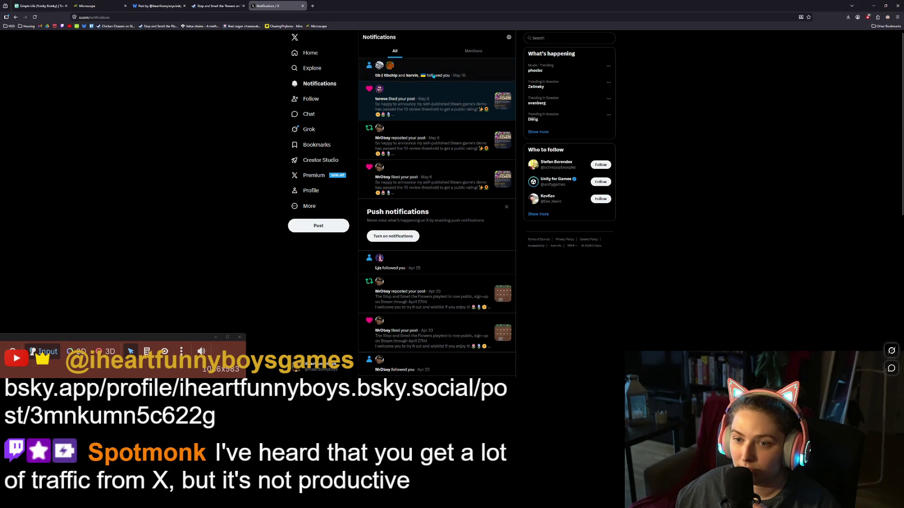
pyautogui.click(456, 111)
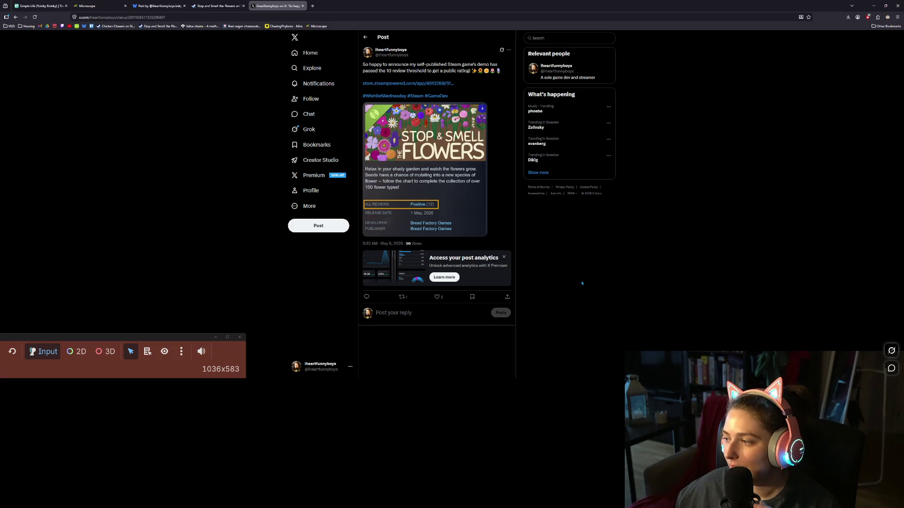
pyautogui.click(341, 220)
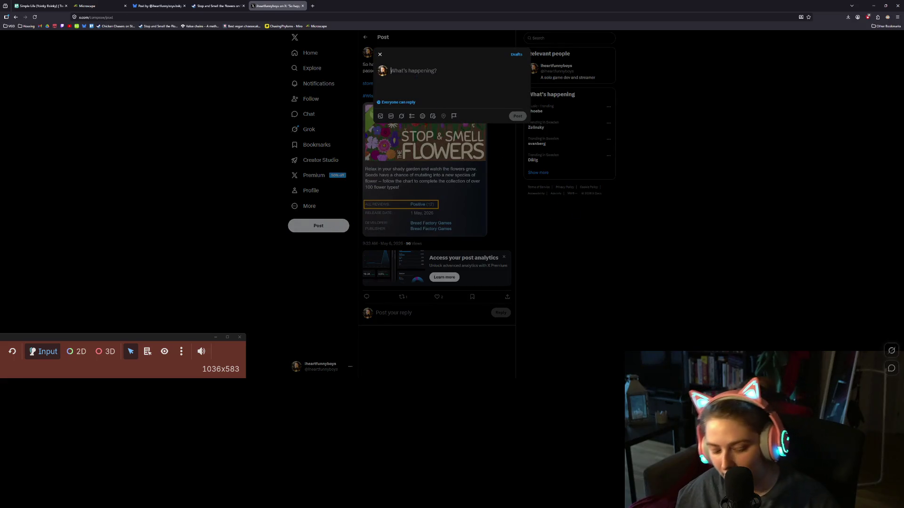
# Step: Paste the pitch from clipboard history, change #no-AI to #noai, and remove all blank lines
pyautogui.press('super+v')
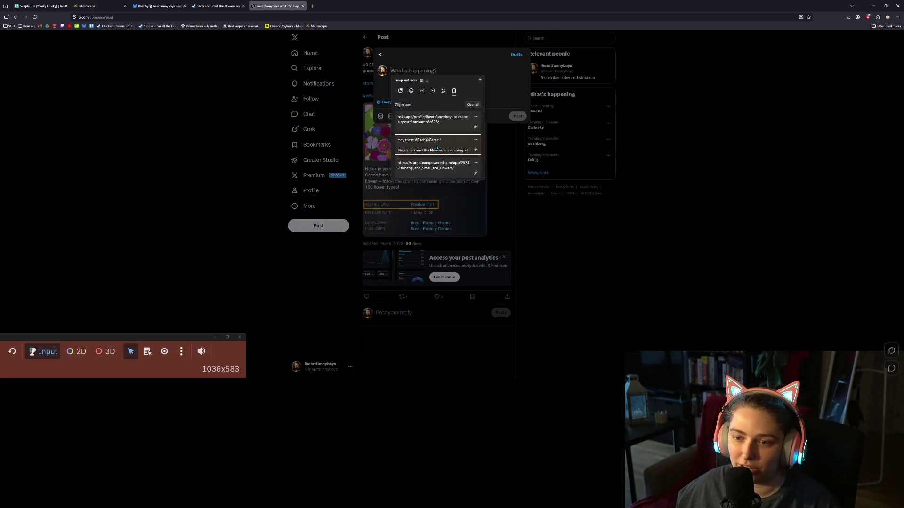
pyautogui.click(437, 145)
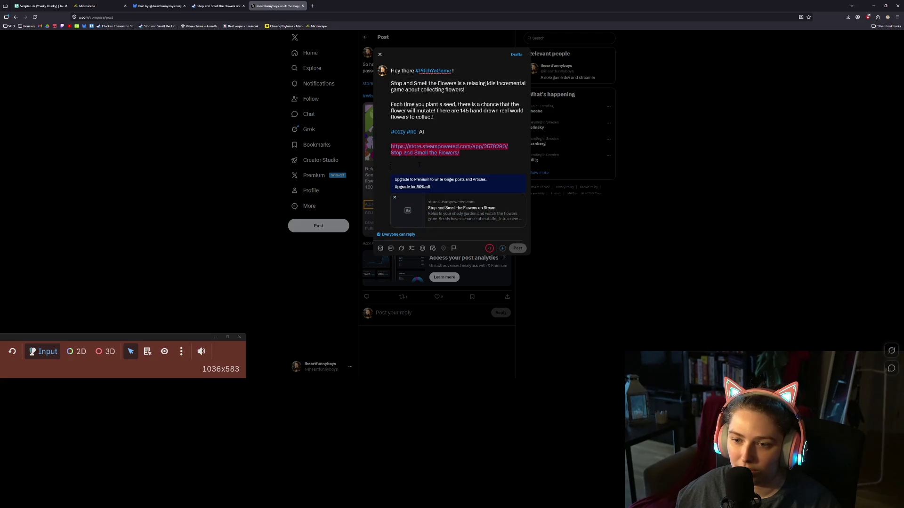
pyautogui.press('BackSpace')
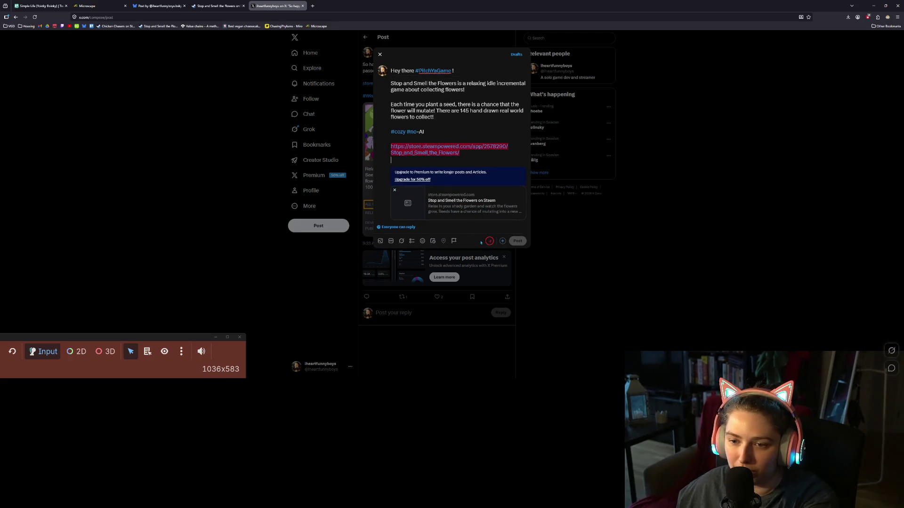
pyautogui.press('BackSpace')
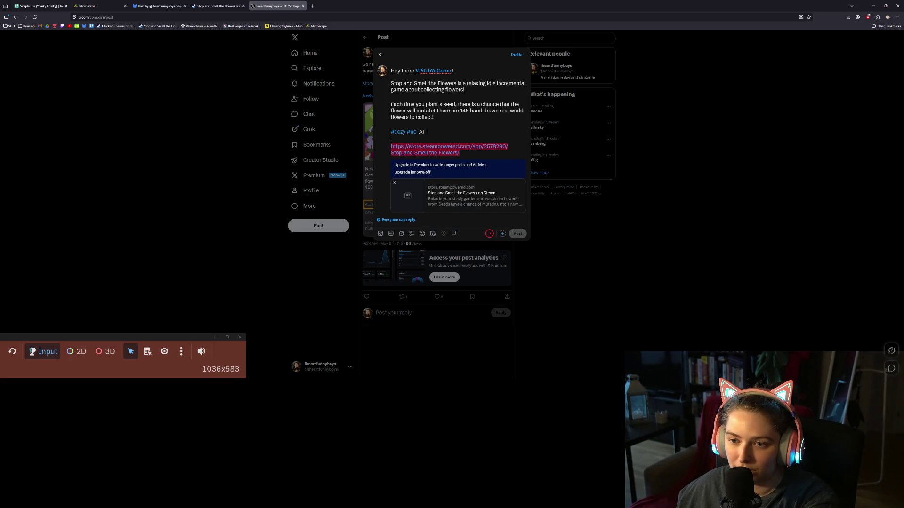
pyautogui.press('BackSpace')
pyautogui.press('BackSpace')
pyautogui.press('BackSpace')
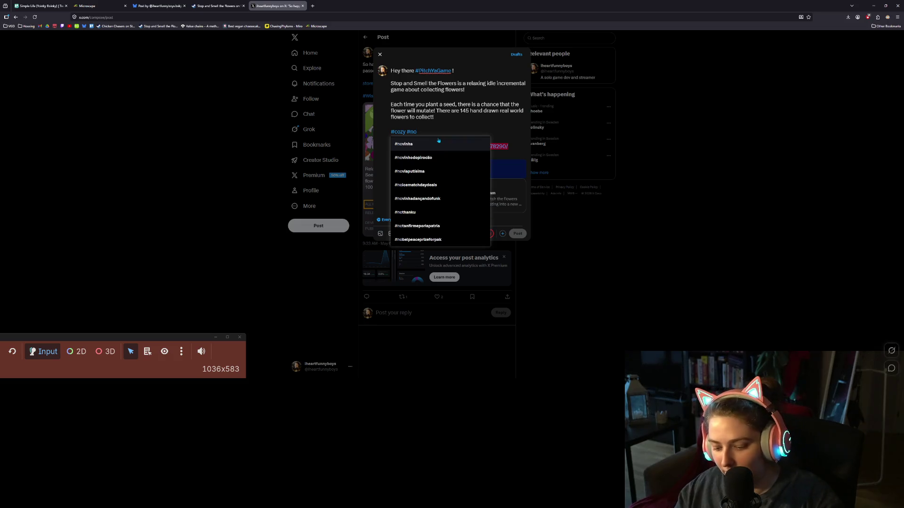
pyautogui.write('ai')
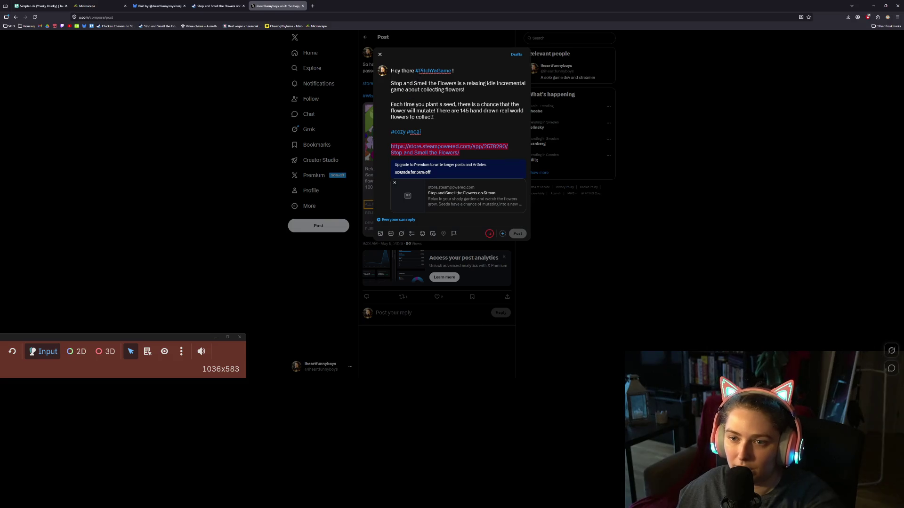
pyautogui.press('BackSpace')
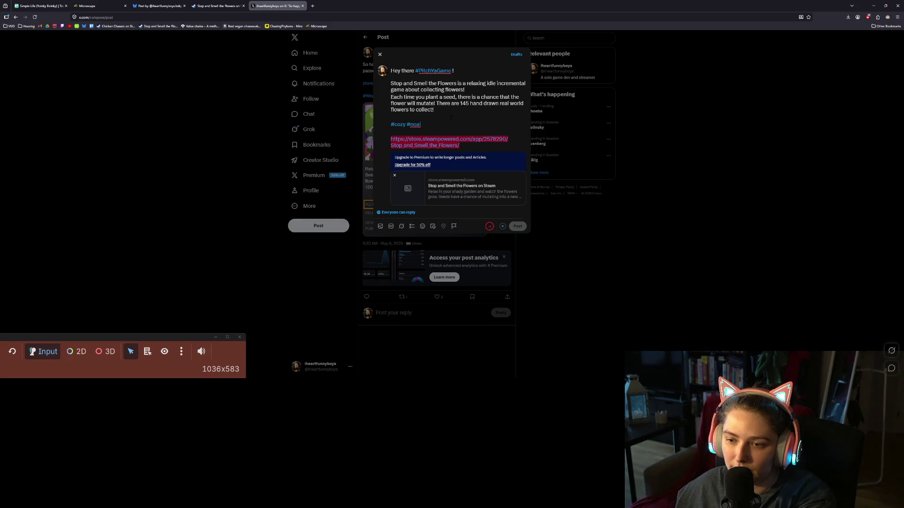
pyautogui.press('BackSpace')
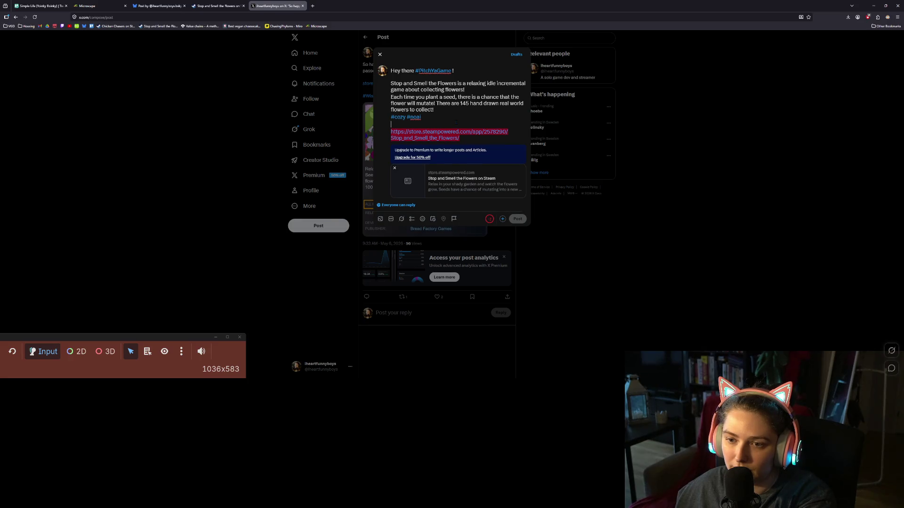
pyautogui.press('BackSpace')
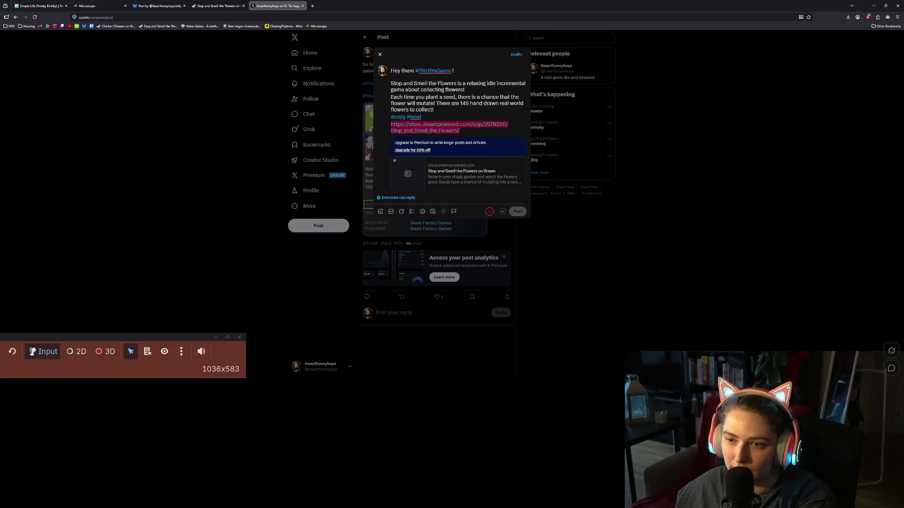
pyautogui.press('BackSpace')
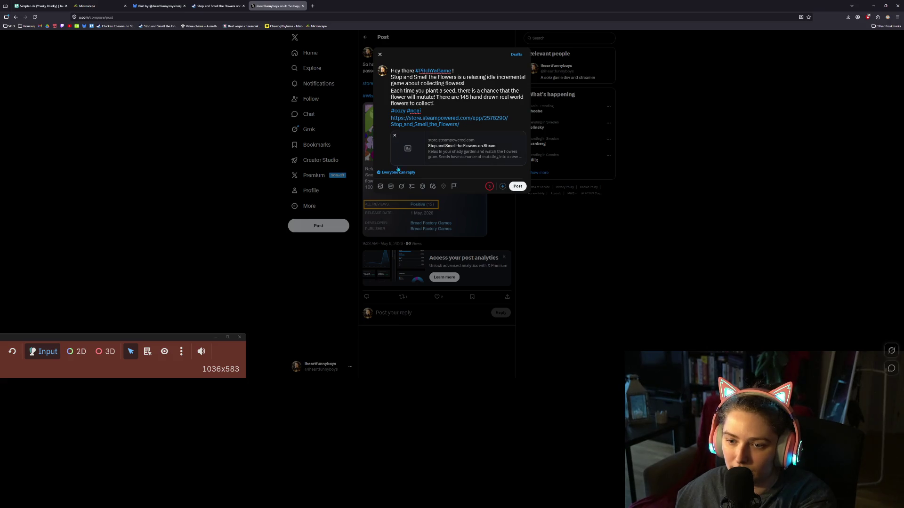
# Step: Attach sastf_trailer_v3.mp4 from Videos > SASTF > trailer_v3 to the X post
pyautogui.click(380, 187)
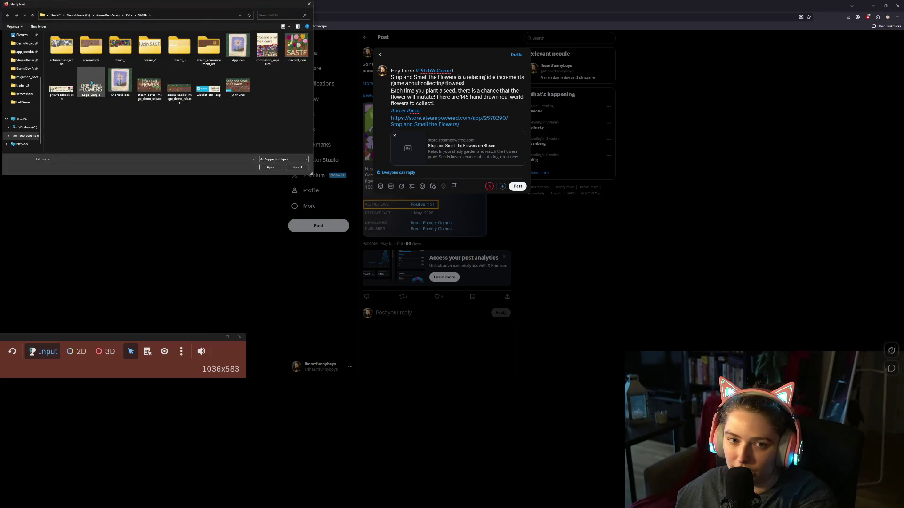
pyautogui.click(182, 47)
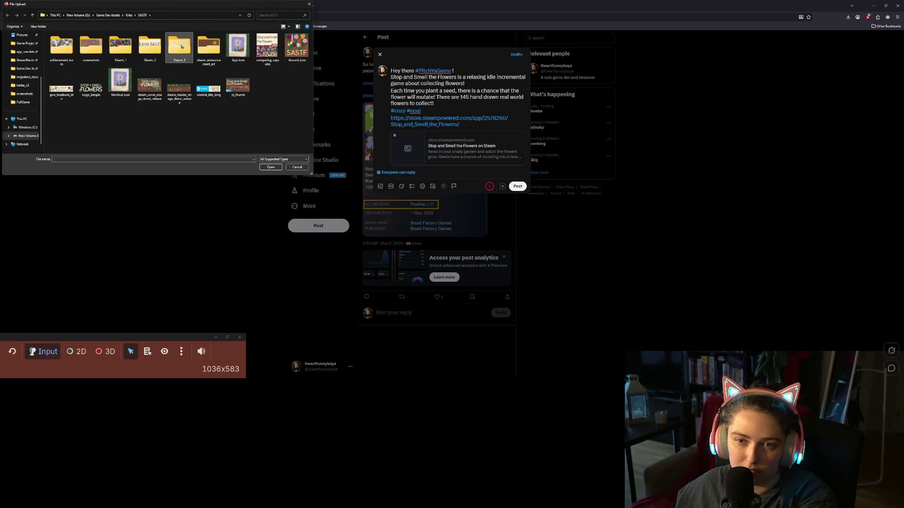
pyautogui.scroll(2, 33, 87)
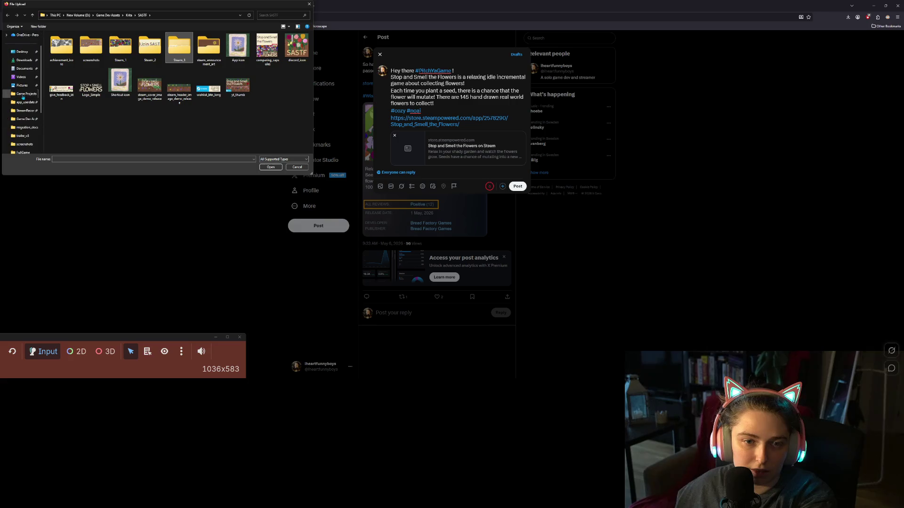
pyautogui.click(21, 77)
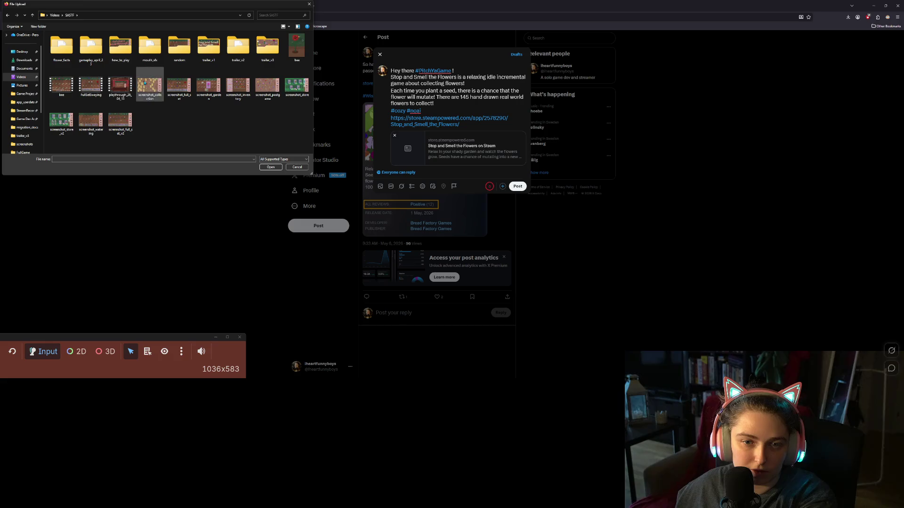
pyautogui.doubleClick(269, 47)
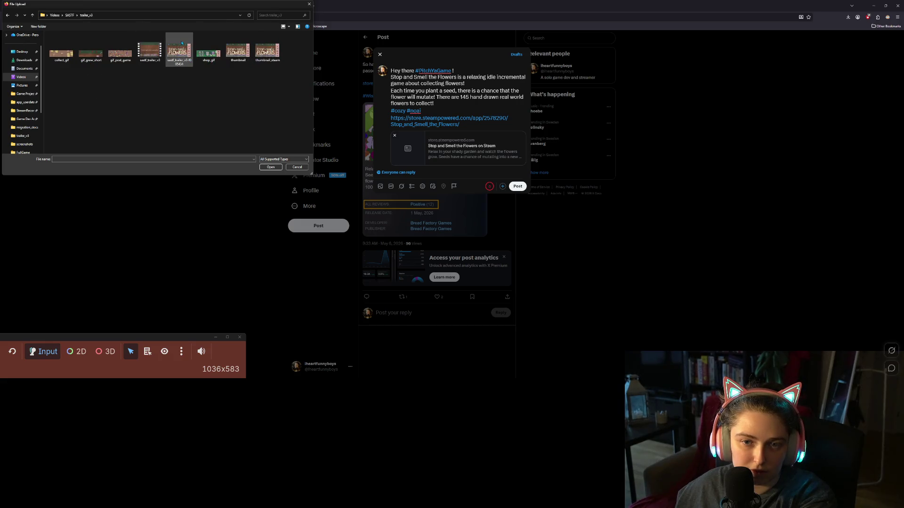
pyautogui.doubleClick(150, 48)
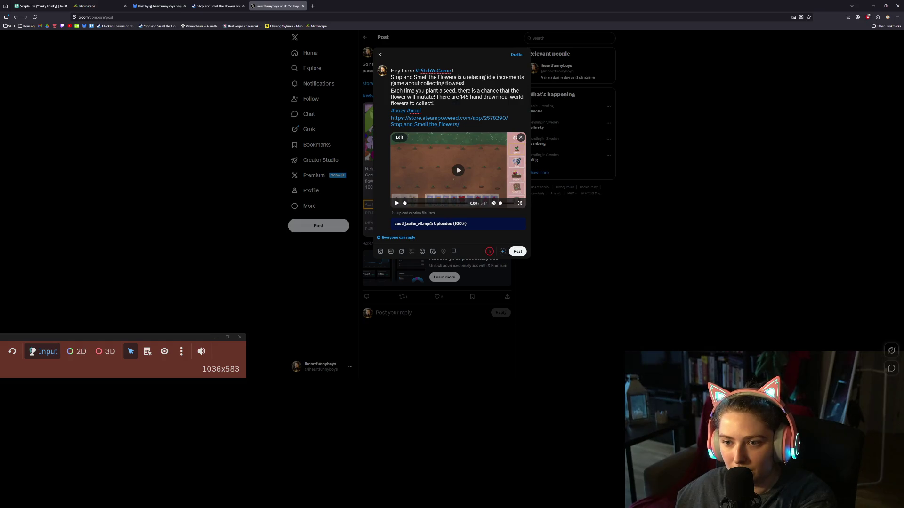
# Step: Trim one character, post, then remove the 115 fps trailer and send with the link card only
pyautogui.press('BackSpace')
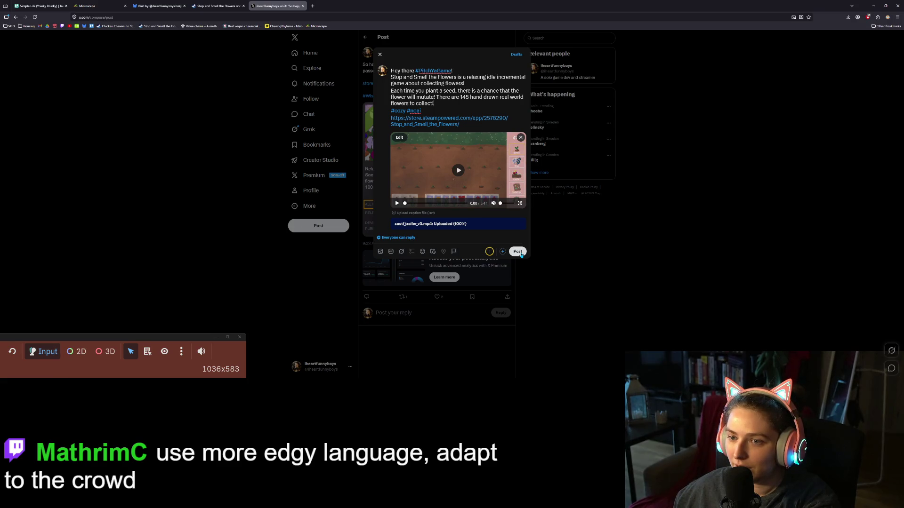
pyautogui.click(521, 253)
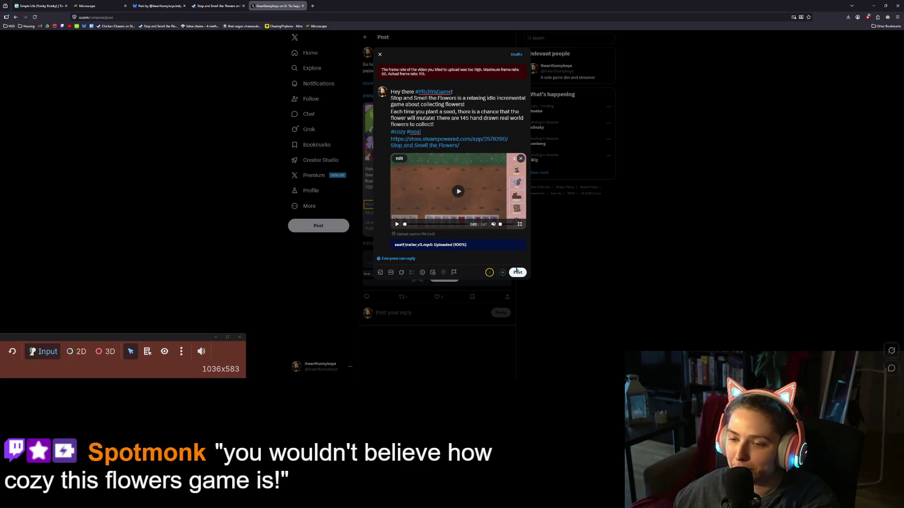
pyautogui.click(520, 158)
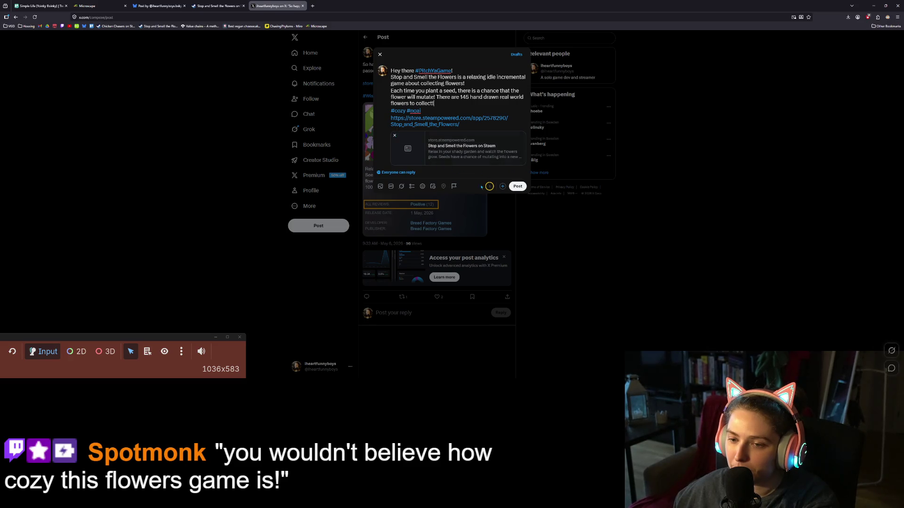
pyautogui.click(514, 189)
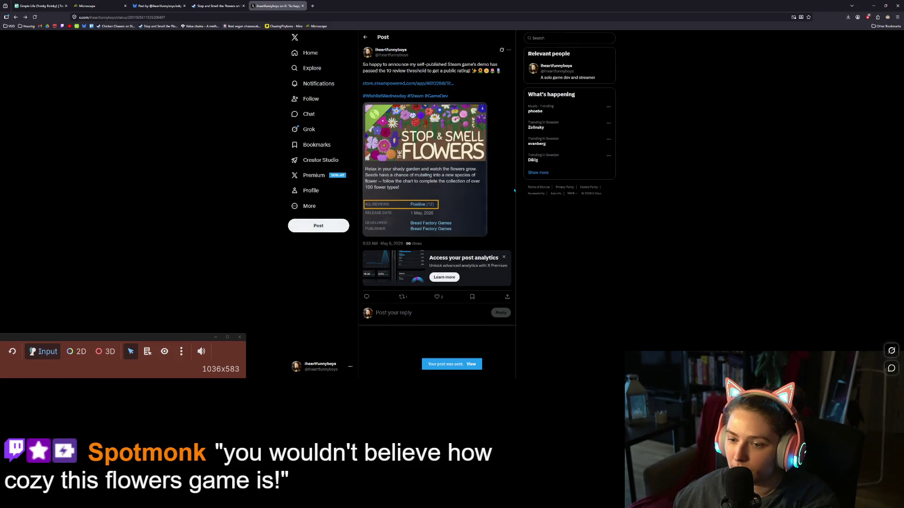
# Step: On the profile, select the full text of the newly published link-only pitch post
pyautogui.click(328, 191)
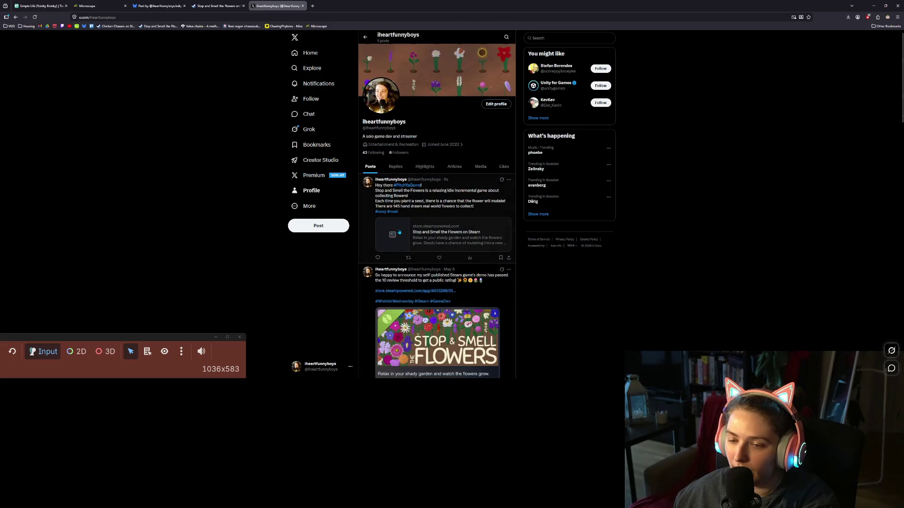
pyautogui.click(510, 180)
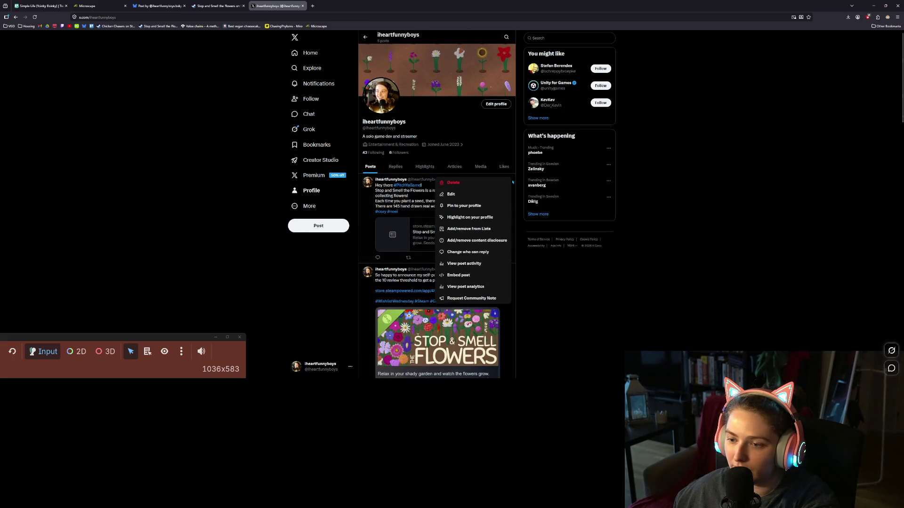
pyautogui.click(469, 185)
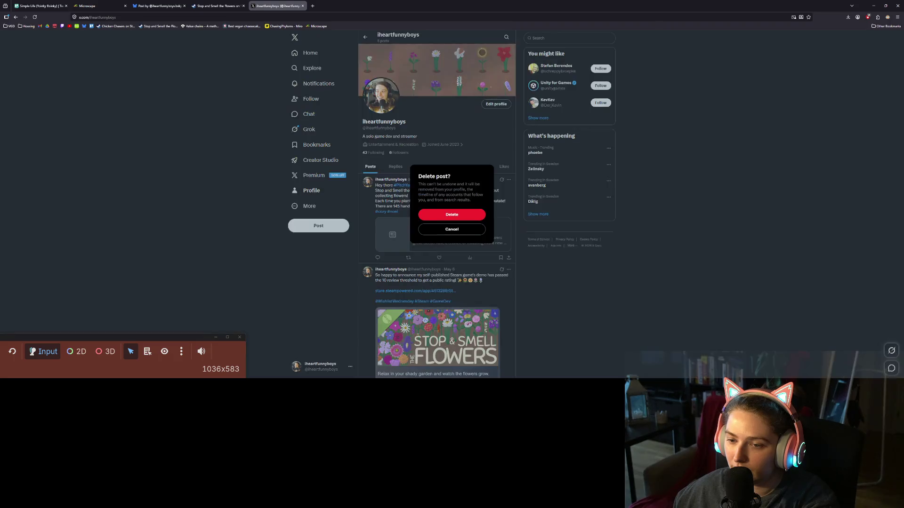
pyautogui.click(452, 229)
pyautogui.click(375, 192)
pyautogui.moveTo(376, 187)
pyautogui.mouseDown()
pyautogui.moveTo(470, 207)
pyautogui.moveTo(418, 214)
pyautogui.mouseUp()
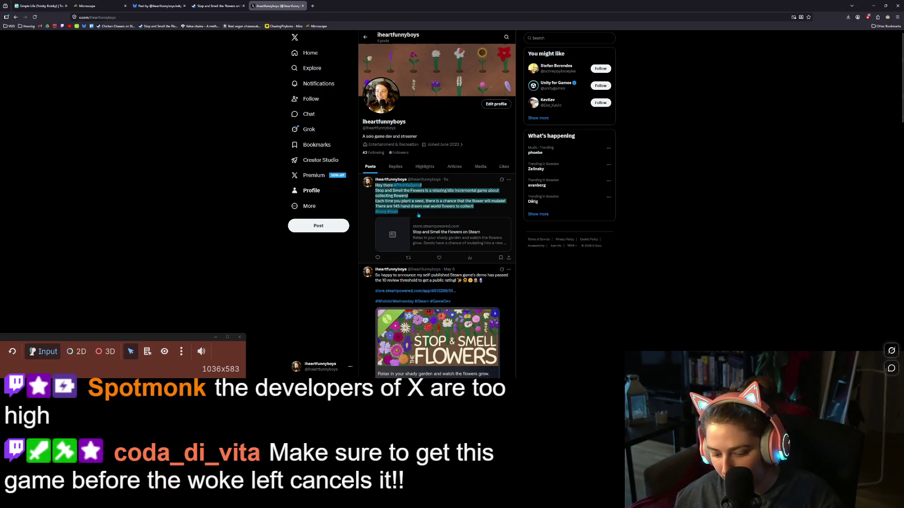
# Step: Delete that post and open an empty new-post composer
pyautogui.click(509, 180)
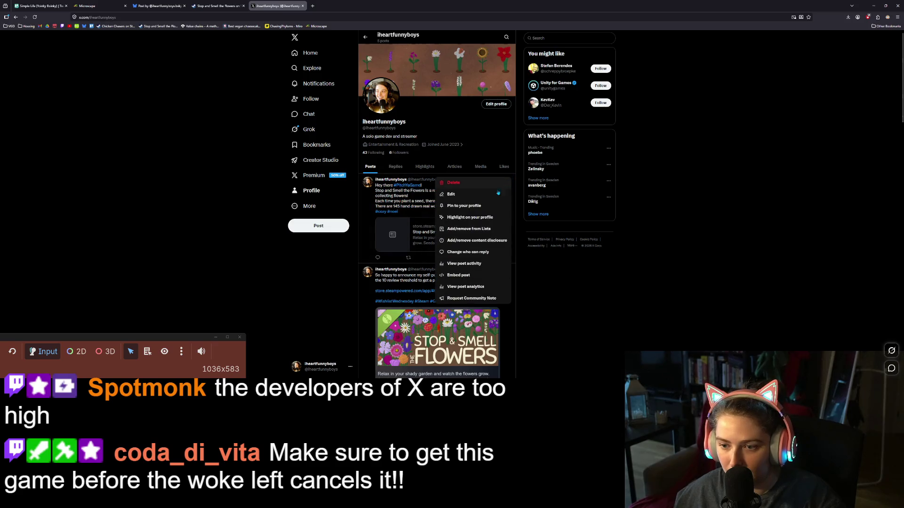
pyautogui.click(456, 183)
pyautogui.click(456, 214)
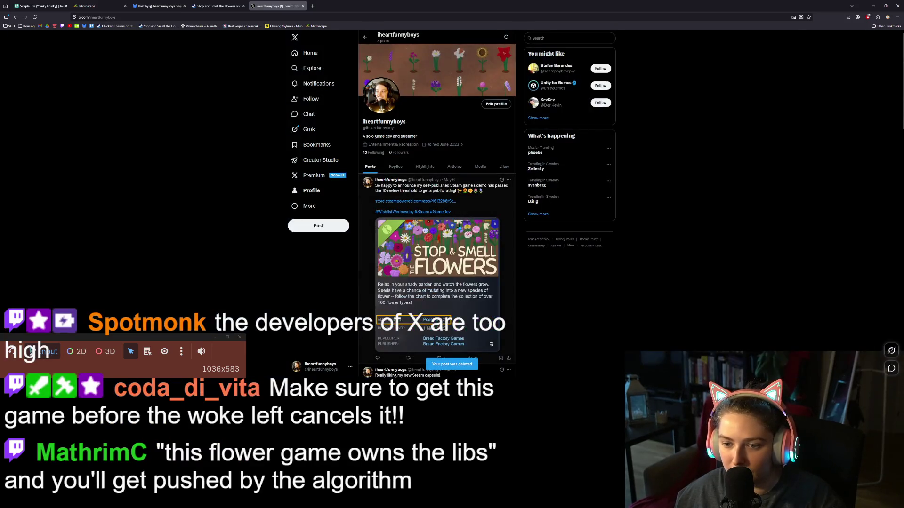
pyautogui.click(318, 225)
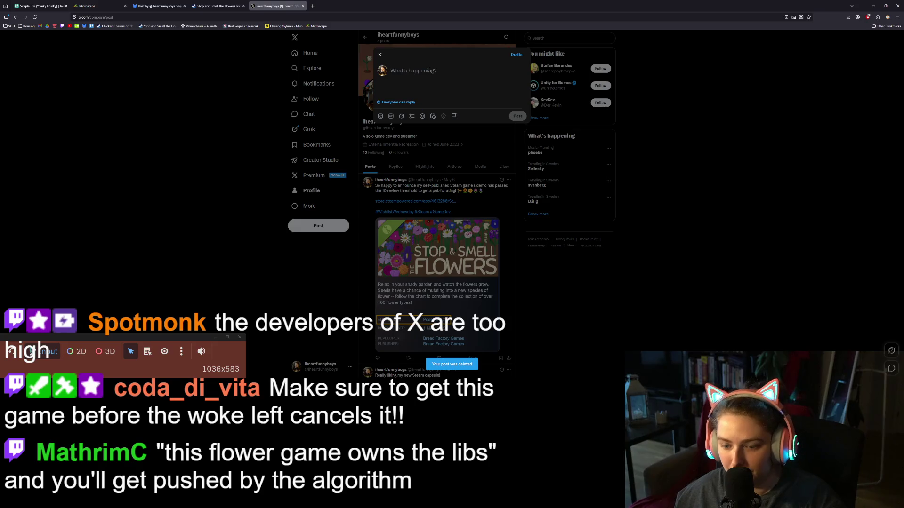
# Step: Paste the pitch text plus the Steam store URL into the X post, then return to Bluesky
pyautogui.write('Hey there #PitchYaGame! Stop and Smell the Flowers is a relaxing idle incremental game about collecting flowers! Each time you plant a seed, there is a chance that the flower will mutate! There are 145 hand drawn real world flowers to collect! #cozy #noai')
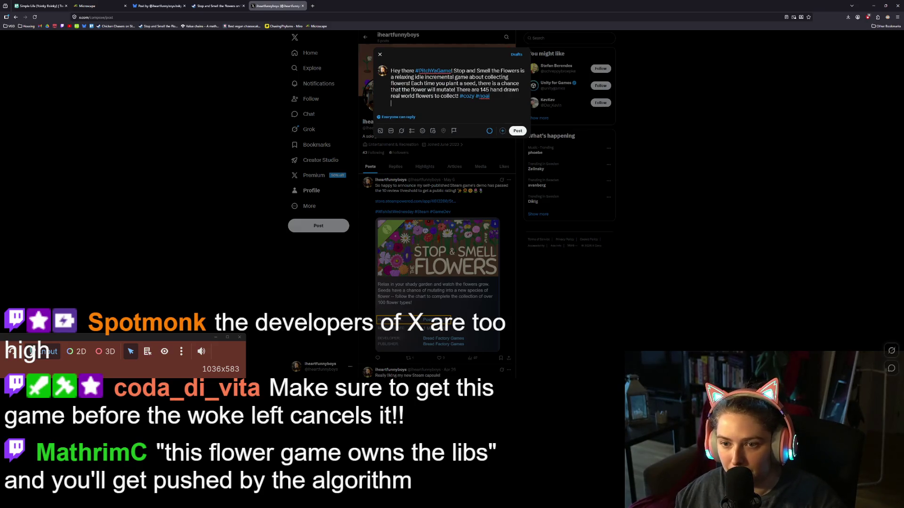
pyautogui.click(216, 5)
pyautogui.click(213, 16)
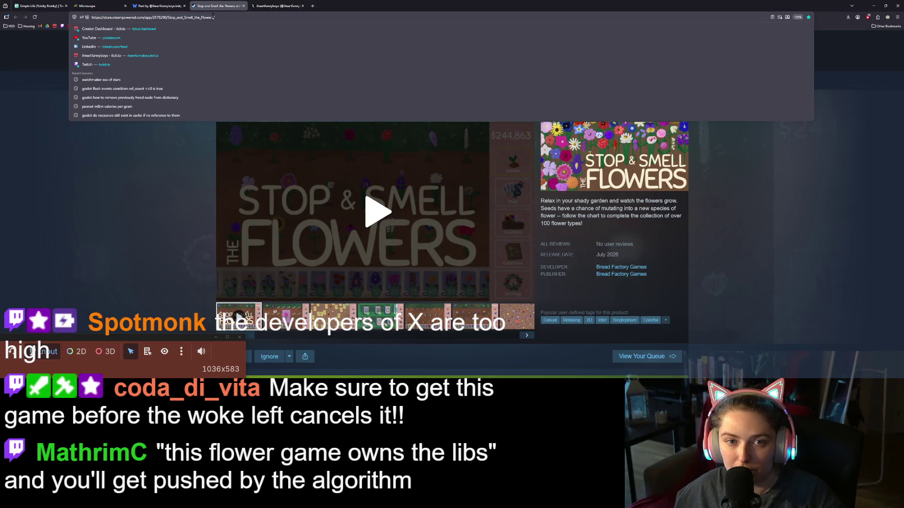
pyautogui.hotkey('ctrl', 'c')
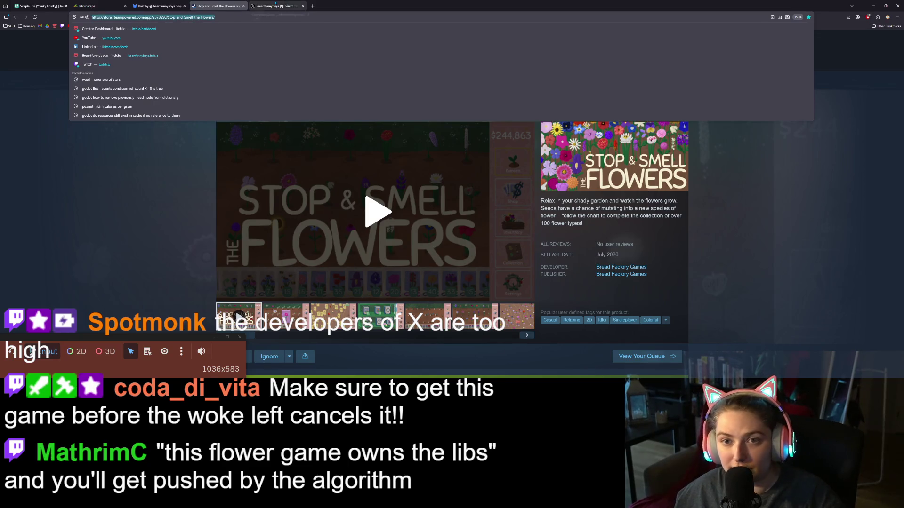
pyautogui.click(278, 6)
pyautogui.hotkey('ctrl', 'v')
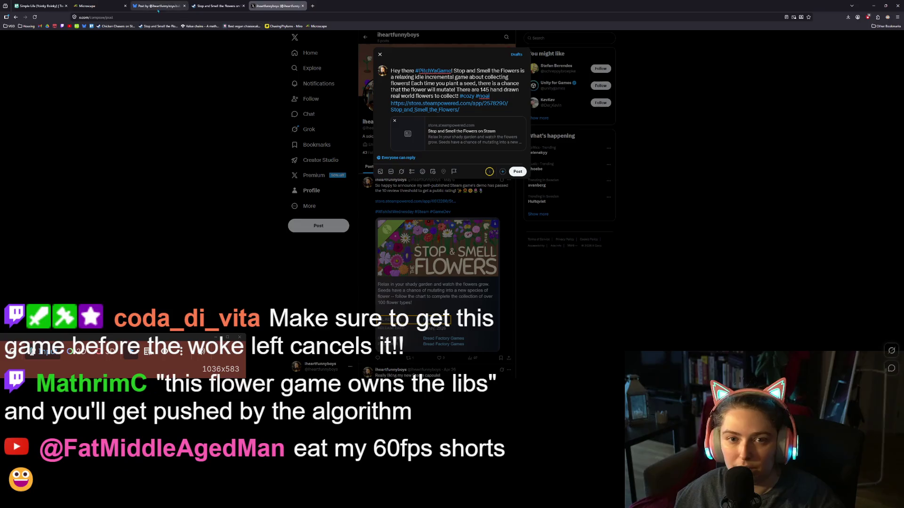
pyautogui.click(160, 5)
pyautogui.scroll(-2, 395, 309)
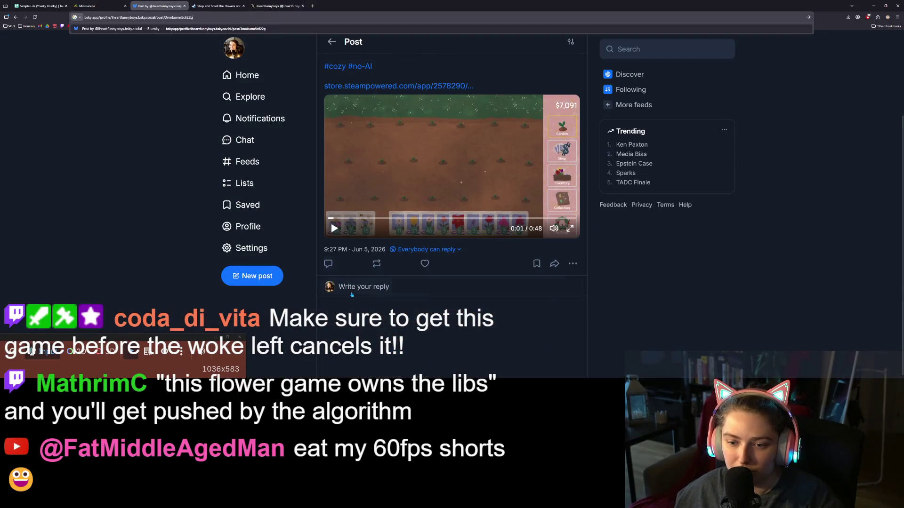
# Step: Reply to the Bluesky pitch post: the Stop and Smell the Flowers demo is published and joining June NextFest on Steam
pyautogui.click(396, 286)
pyautogui.write('I forgot t')
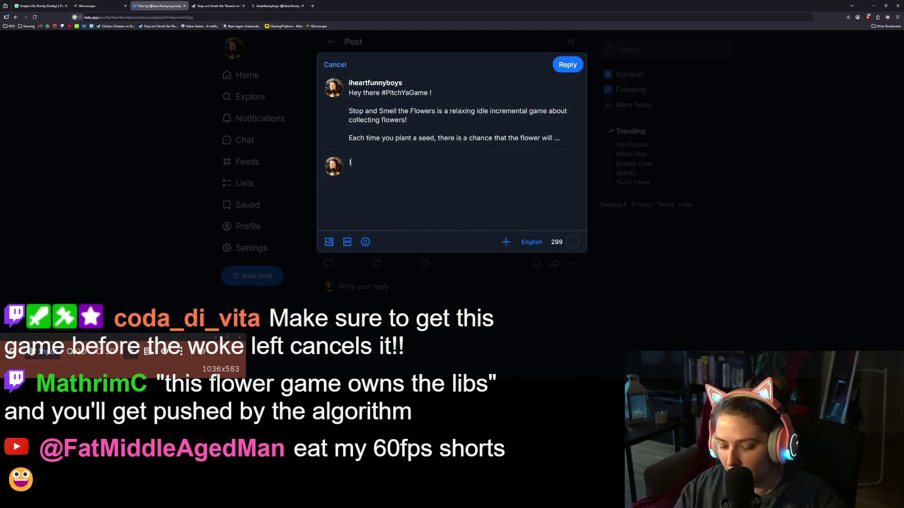
pyautogui.write('o mention')
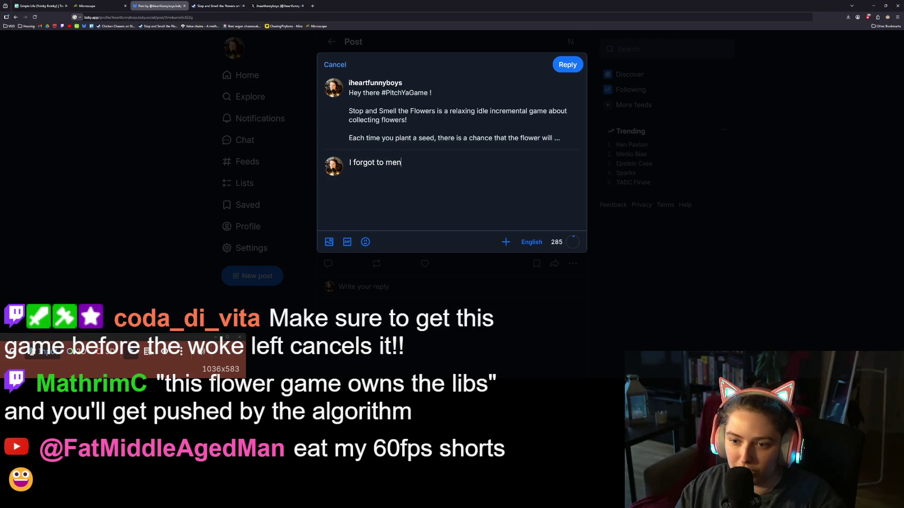
pyautogui.write('!! ')
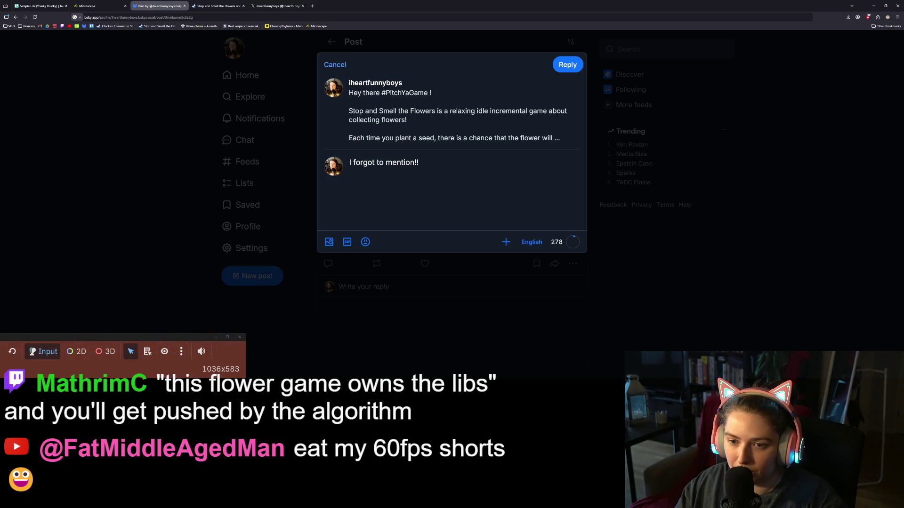
pyautogui.write('Stop and Smell th')
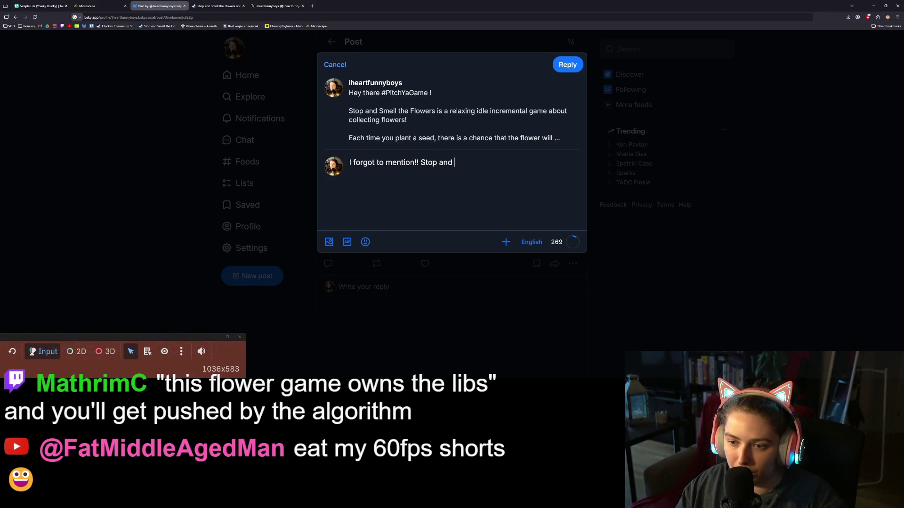
pyautogui.write('e Flowers ')
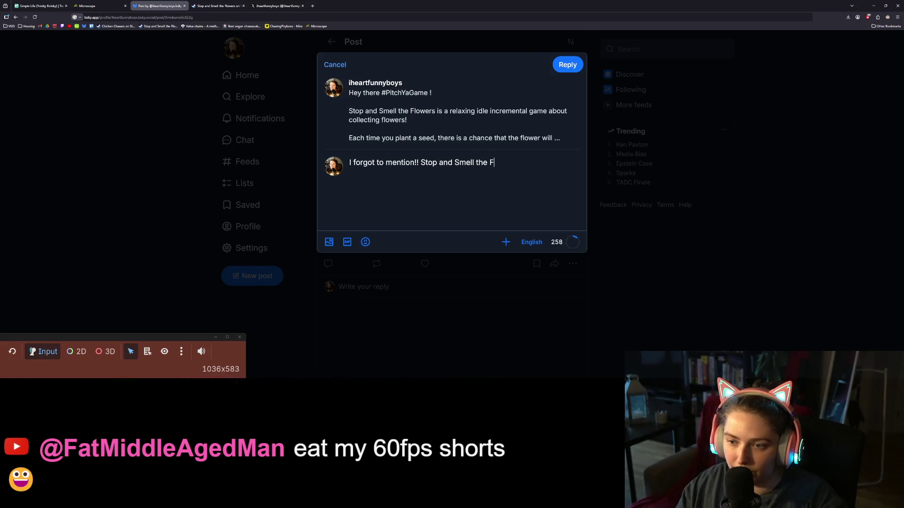
pyautogui.write('has a demo ')
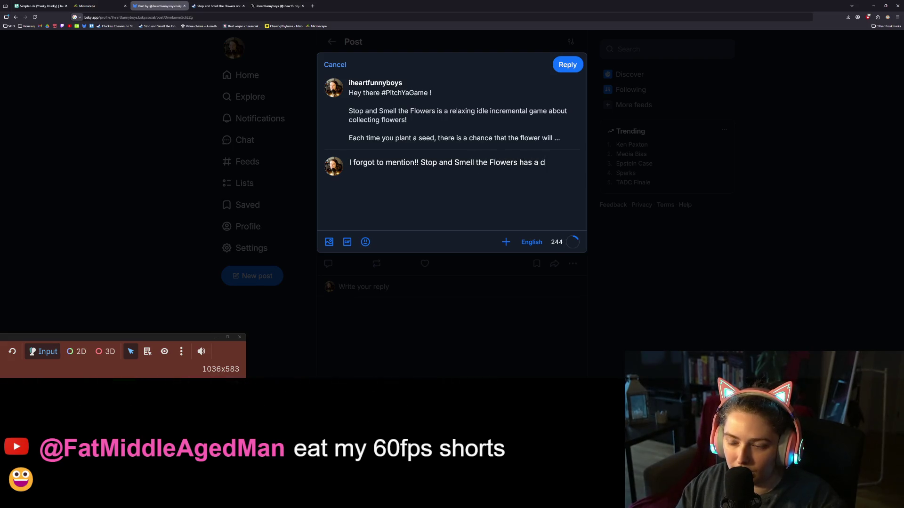
pyautogui.write('published ')
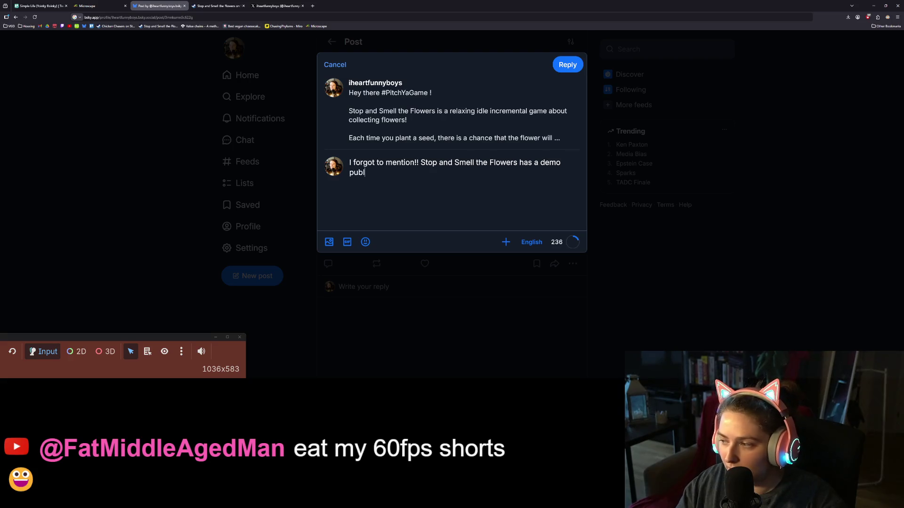
pyautogui.write('now and it will ')
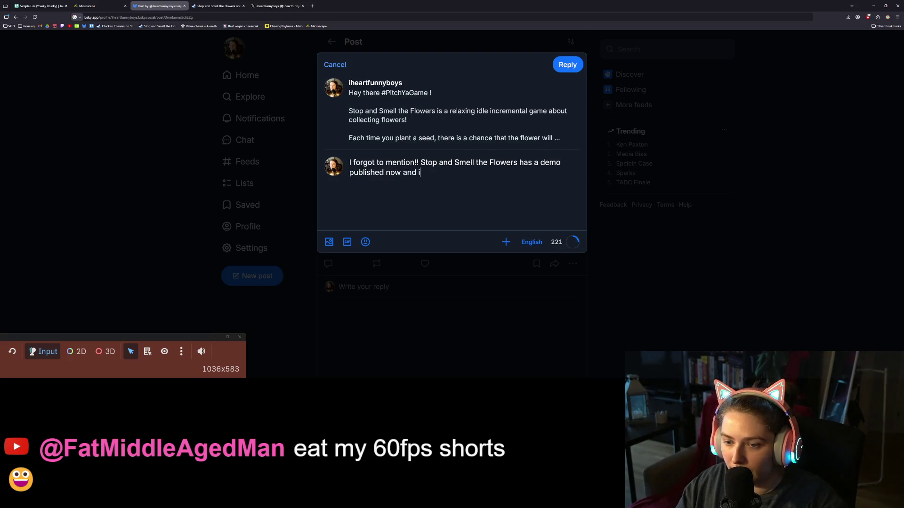
pyautogui.write('be part ')
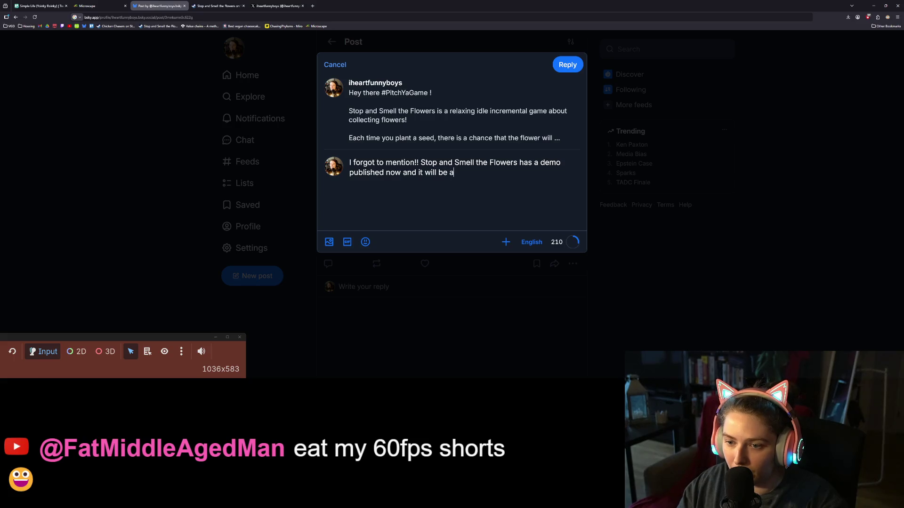
pyautogui.write('of June')
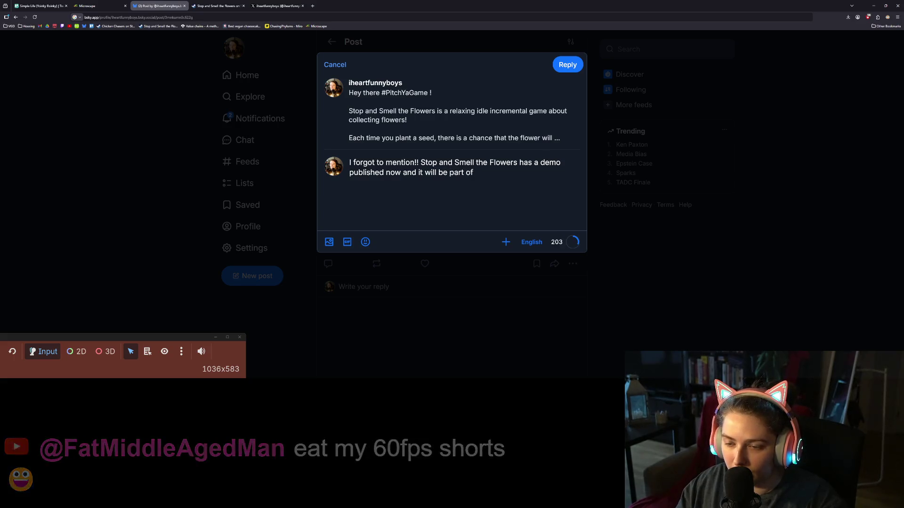
pyautogui.write('NextFest ')
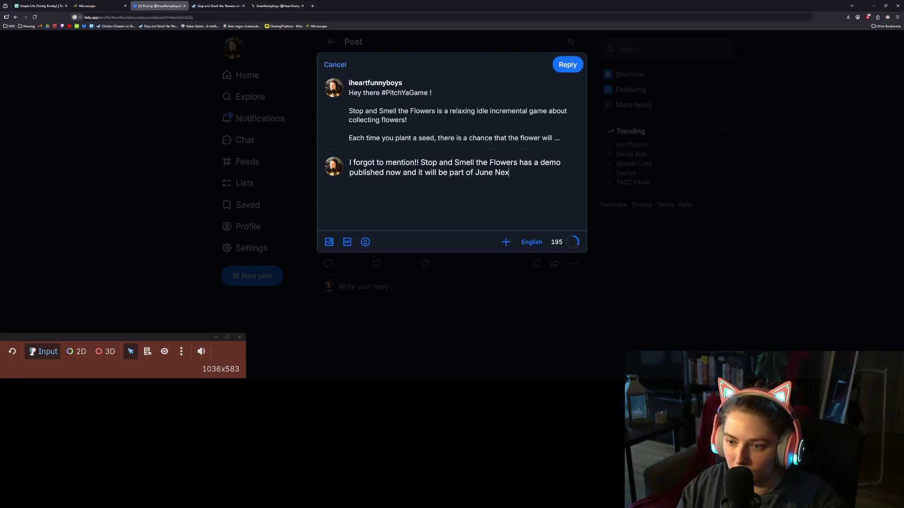
pyautogui.write('2026')
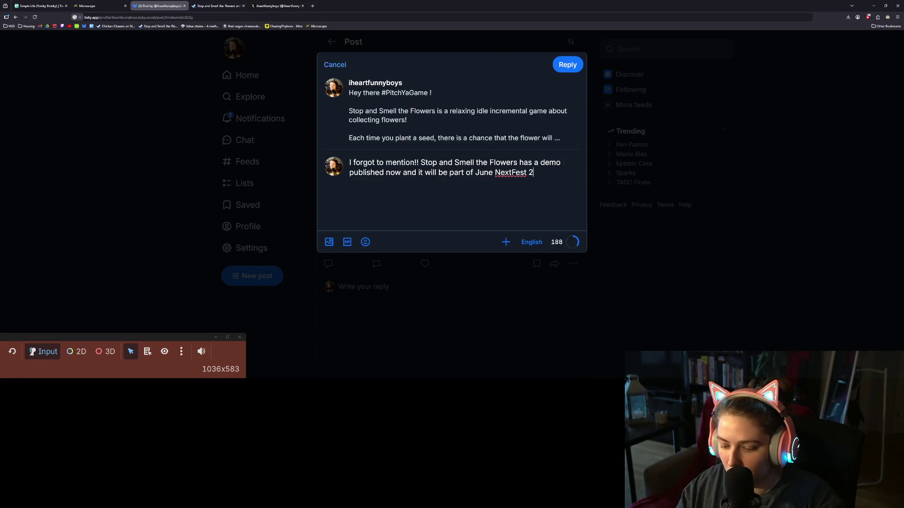
pyautogui.press('BackSpace')
pyautogui.press('BackSpace')
pyautogui.press('BackSpace')
pyautogui.press('BackSpace')
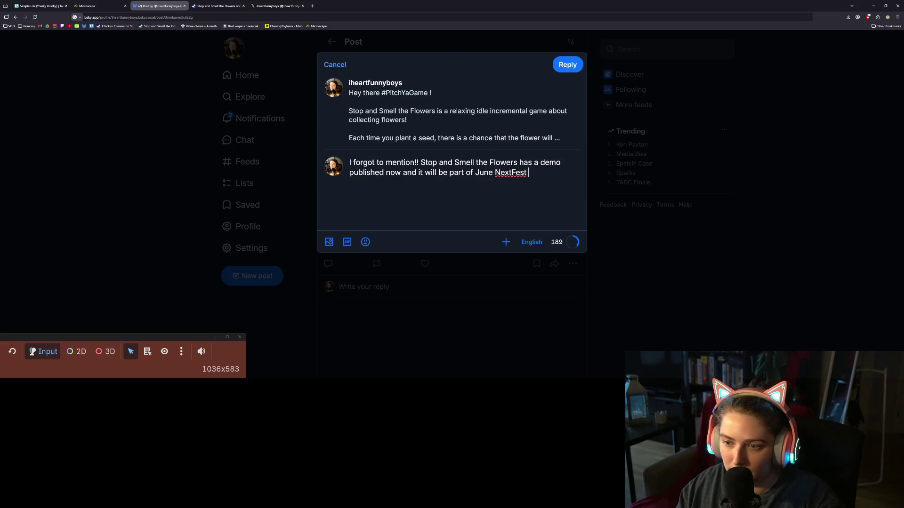
pyautogui.write('on Steam!')
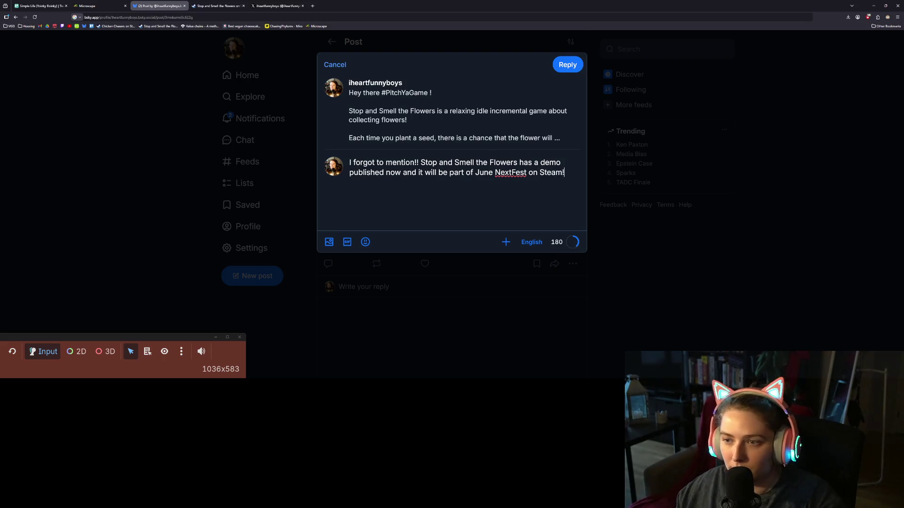
pyautogui.click(571, 65)
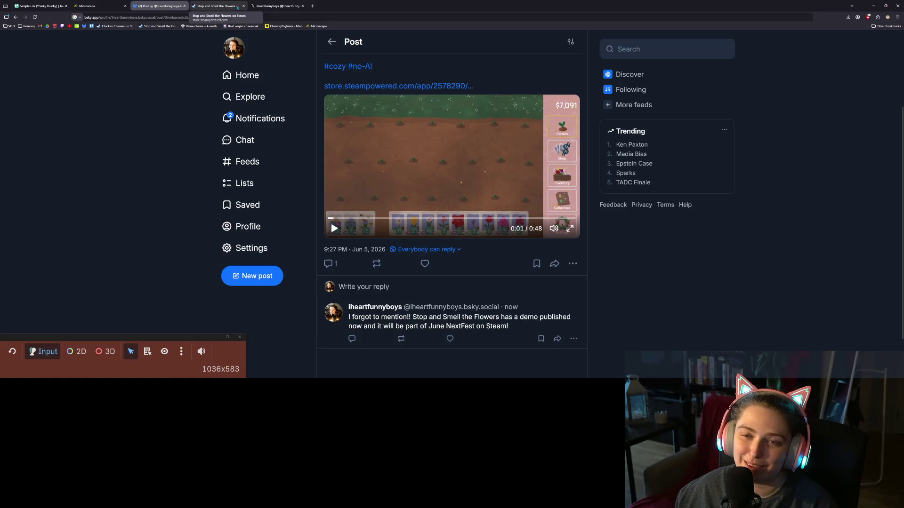
pyautogui.click(264, 6)
# Step: Try attaching the gif_grow_short animation to the X draft; it is rejected as a GIF over 15 MB
pyautogui.click(391, 172)
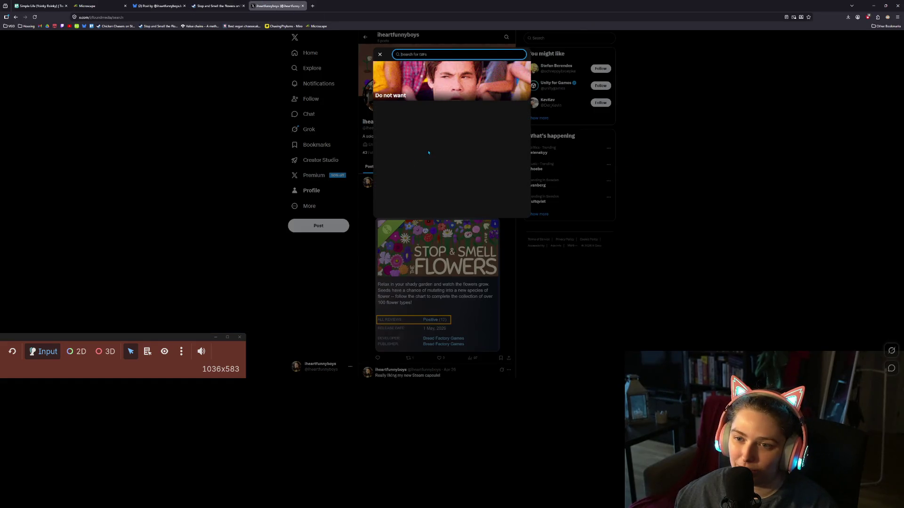
pyautogui.click(380, 55)
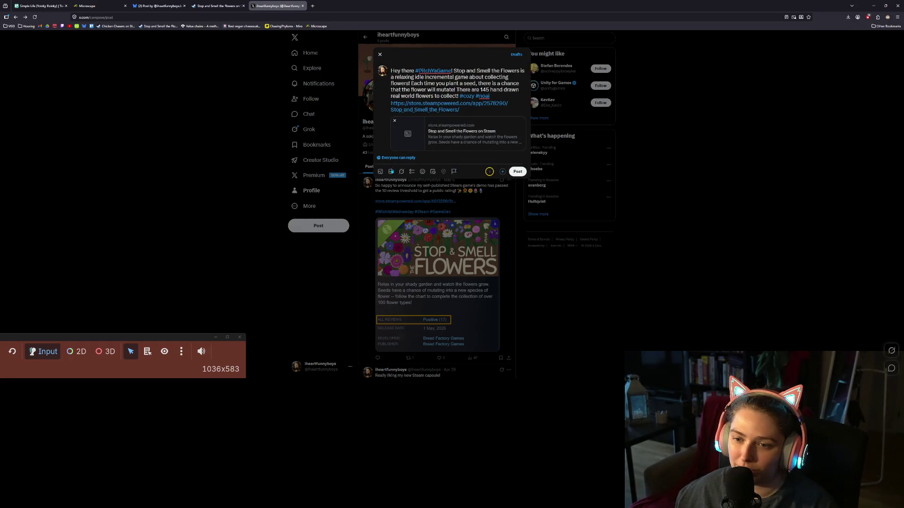
pyautogui.click(380, 171)
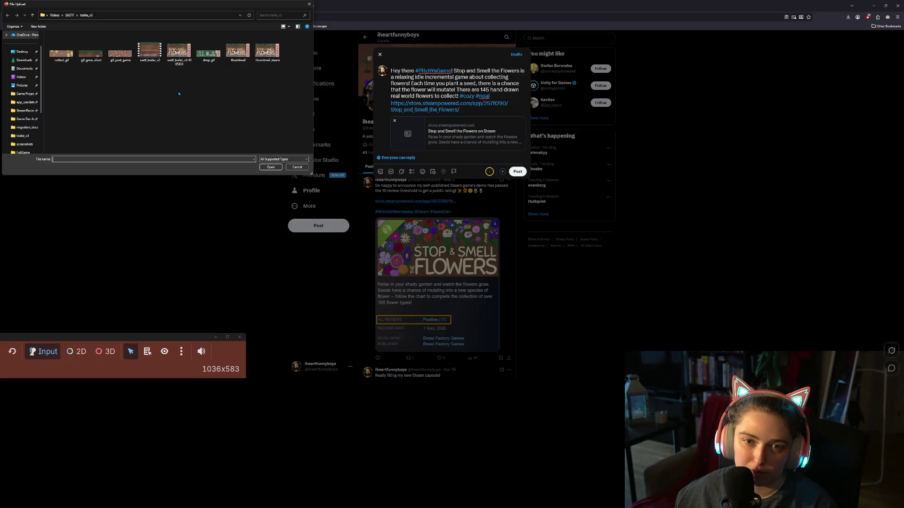
pyautogui.click(100, 61)
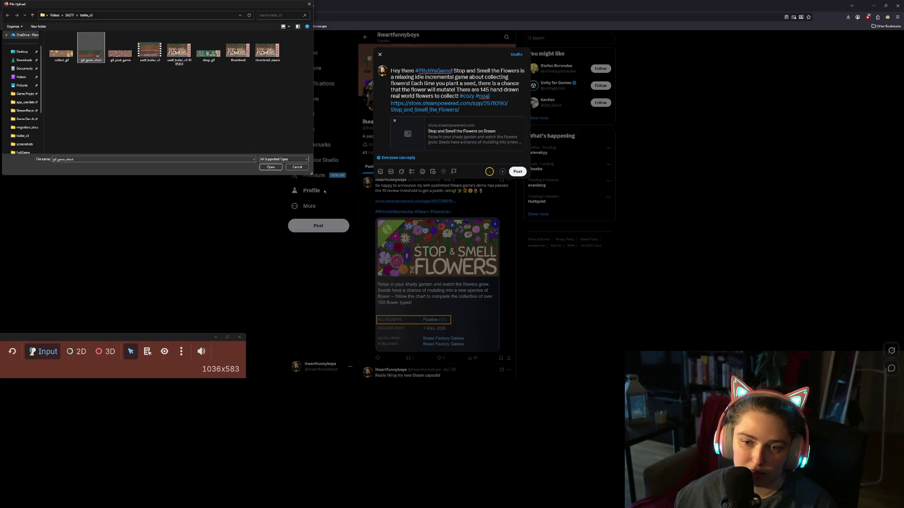
pyautogui.click(273, 167)
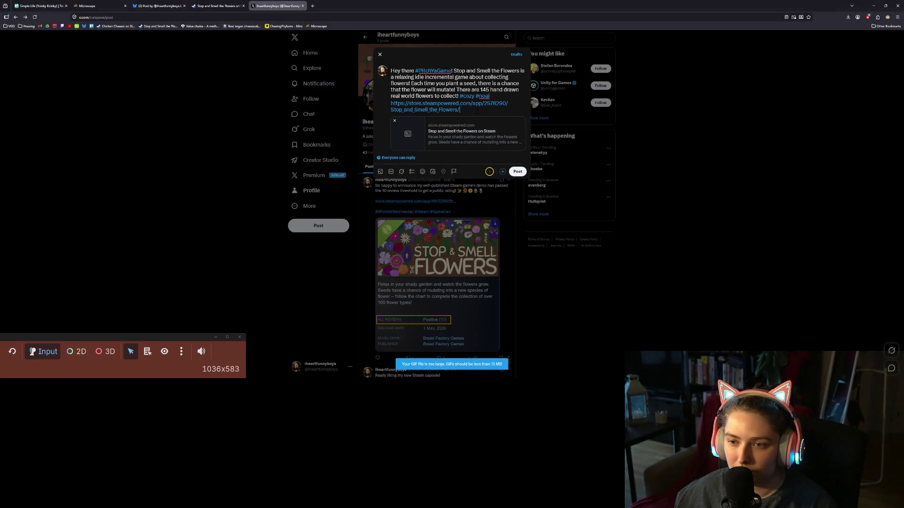
pyautogui.click(381, 172)
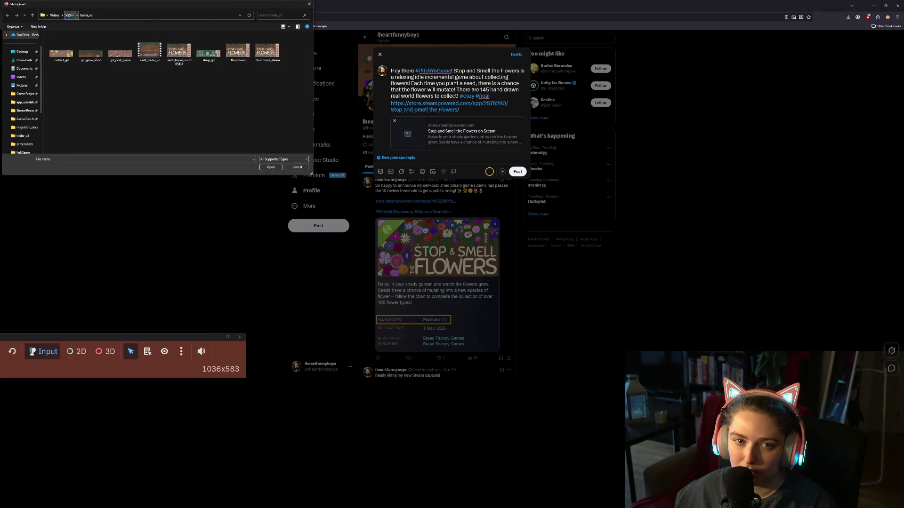
# Step: Attach swaying_short_loop.mp4 from the SASTF random folder to the X draft post
pyautogui.click(69, 15)
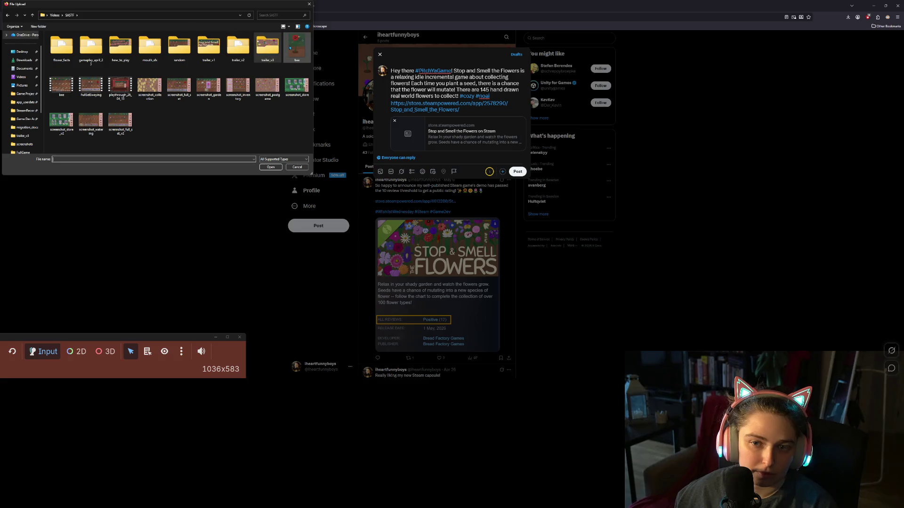
pyautogui.doubleClick(179, 51)
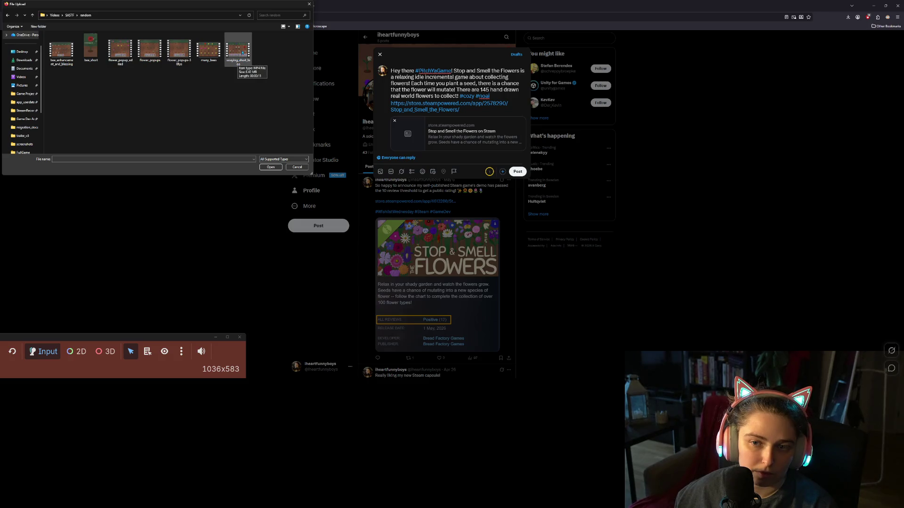
pyautogui.doubleClick(239, 44)
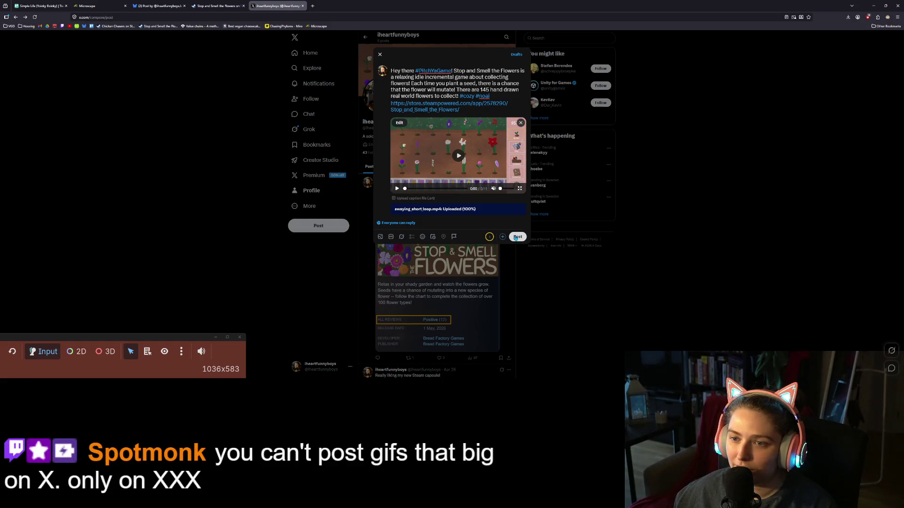
# Step: Publish the #PitchYaGame post with its video and select the new post's web address
pyautogui.click(516, 238)
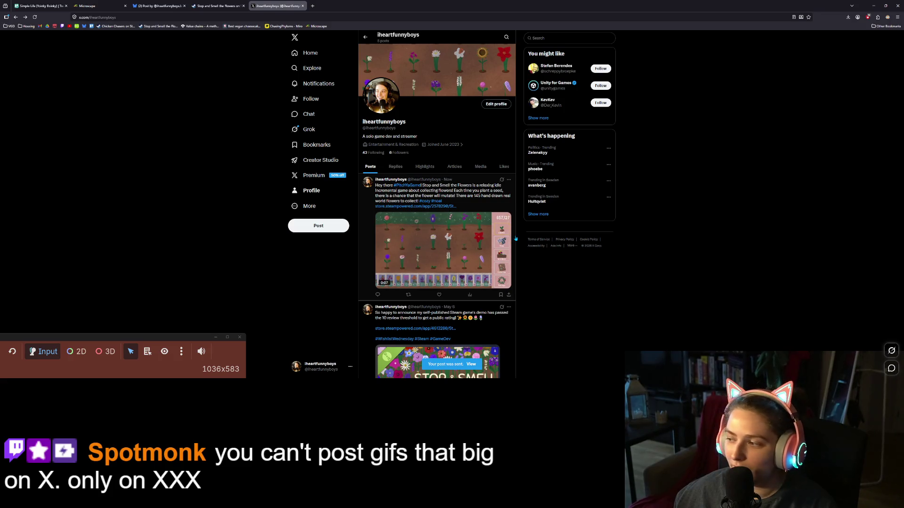
pyautogui.click(457, 196)
pyautogui.click(360, 19)
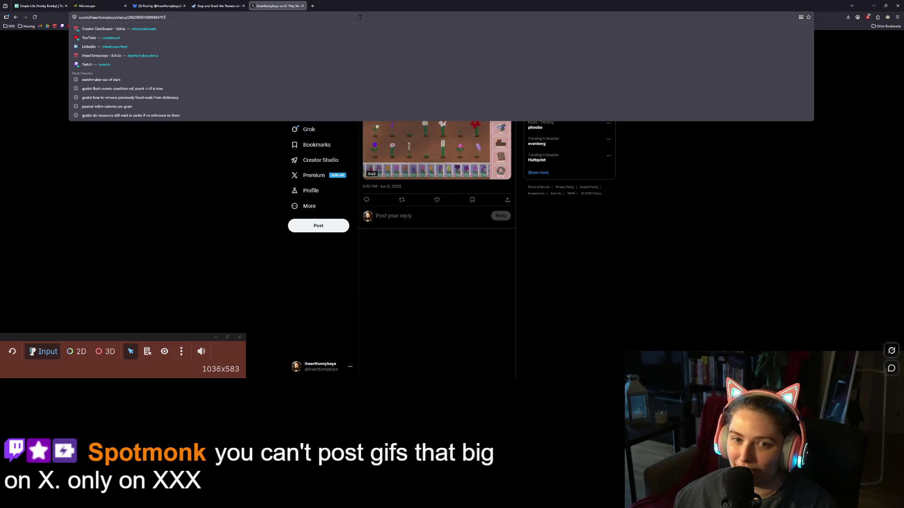
pyautogui.click(559, 287)
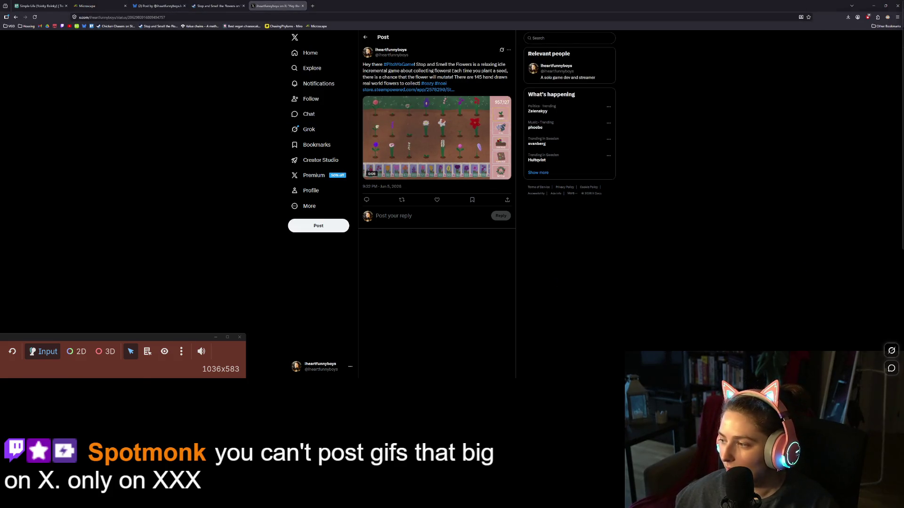
# Step: Reply that the demo is public on Steam and part of June NextFest, declining the Premium offer
pyautogui.click(476, 225)
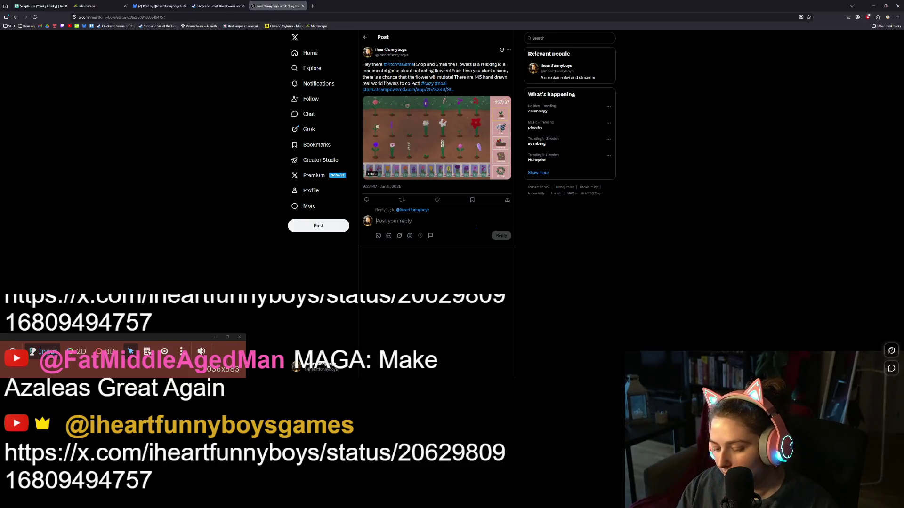
pyautogui.write('Stop and Smell th')
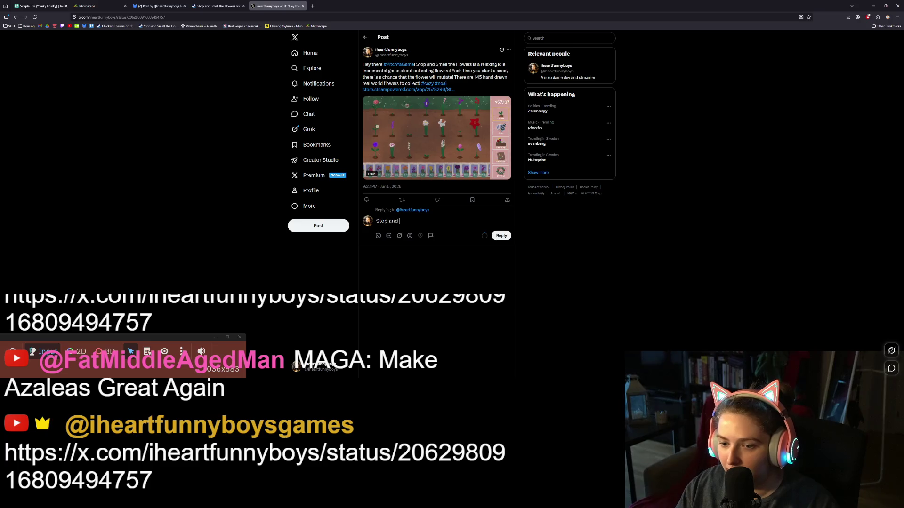
pyautogui.write('e Flowers')
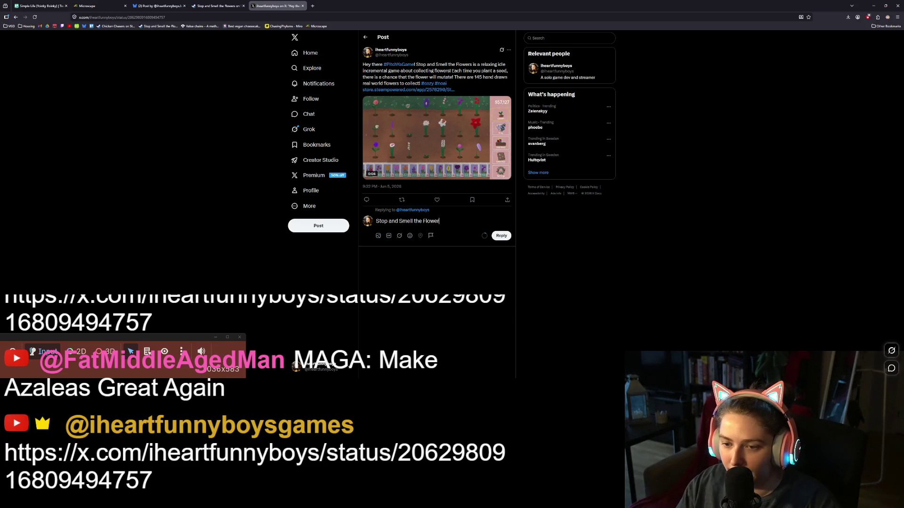
pyautogui.write(' has a demo out no')
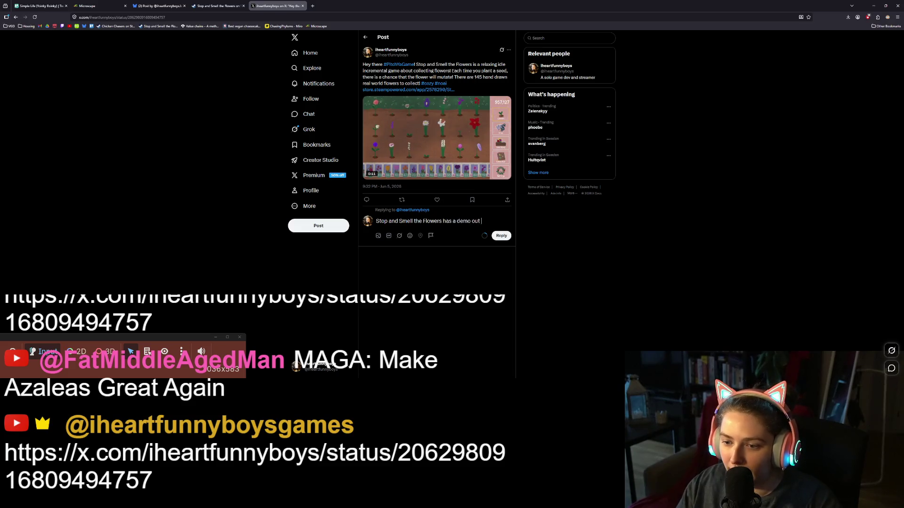
pyautogui.press('BackSpace')
pyautogui.press('BackSpace')
pyautogui.press('BackSpace')
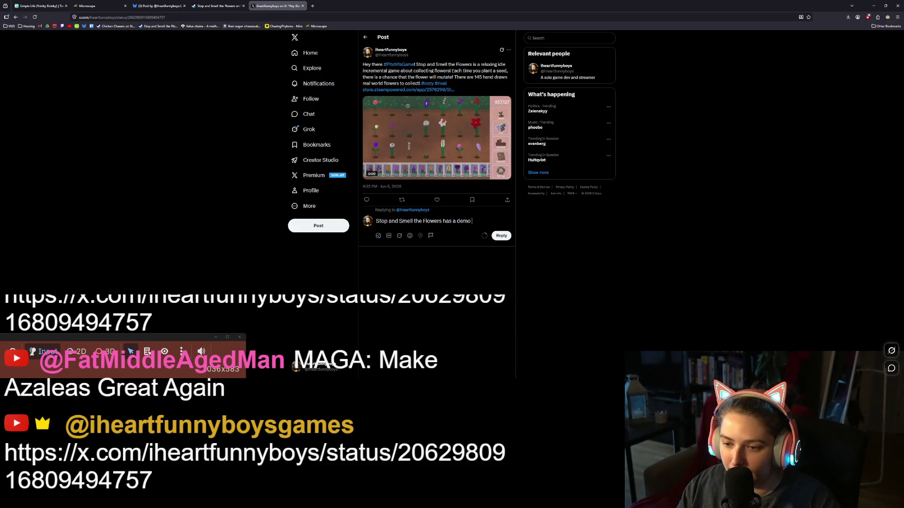
pyautogui.write('ic now')
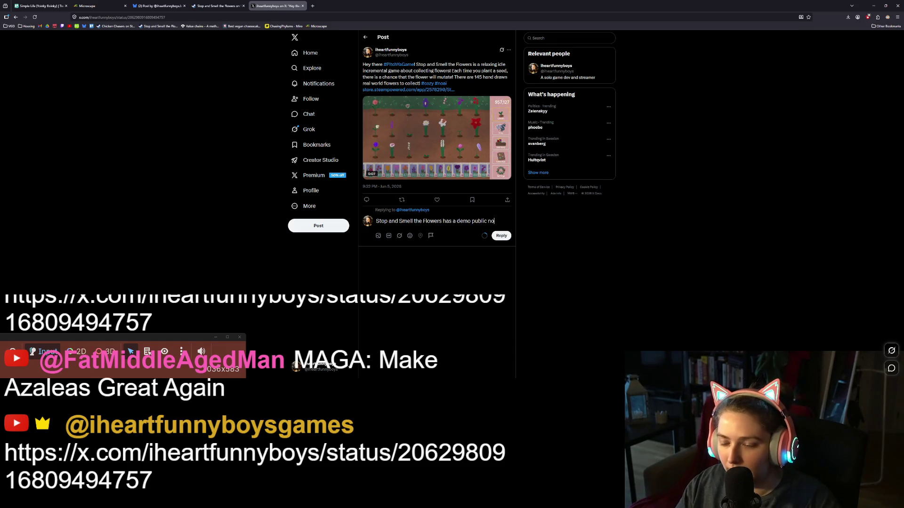
pyautogui.write(' on Steam')
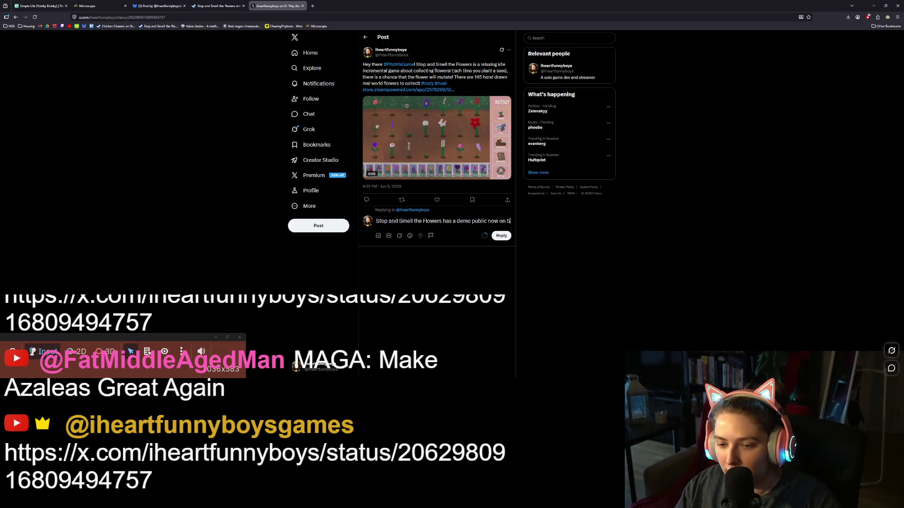
pyautogui.write(', and will b')
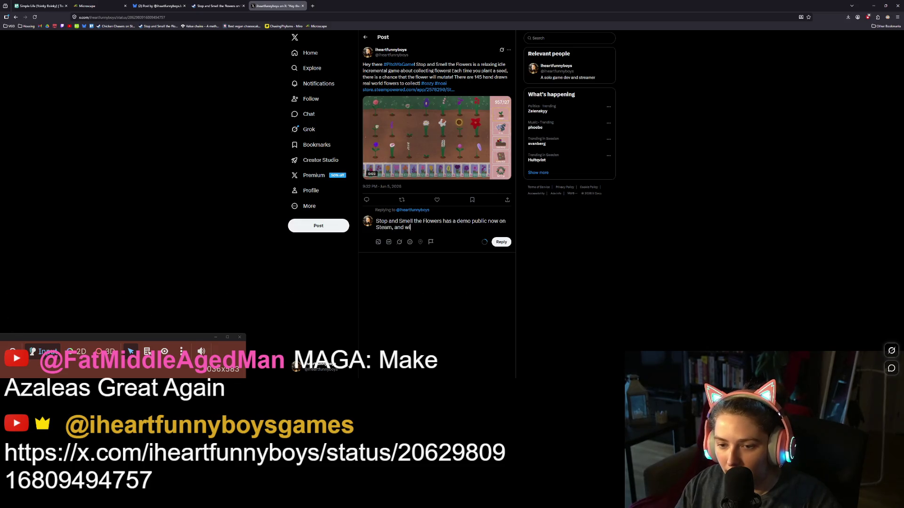
pyautogui.write('e part of')
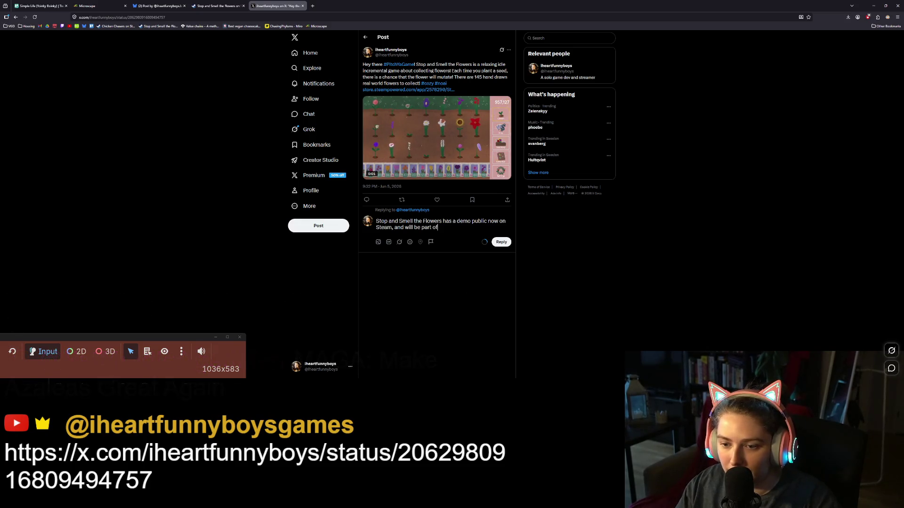
pyautogui.write(' June ')
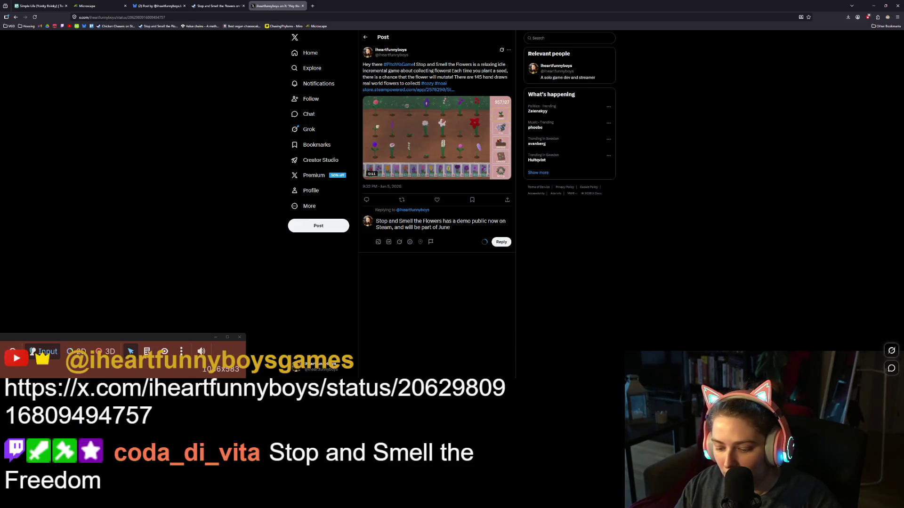
pyautogui.write('NextFest!')
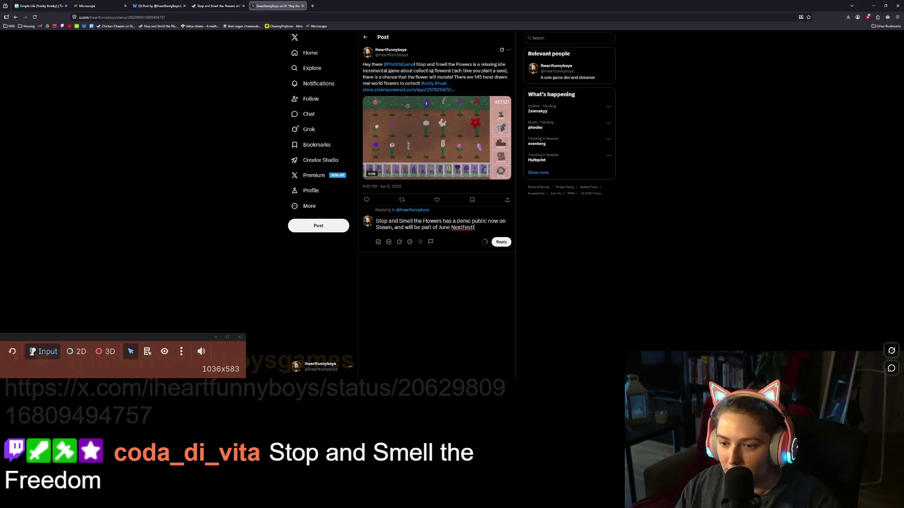
pyautogui.click(501, 242)
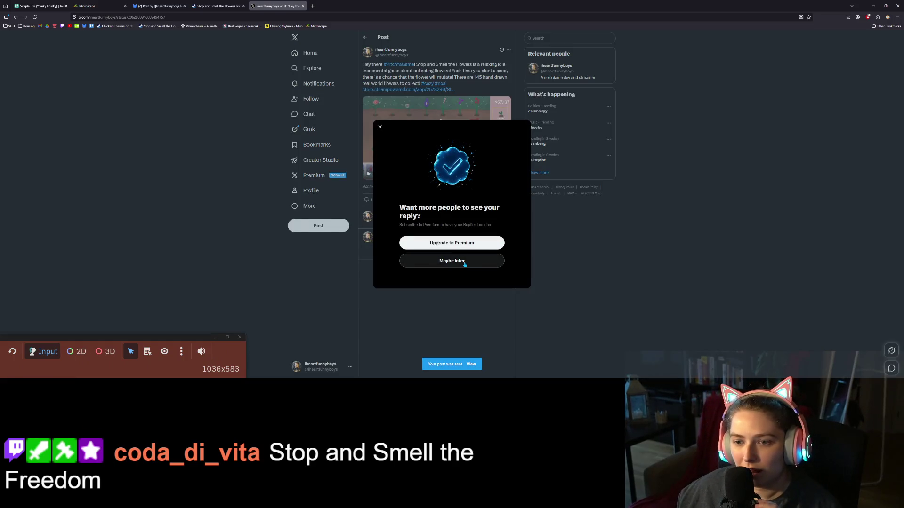
pyautogui.click(464, 261)
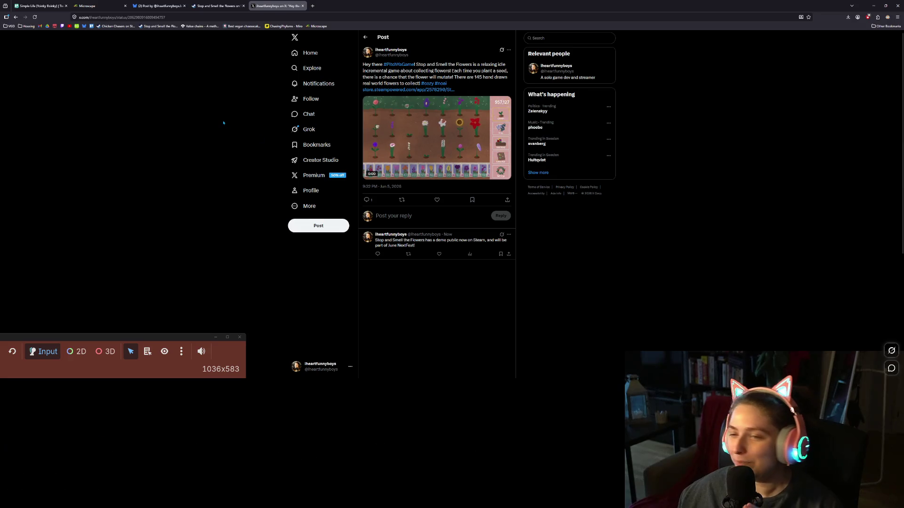
# Step: Browse other developers' posts tagged #PitchYaGame on X
pyautogui.click(401, 65)
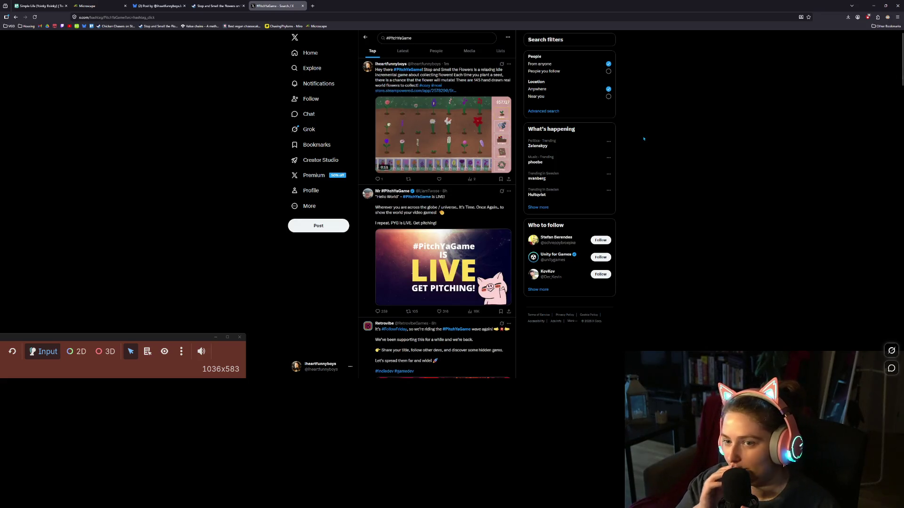
pyautogui.scroll(-7, 629, 240)
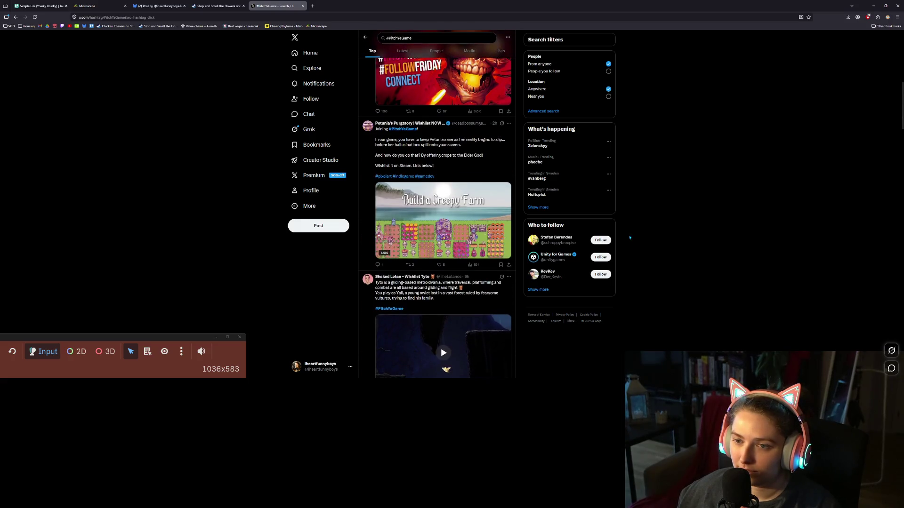
pyautogui.moveTo(474, 230)
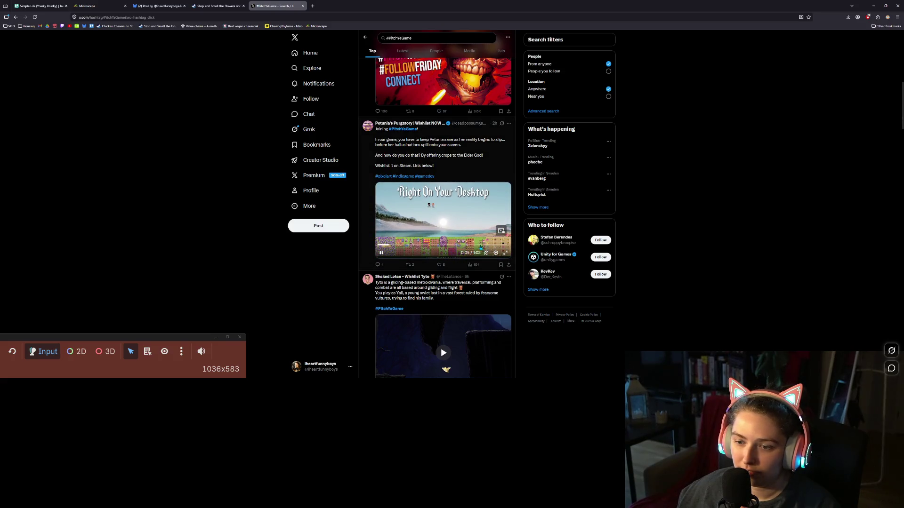
pyautogui.scroll(-6, 480, 248)
pyautogui.scroll(-7, 516, 263)
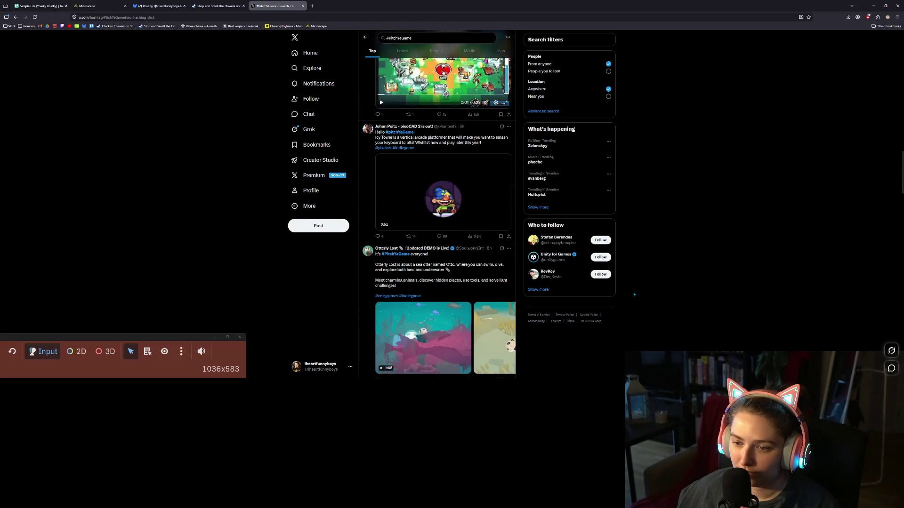
pyautogui.scroll(-5, 634, 295)
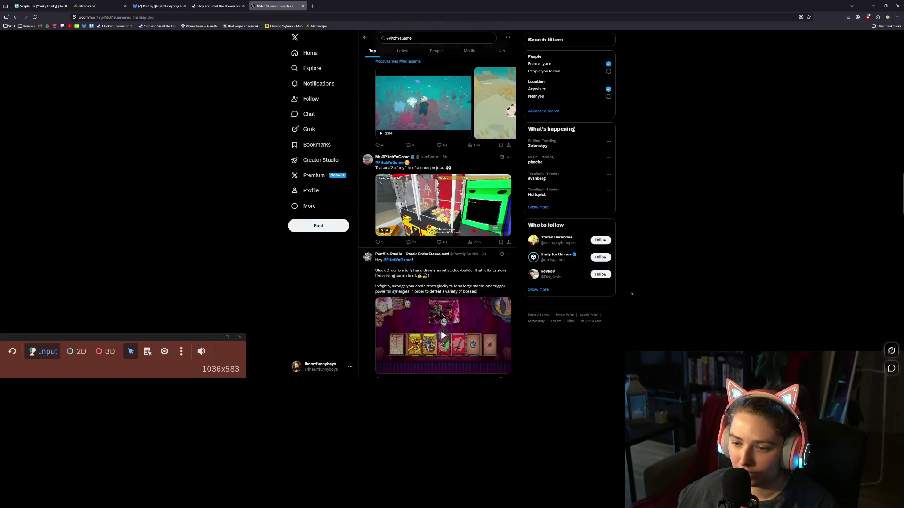
pyautogui.scroll(-2, 632, 294)
# Step: Move the running game window aside and go to the account's own profile page
pyautogui.moveTo(196, 341)
pyautogui.mouseDown()
pyautogui.moveTo(280, 231)
pyautogui.moveTo(290, 168)
pyautogui.moveTo(270, 162)
pyautogui.moveTo(264, 177)
pyautogui.mouseUp()
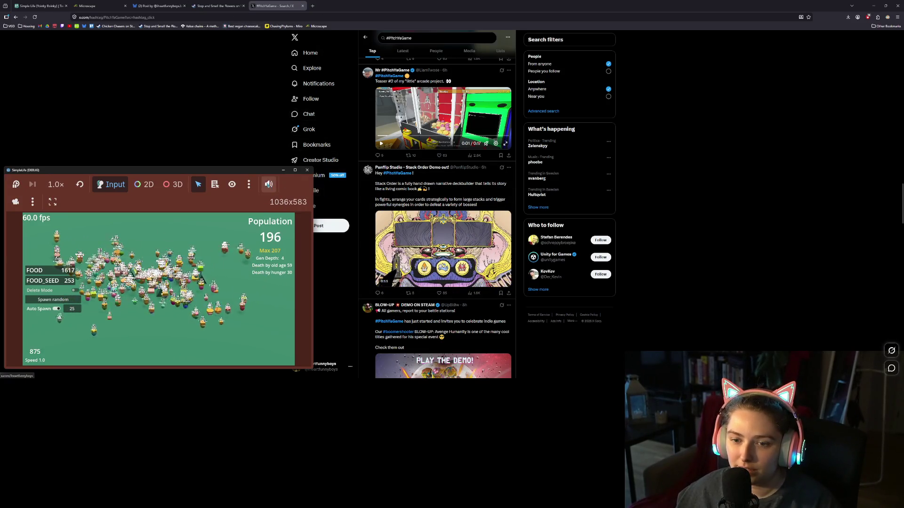
pyautogui.moveTo(264, 170); pyautogui.dragTo(209, 170)
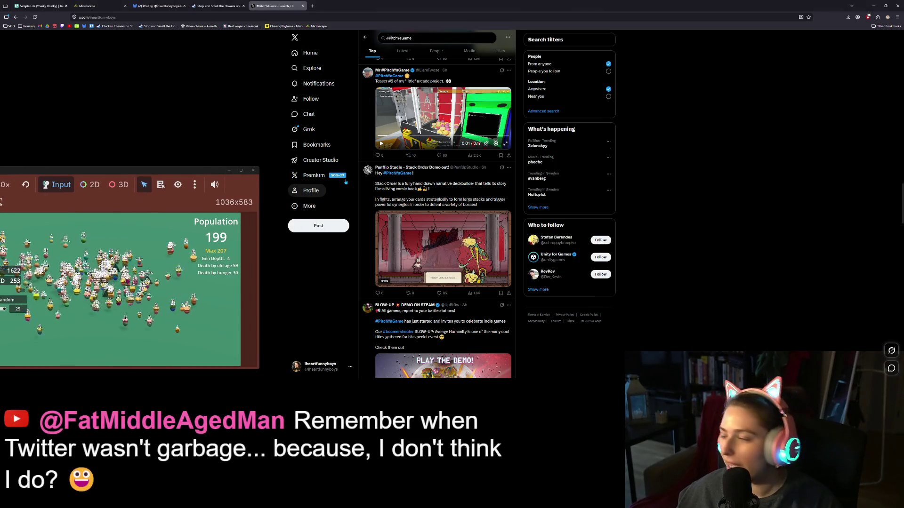
pyautogui.click(345, 184)
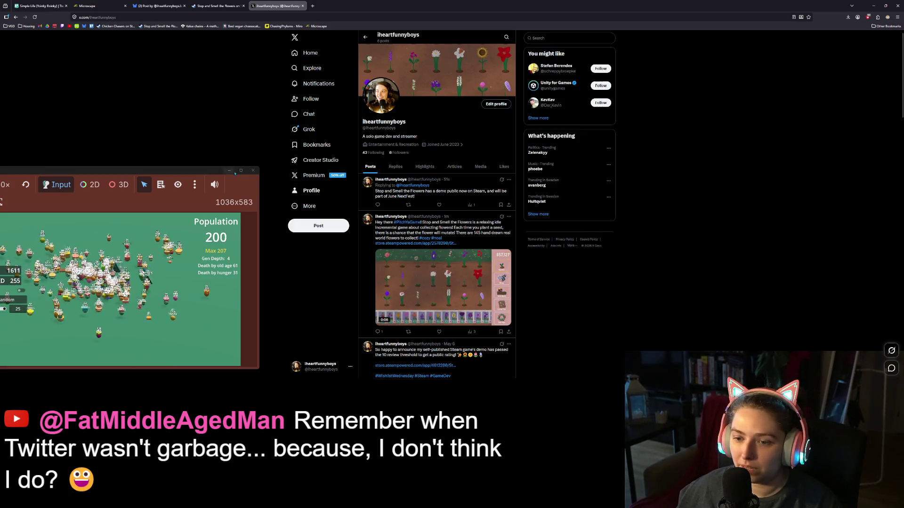
# Step: Bring up the Bluesky pitch post scrolled to the top, centre the game window, then minimize the browser
pyautogui.click(214, 5)
pyautogui.moveTo(214, 5); pyautogui.dragTo(101, 6)
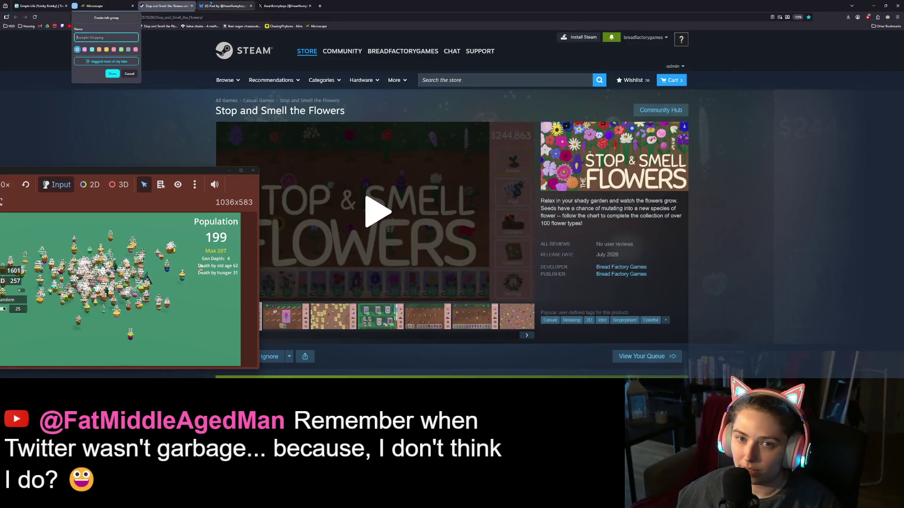
pyautogui.click(130, 74)
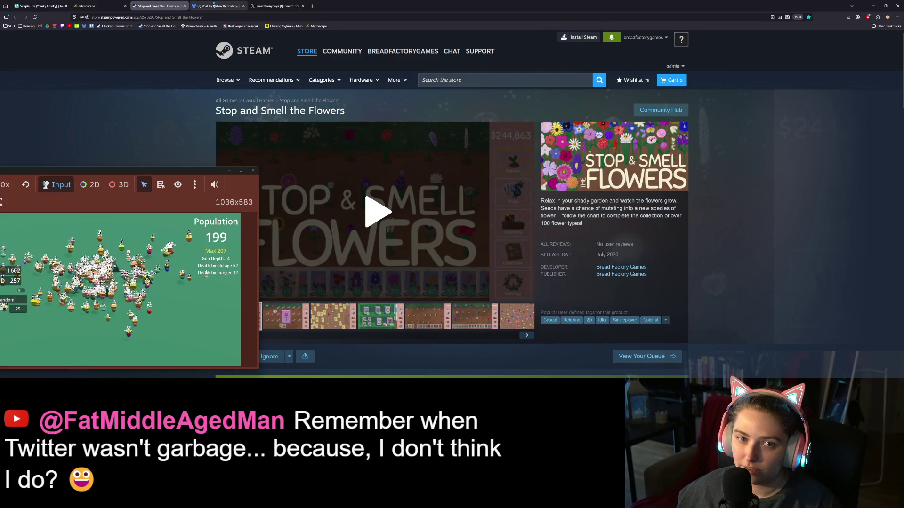
pyautogui.click(221, 4)
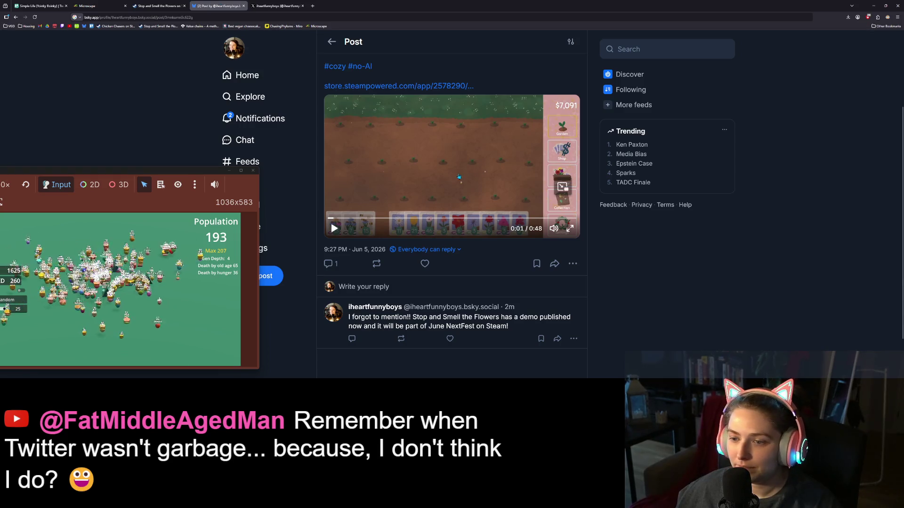
pyautogui.scroll(3, 345, 158)
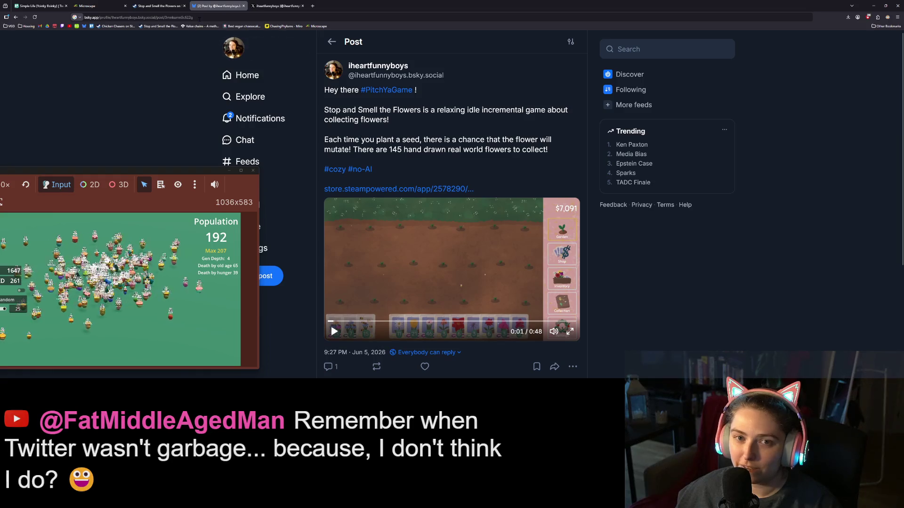
pyautogui.moveTo(195, 172)
pyautogui.mouseDown()
pyautogui.moveTo(545, 70)
pyautogui.moveTo(489, 95)
pyautogui.mouseUp()
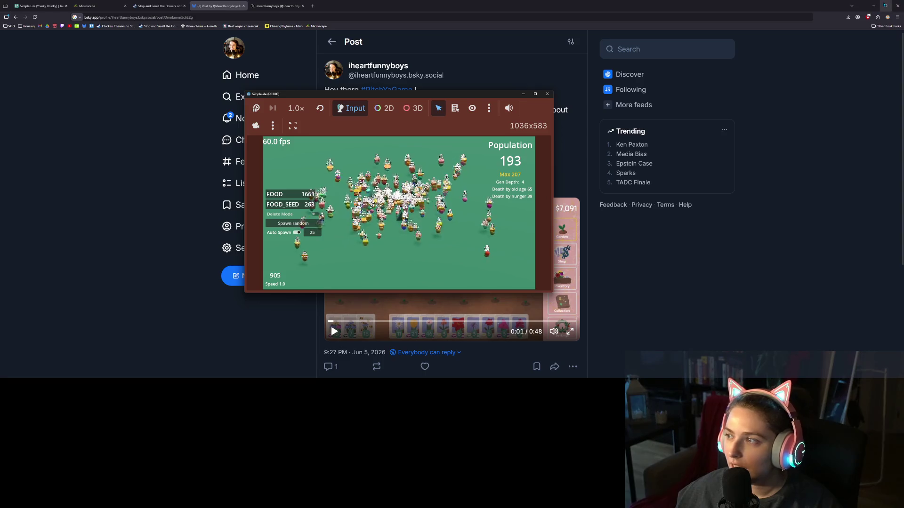
pyautogui.click(873, 5)
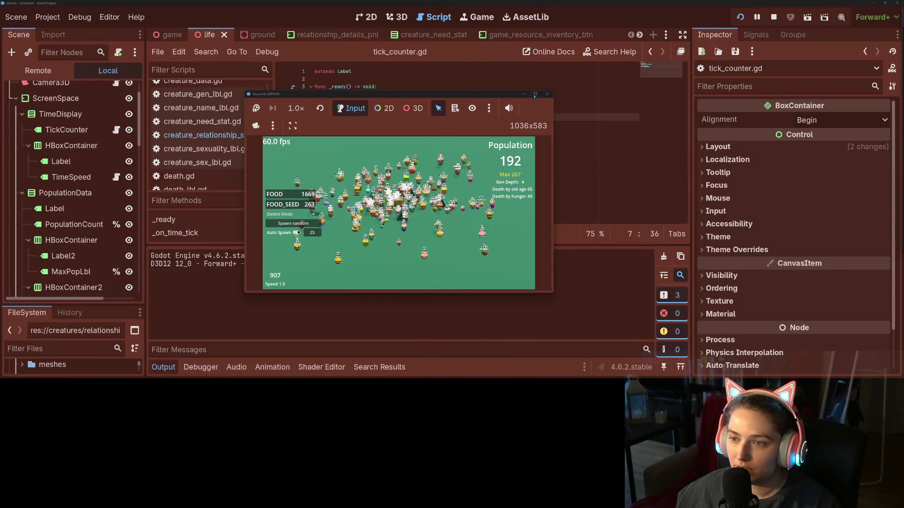
# Step: Maximize the running game, stop it with F8, and collapse the Output panel to enlarge the script
pyautogui.click(535, 94)
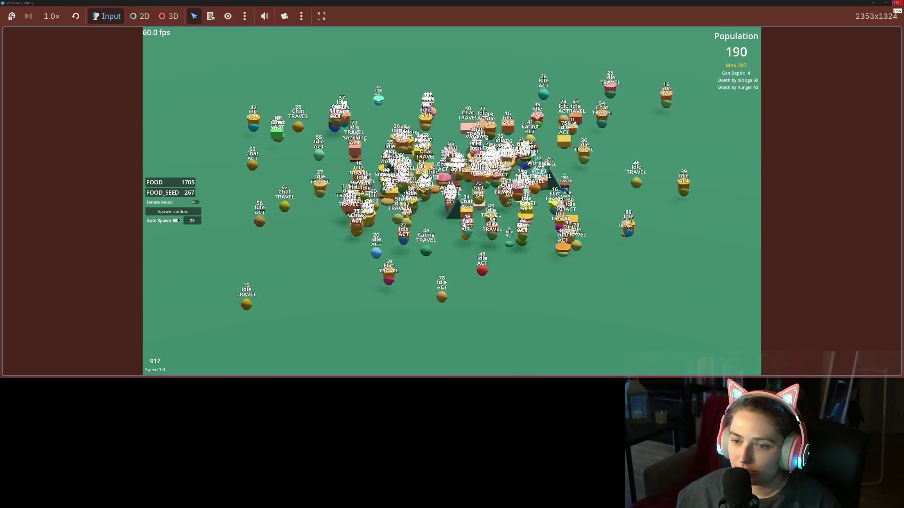
pyautogui.press('F8')
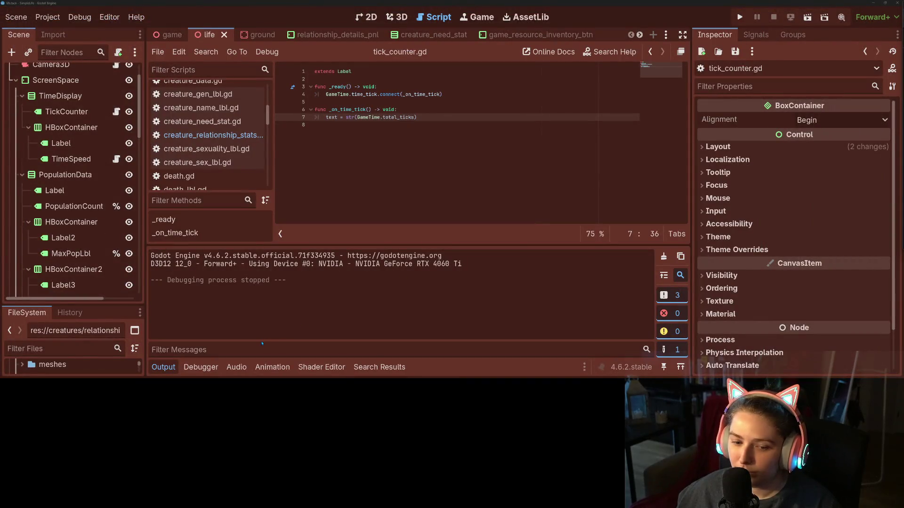
pyautogui.click(163, 367)
pyautogui.moveTo(71, 305)
pyautogui.mouseDown()
pyautogui.moveTo(104, 227)
pyautogui.moveTo(105, 196)
pyautogui.mouseUp()
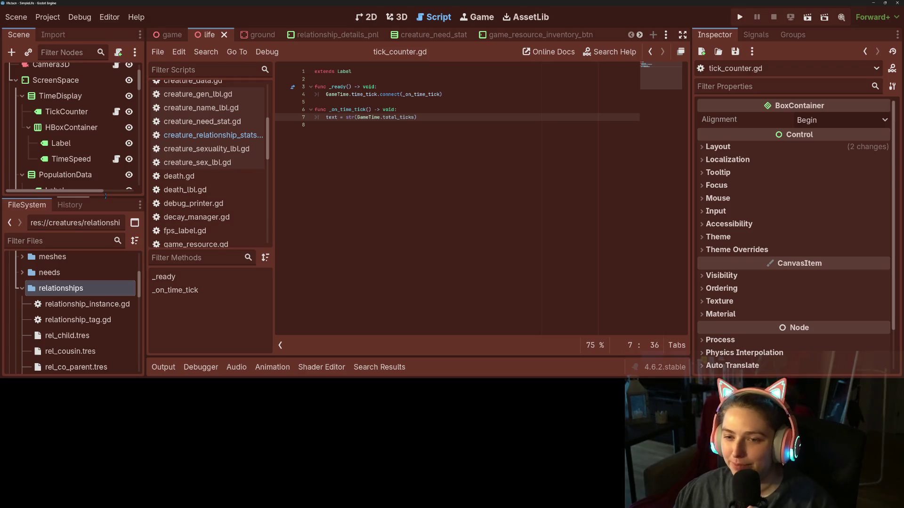
# Step: Place the cursor in tick_counter.gd, run the project to test it, then close the game
pyautogui.click(392, 153)
pyautogui.click(332, 102)
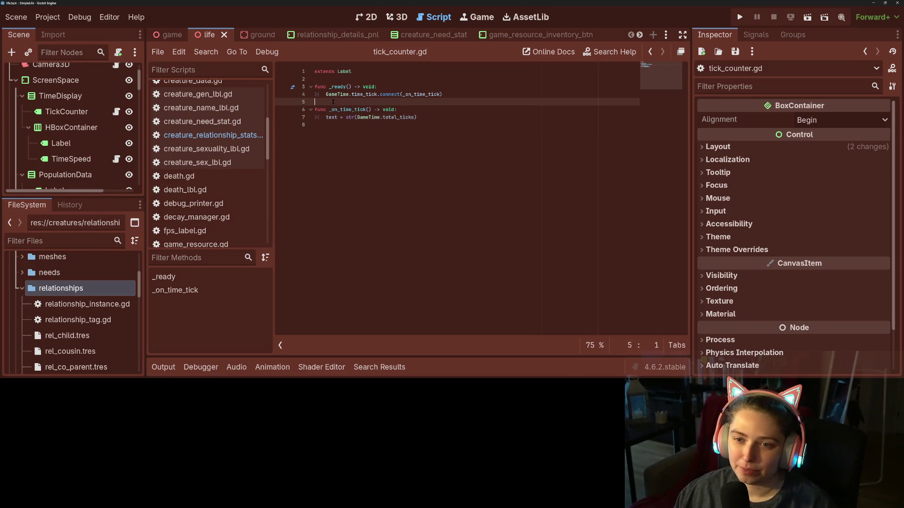
pyautogui.click(349, 122)
pyautogui.click(342, 118)
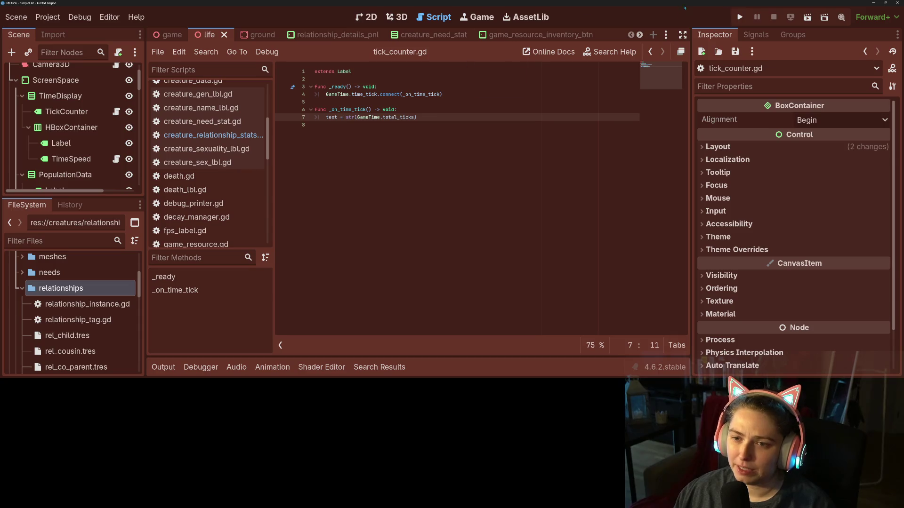
pyautogui.click(740, 17)
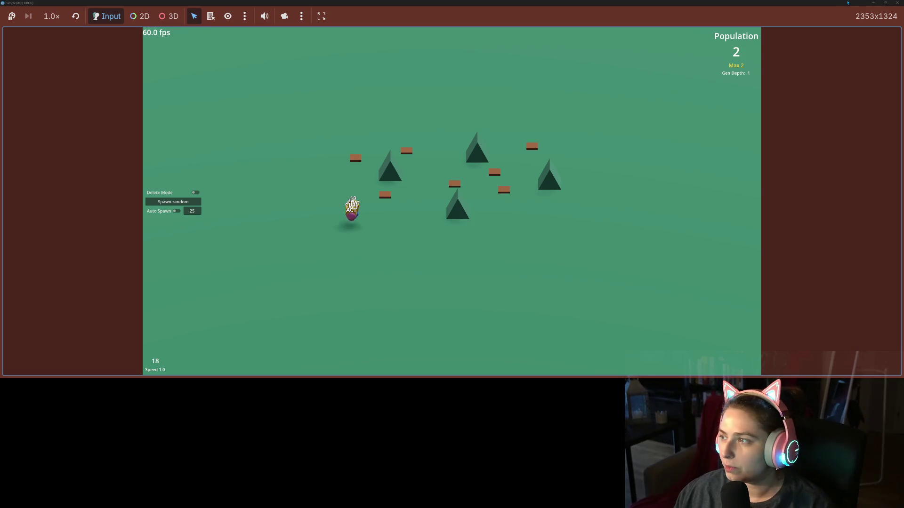
pyautogui.click(896, 3)
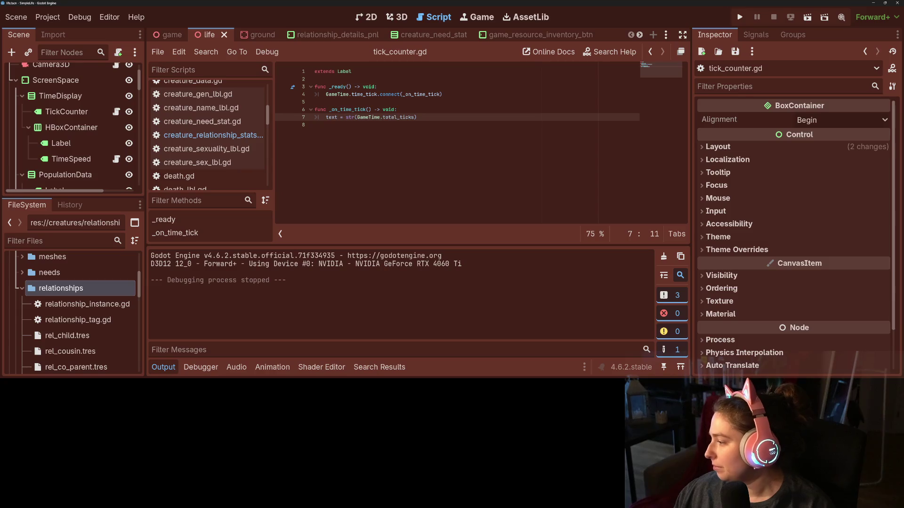
pyautogui.hotkey('alt', 'Tab')
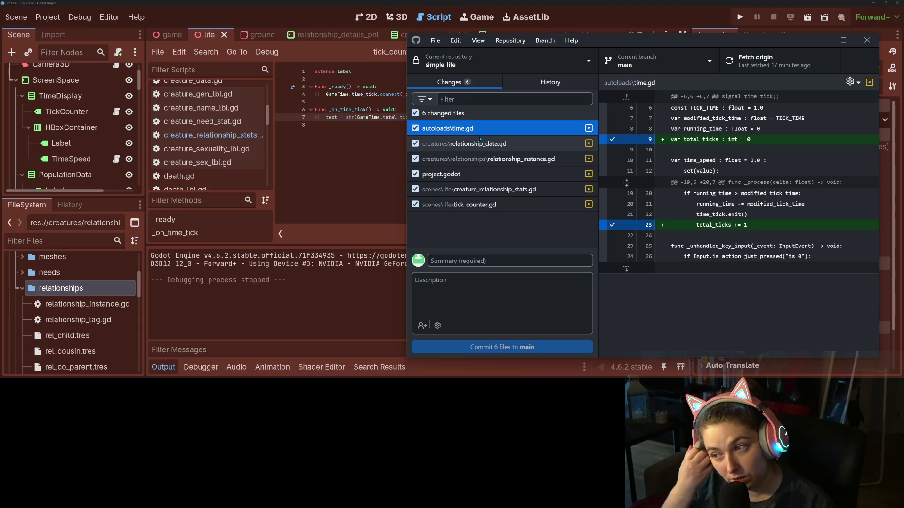
# Step: Inspect relationship_data.gd's diff, highlighting relationship_added, then open the script in the Godot editor
pyautogui.click(480, 142)
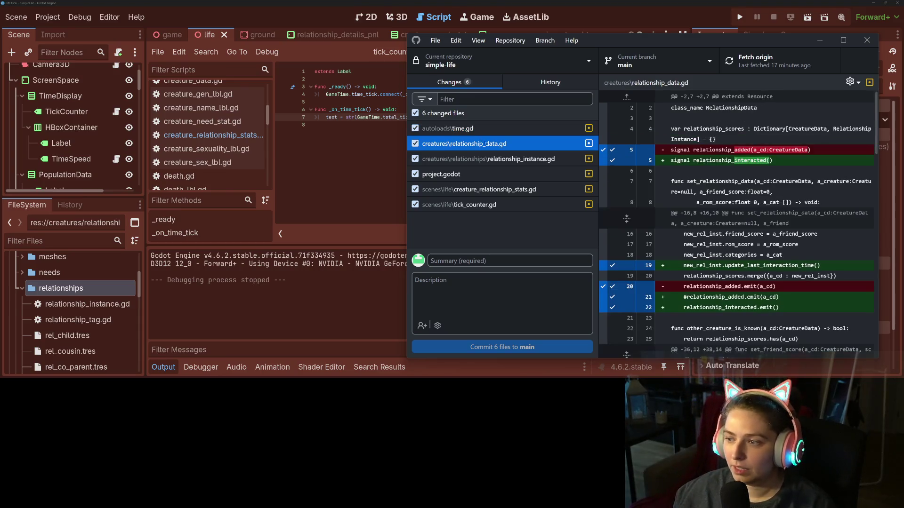
pyautogui.scroll(-1, 636, 234)
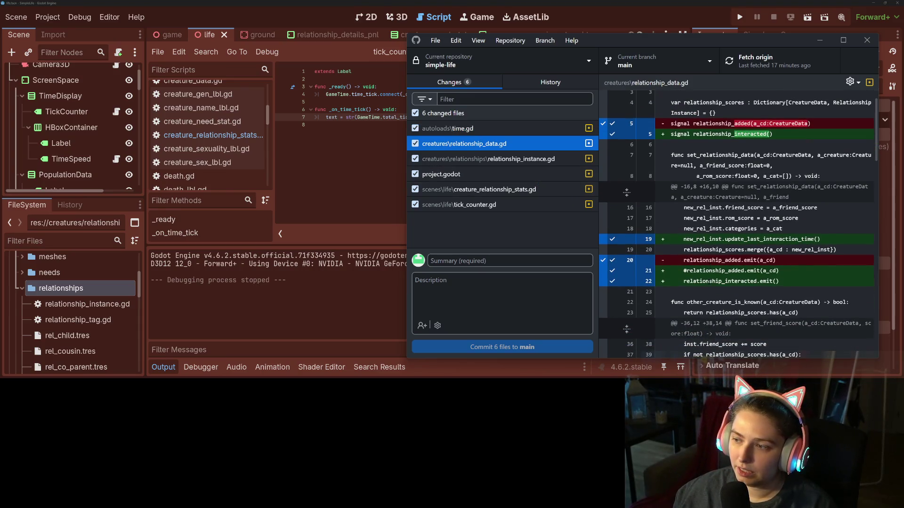
pyautogui.scroll(-5, 708, 282)
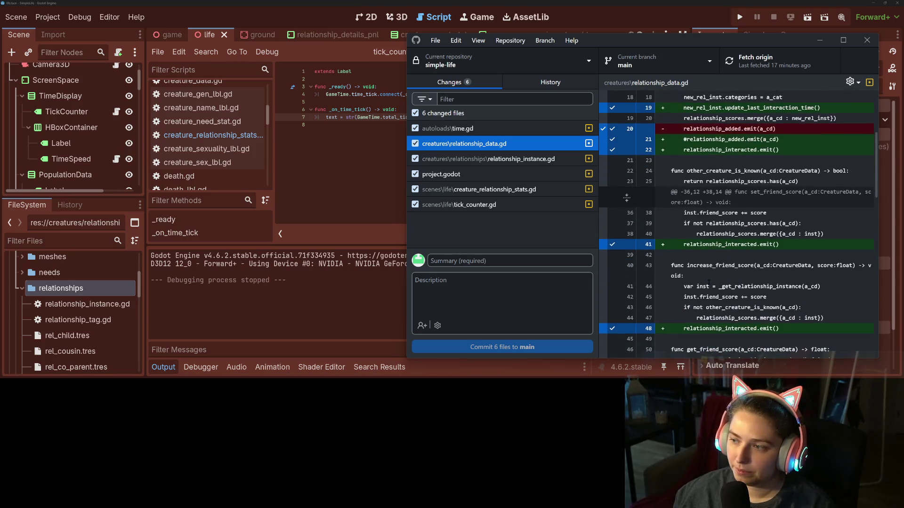
pyautogui.scroll(-1, 709, 282)
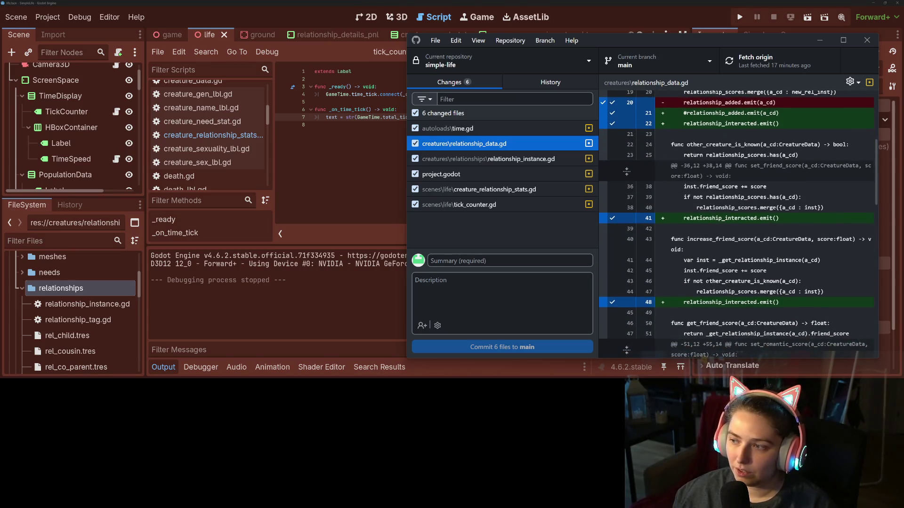
pyautogui.scroll(2, 737, 226)
pyautogui.doubleClick(714, 165)
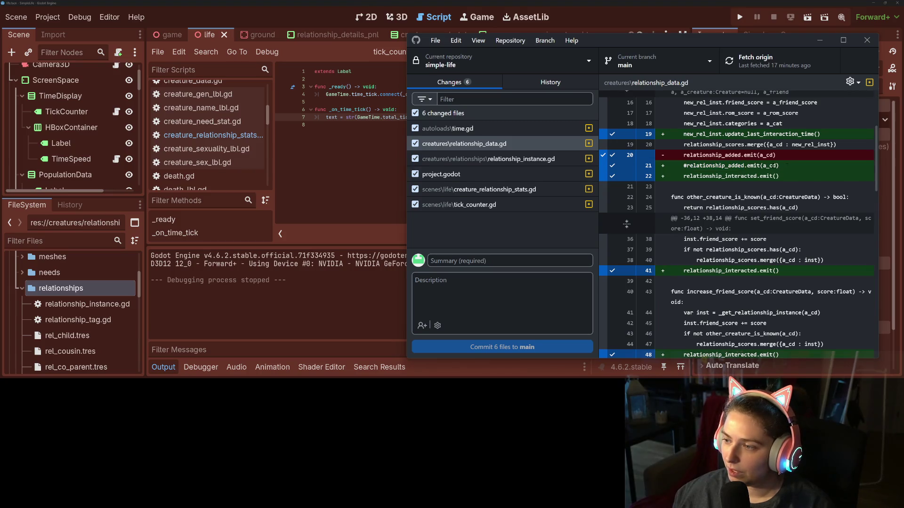
pyautogui.scroll(-5, 182, 156)
pyautogui.scroll(-3, 182, 160)
pyautogui.scroll(2, 183, 141)
pyautogui.click(198, 128)
# Step: Remove the commented-out relationship_added emit line from set_relationship_data and save relationship_data.gd
pyautogui.click(449, 155)
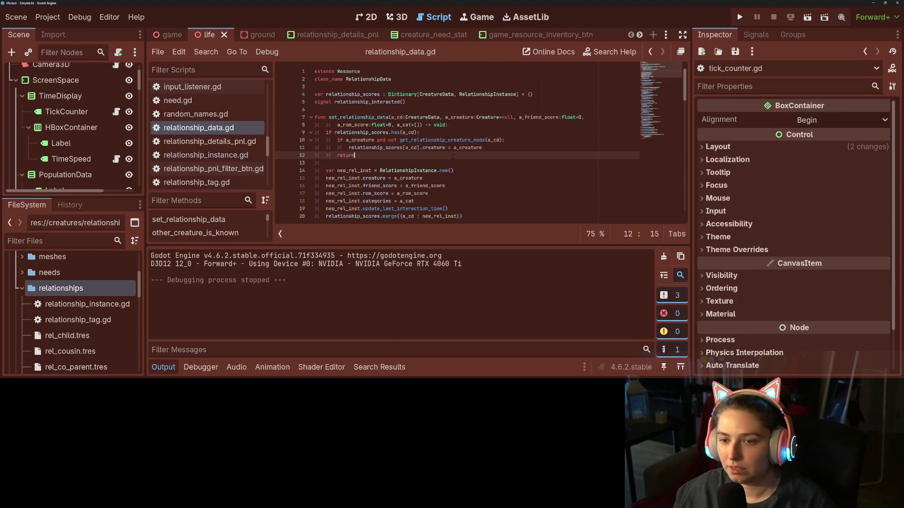
pyautogui.scroll(-3, 449, 155)
pyautogui.click(448, 155)
pyautogui.hotkey('shift', 'Home')
pyautogui.press('BackSpace')
pyautogui.press('BackSpace')
pyautogui.press('BackSpace')
pyautogui.scroll(-3, 448, 155)
pyautogui.scroll(-15, 448, 155)
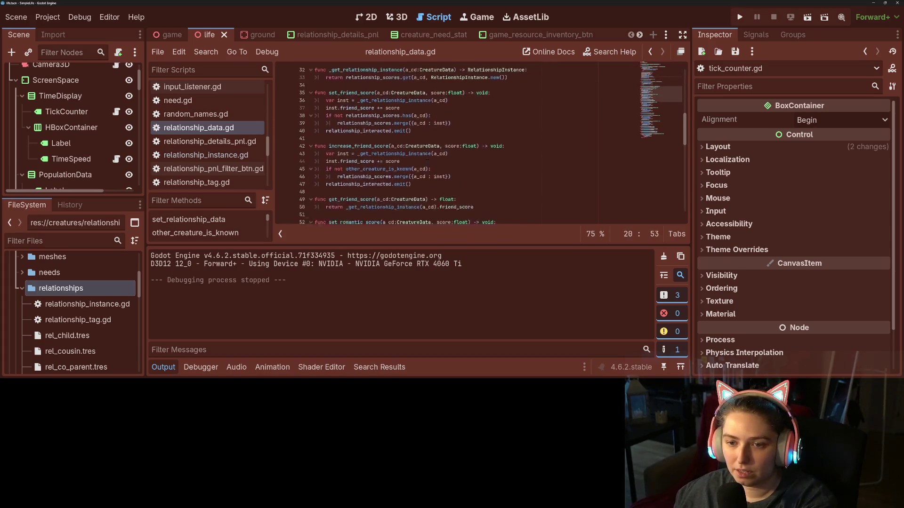
pyautogui.scroll(-5, 427, 161)
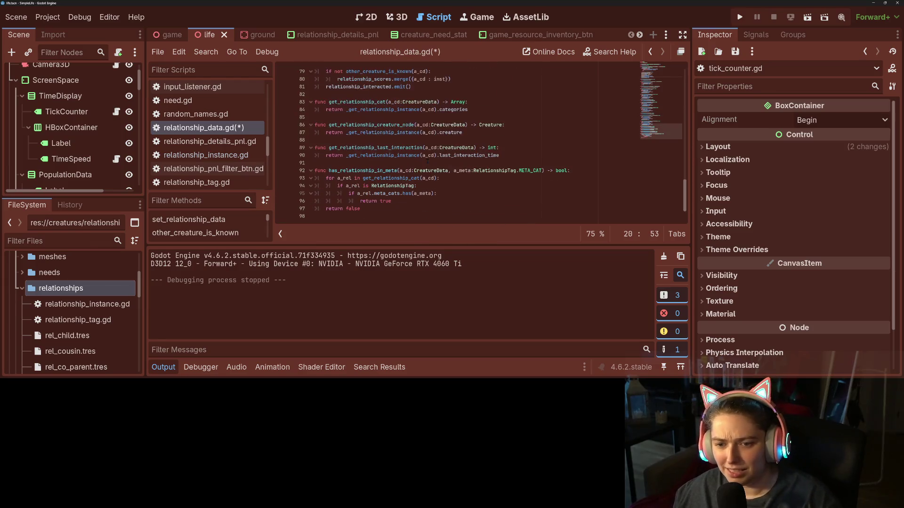
pyautogui.hotkey('ctrl', 's')
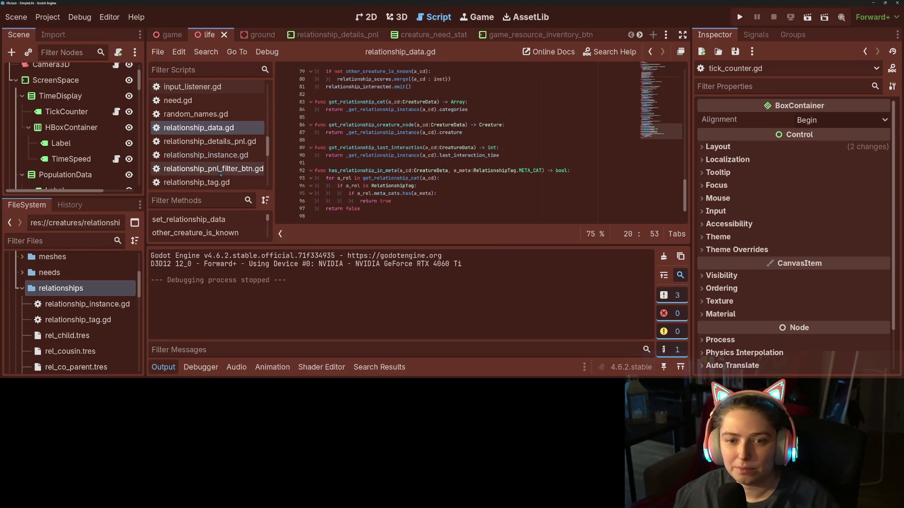
pyautogui.hotkey('alt', 'Tab')
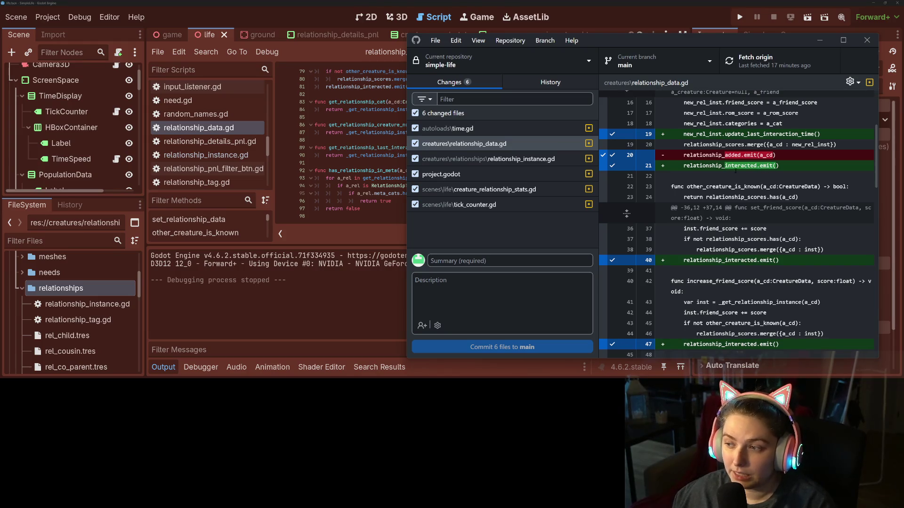
# Step: Review the relationship_instance.gd and project.godot diffs, and exclude project.godot from the commit
pyautogui.scroll(-1, 680, 173)
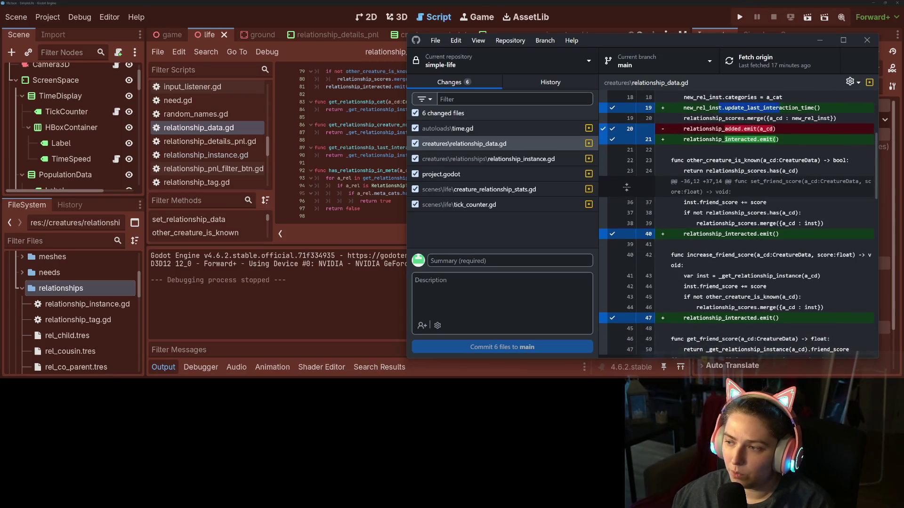
pyautogui.scroll(-2, 744, 206)
pyautogui.scroll(-10, 744, 206)
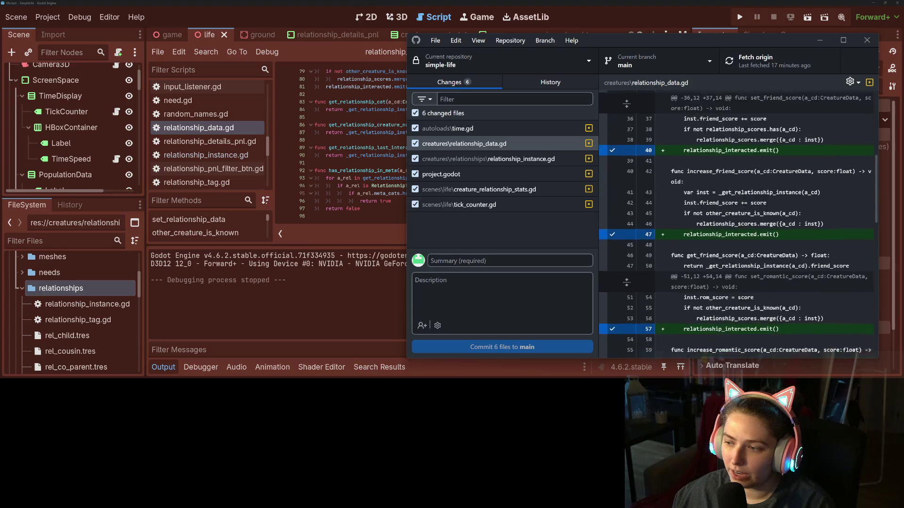
pyautogui.scroll(-5, 746, 207)
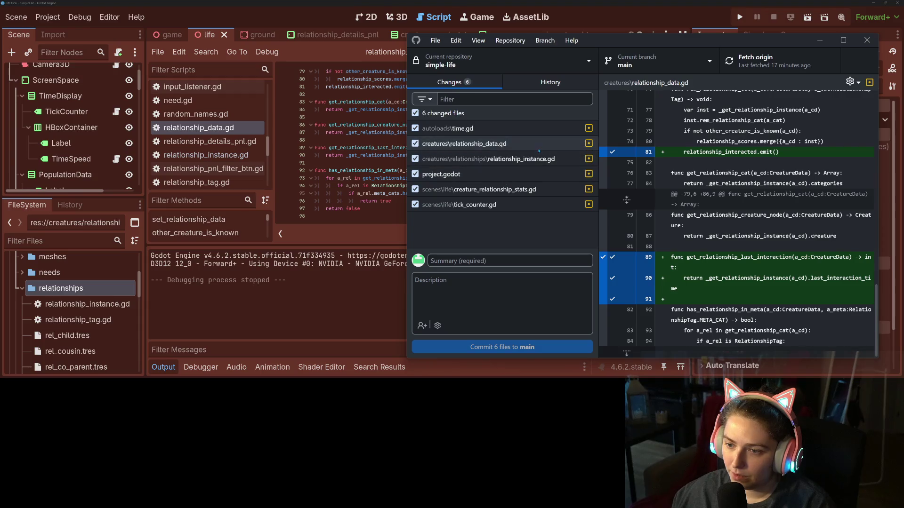
pyautogui.click(522, 160)
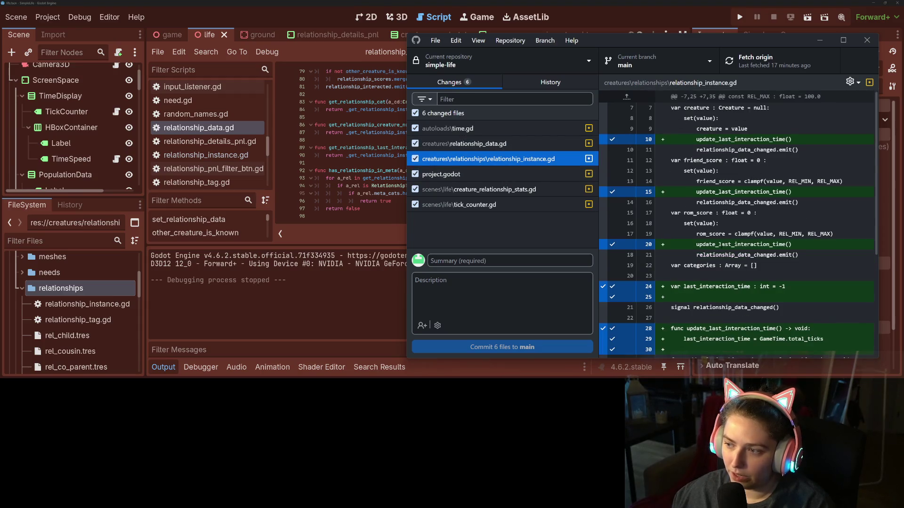
pyautogui.scroll(-4, 708, 256)
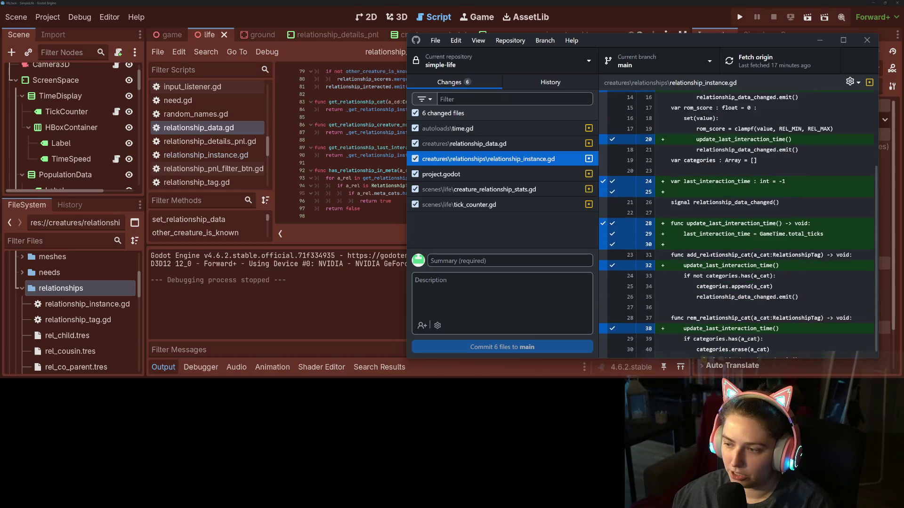
pyautogui.click(521, 174)
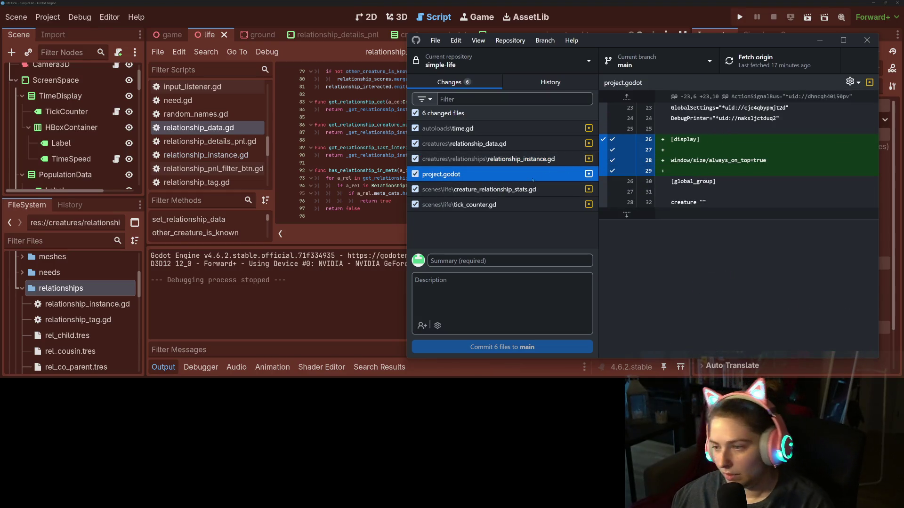
pyautogui.click(415, 175)
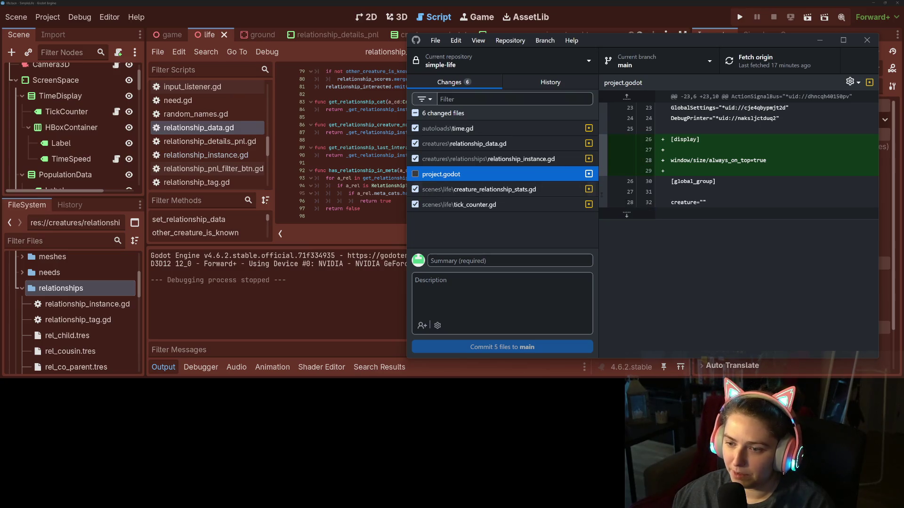
# Step: Review the creature_relationship_stats.gd and tick_counter.gd diffs
pyautogui.click(542, 196)
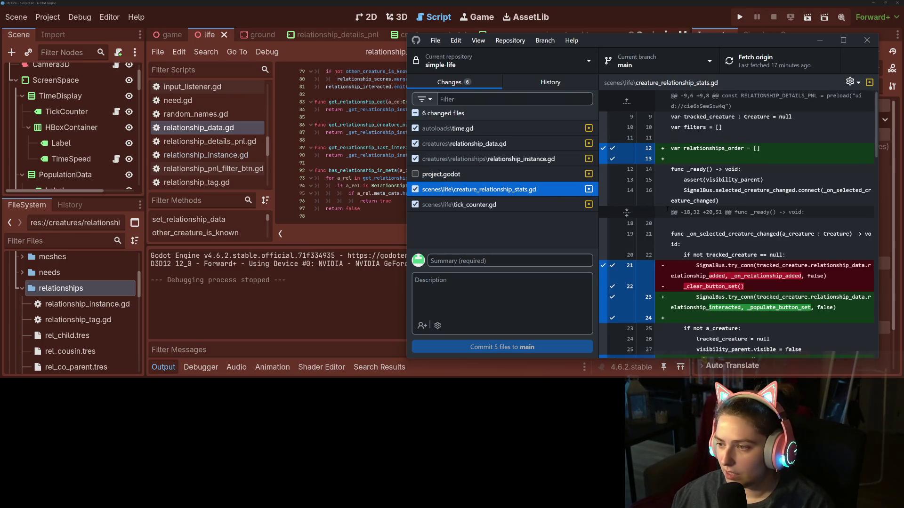
pyautogui.scroll(-6, 653, 244)
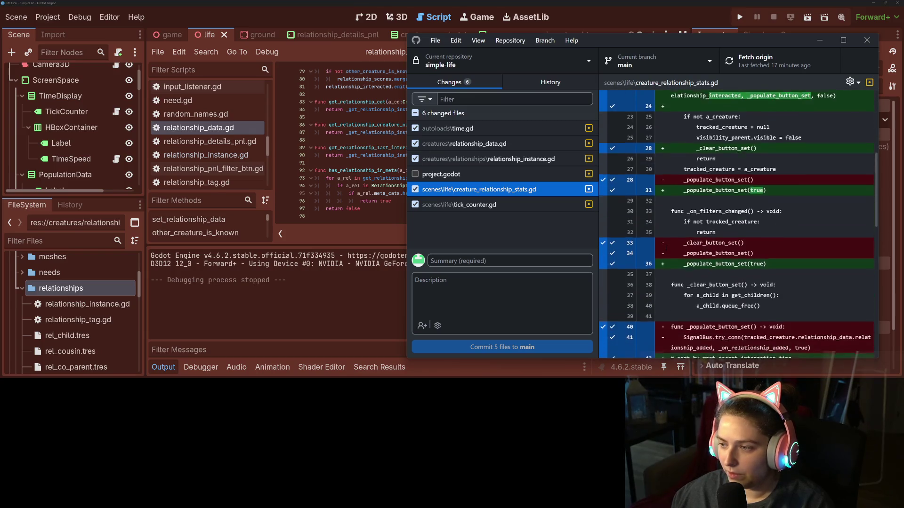
pyautogui.scroll(3, 665, 248)
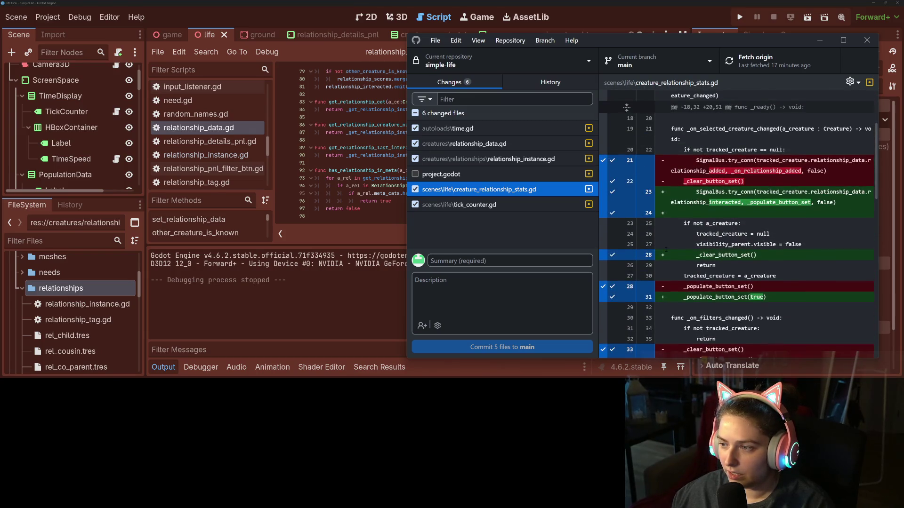
pyautogui.scroll(-1, 666, 248)
pyautogui.scroll(-6, 665, 248)
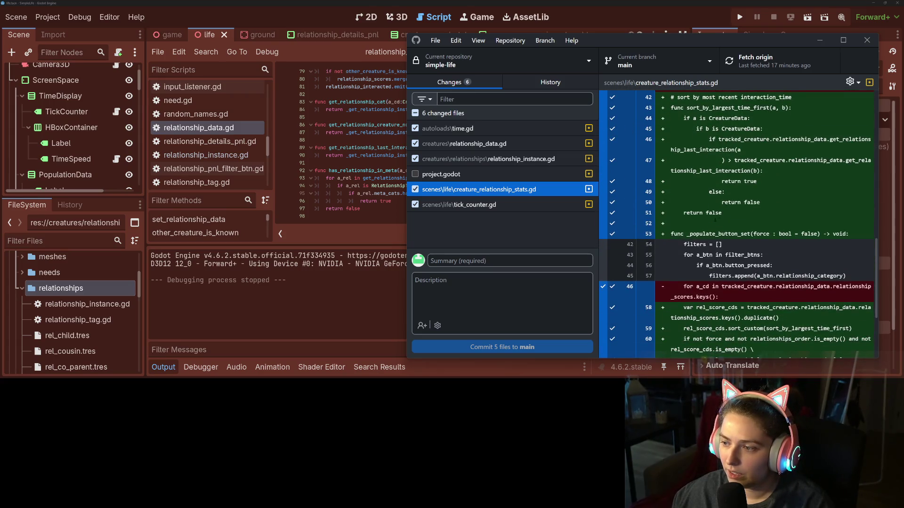
pyautogui.scroll(-3, 682, 223)
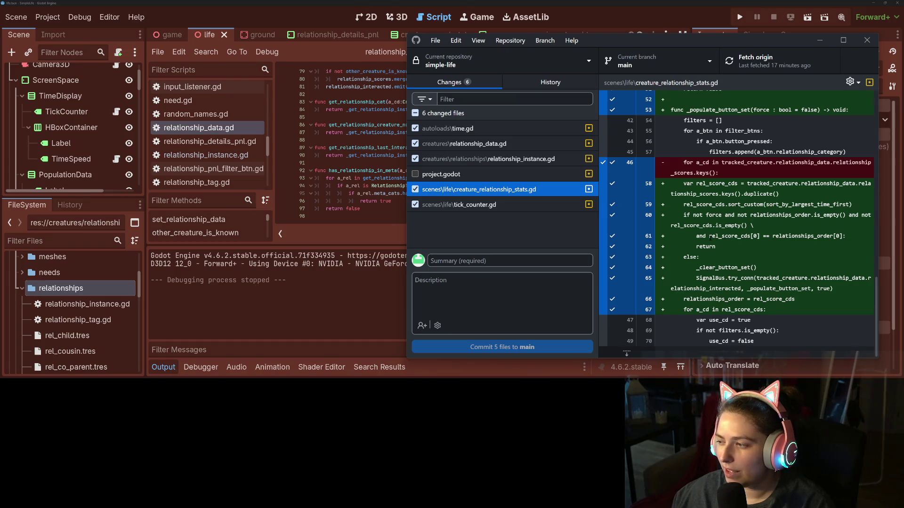
pyautogui.click(537, 206)
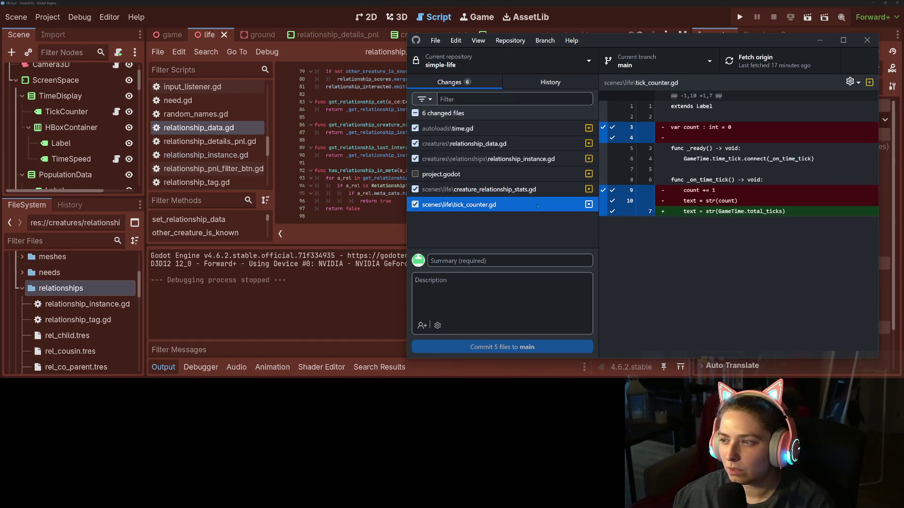
# Step: Commit the five checked files to main as 'adds relationship sorting by most recent interaction', leaving project.godot unstaged
pyautogui.click(509, 256)
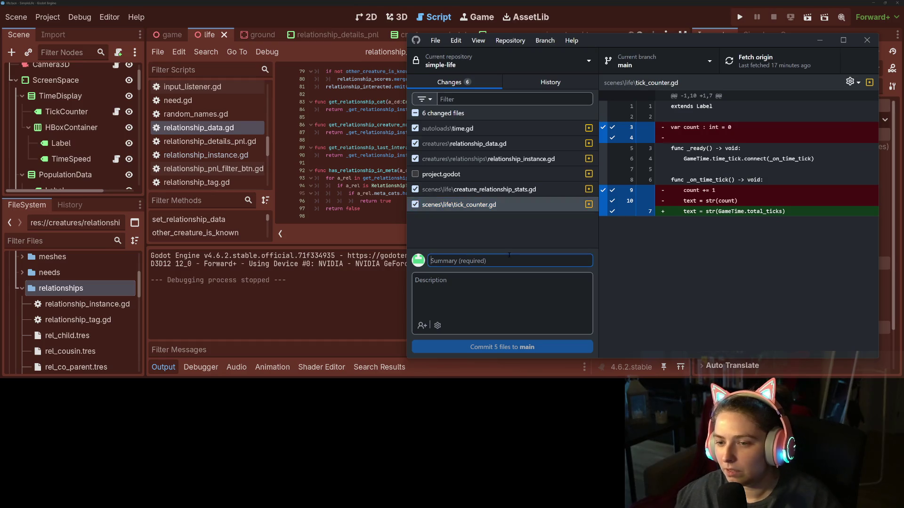
pyautogui.write('ad')
pyautogui.write('relat')
pyautogui.write('hip sorting by most')
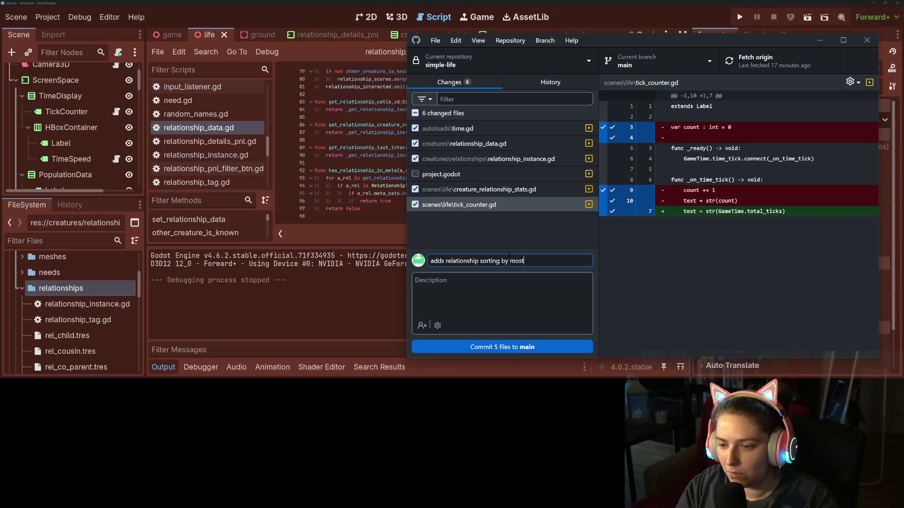
pyautogui.write('cent inter')
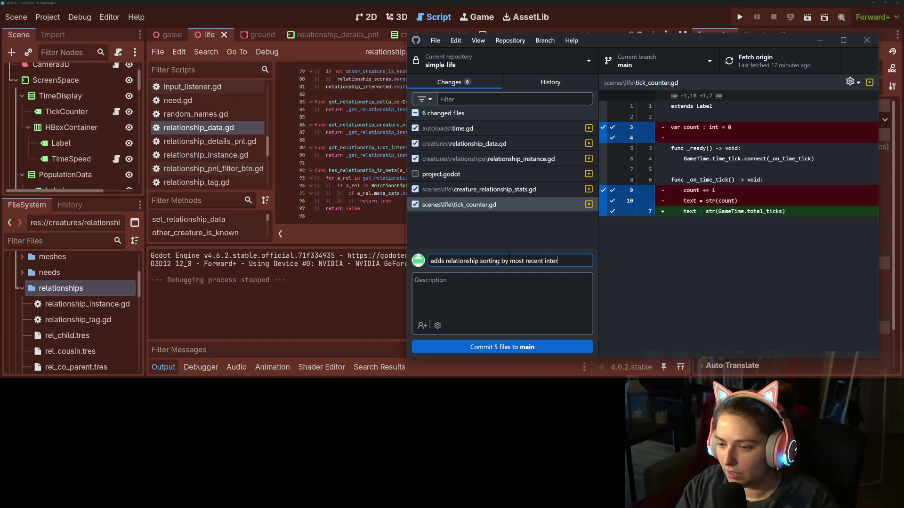
pyautogui.write('tion')
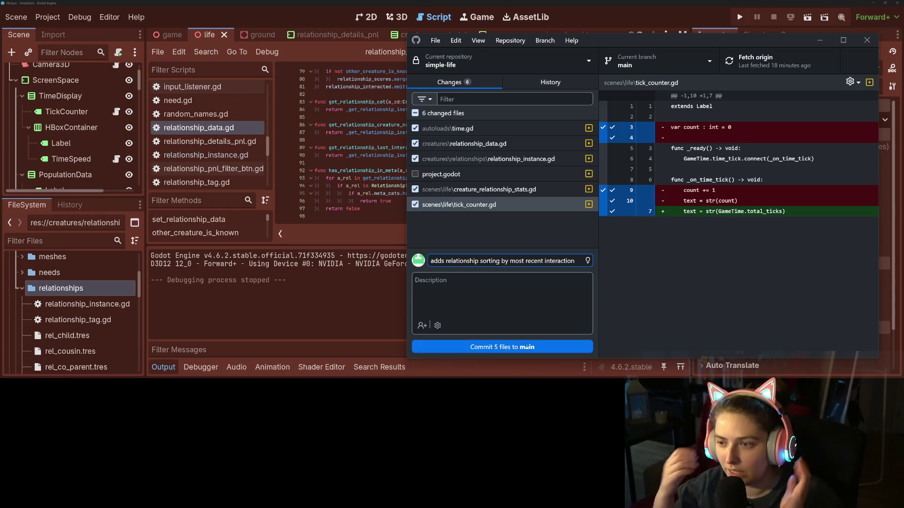
pyautogui.click(526, 347)
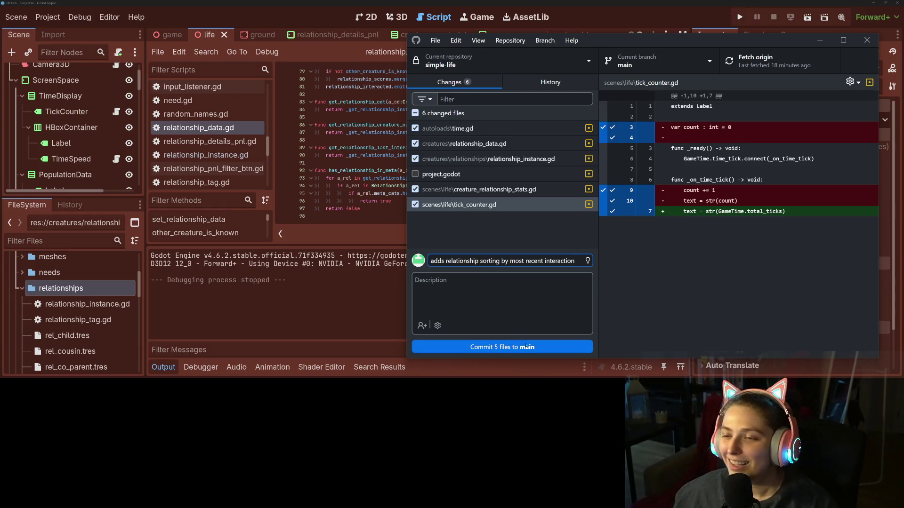
pyautogui.click(526, 347)
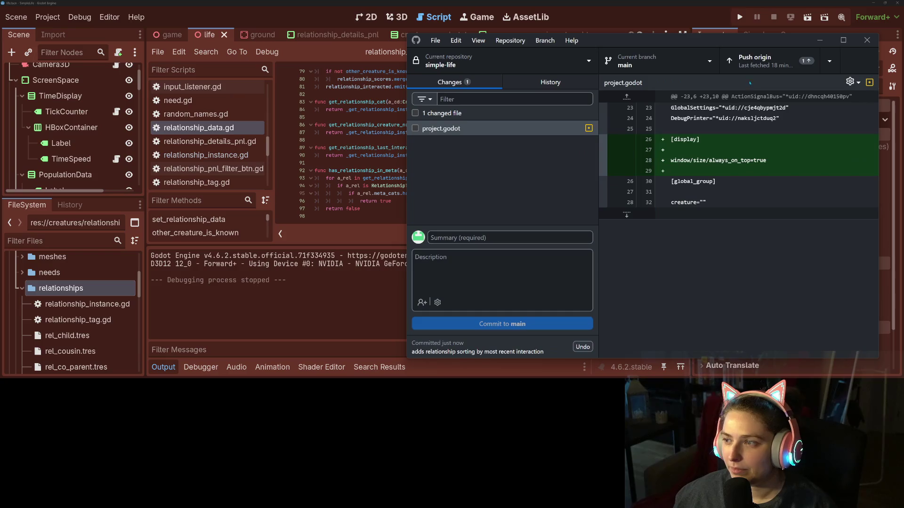
pyautogui.click(817, 43)
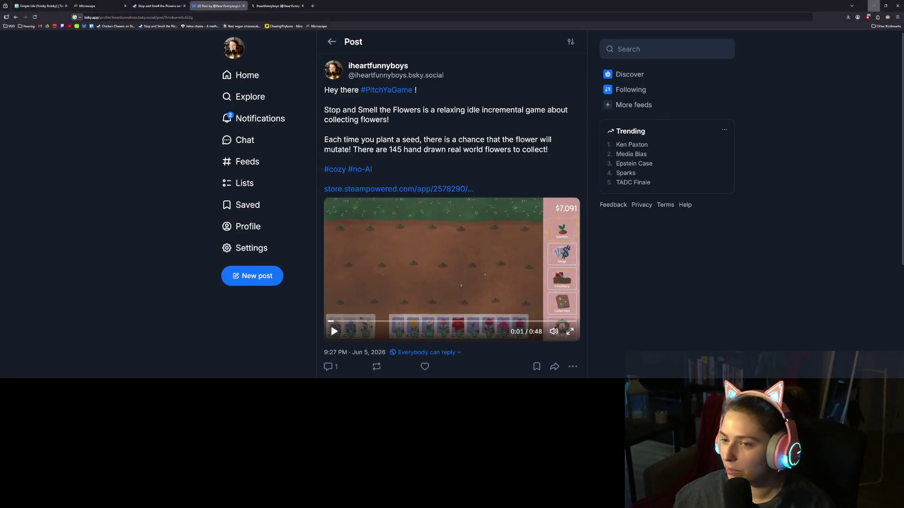
# Step: Switch to the Simple Life (Yoinky Boinky) Trello board in the first browser tab
pyautogui.click(40, 6)
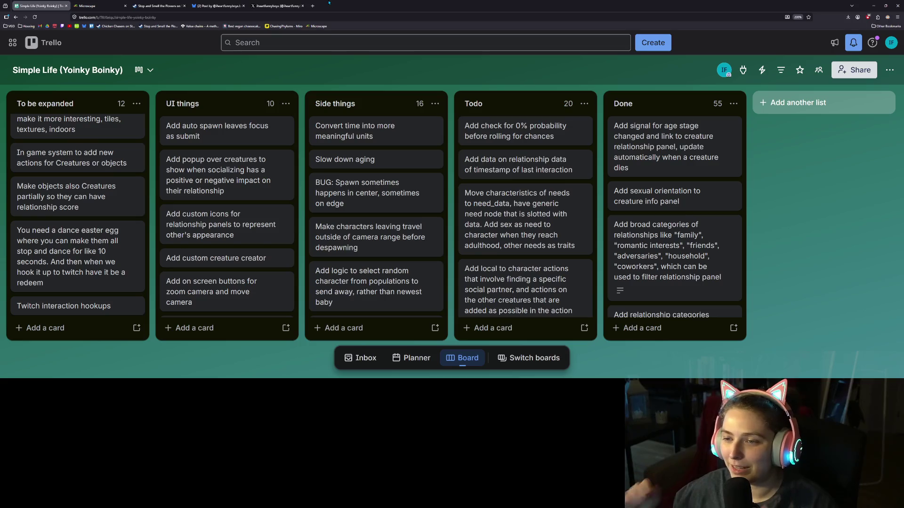
# Step: Drag the last-interaction timestamp card from Todo to the top of Done, then minimize the browser
pyautogui.moveTo(489, 166); pyautogui.dragTo(671, 121)
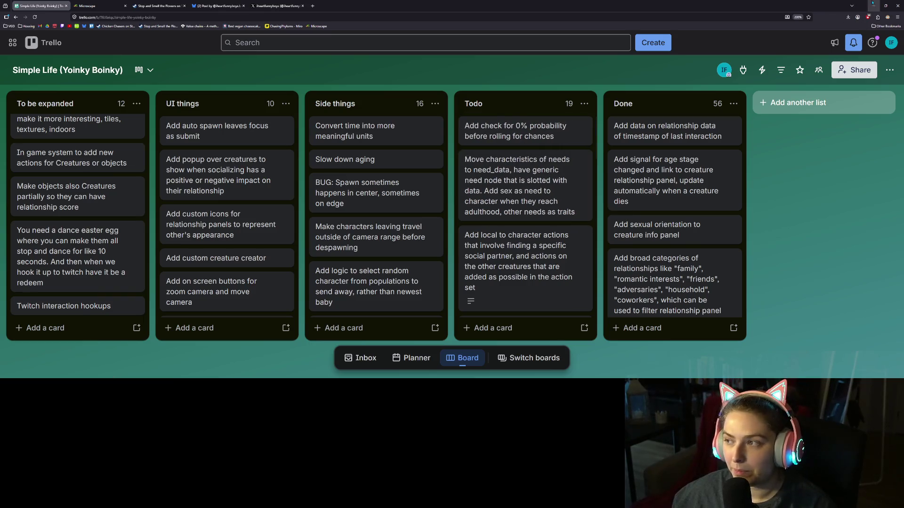
pyautogui.click(873, 5)
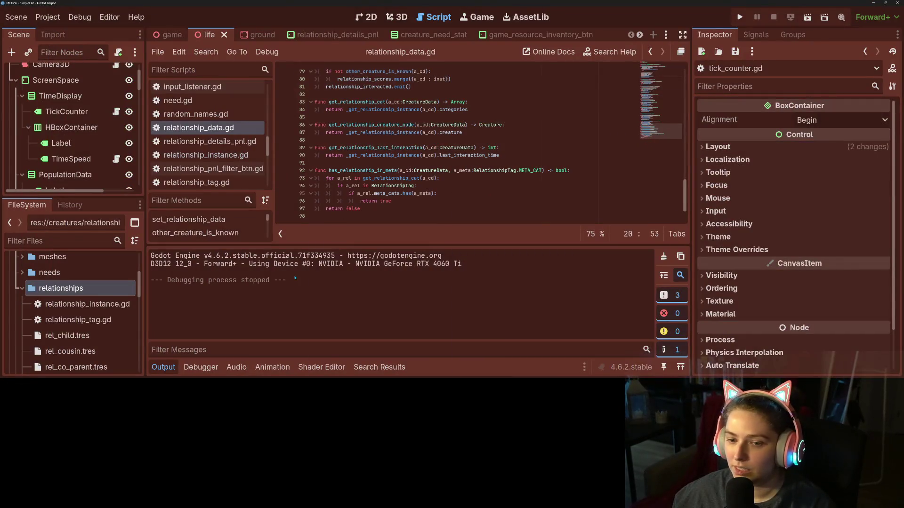
# Step: Collapse the Output panel and open utility.gd to examine draw_rng_double_sided
pyautogui.click(164, 367)
pyautogui.scroll(-5, 195, 150)
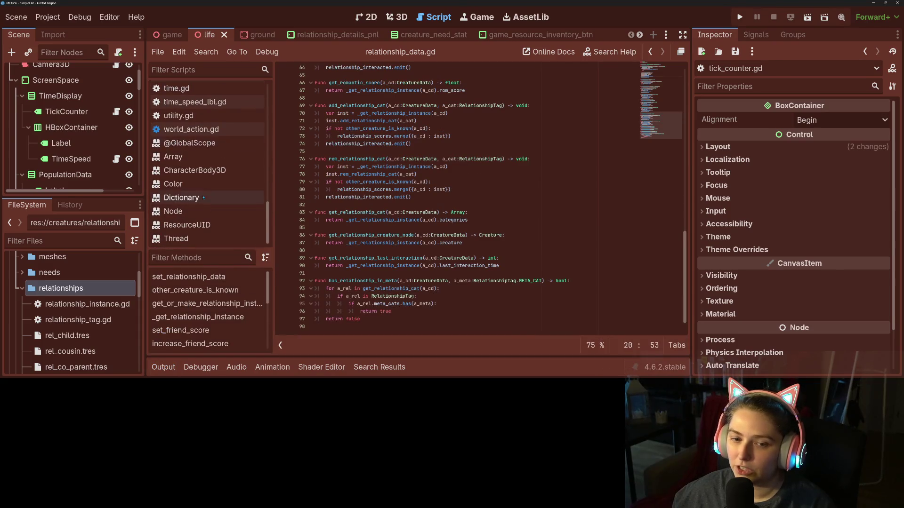
pyautogui.click(179, 115)
pyautogui.click(330, 255)
pyautogui.doubleClick(372, 132)
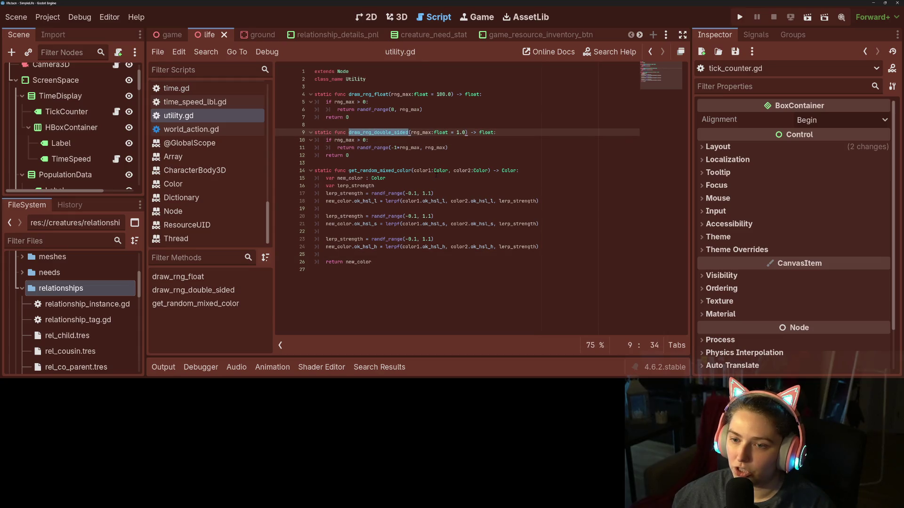
pyautogui.keyDown('ctrl'); pyautogui.scroll(2, 399, 149); pyautogui.keyUp('ctrl')
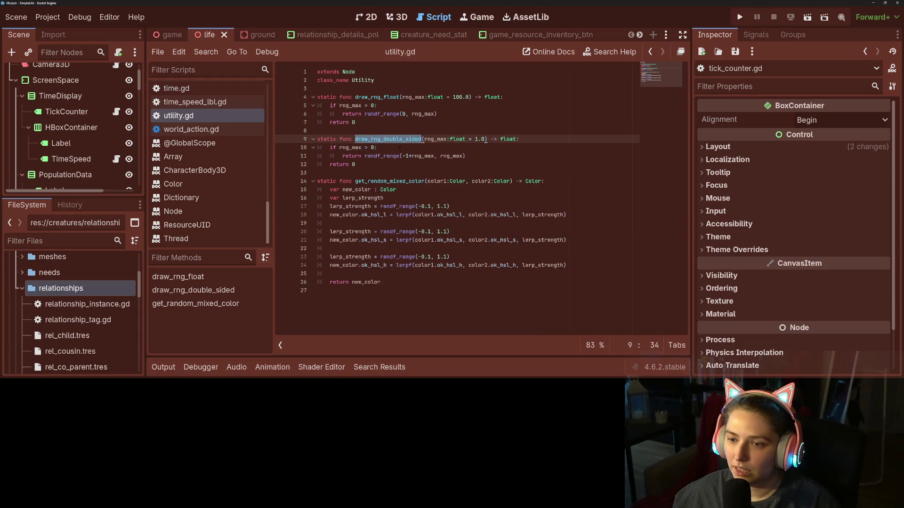
# Step: Inspect rng_max in draw_rng_float, then open global_settings.gd from the Scripts list
pyautogui.click(353, 108)
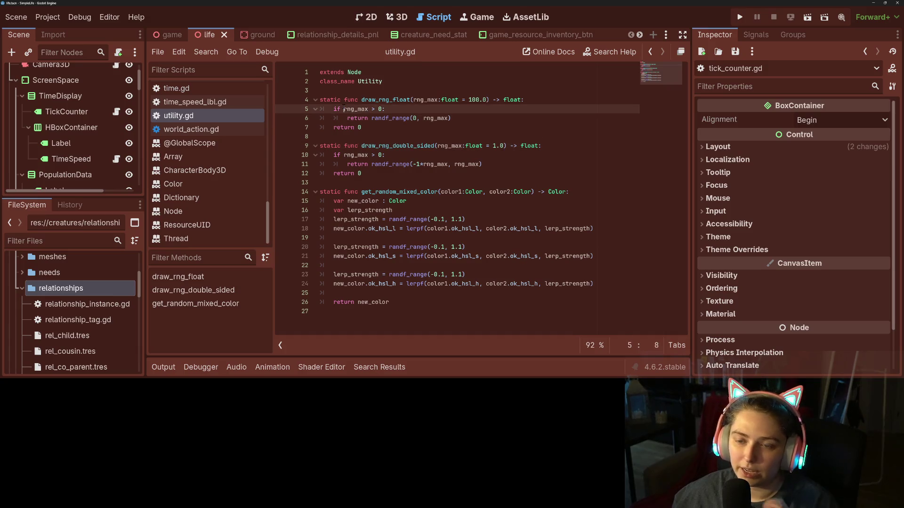
pyautogui.doubleClick(350, 109)
pyautogui.click(389, 109)
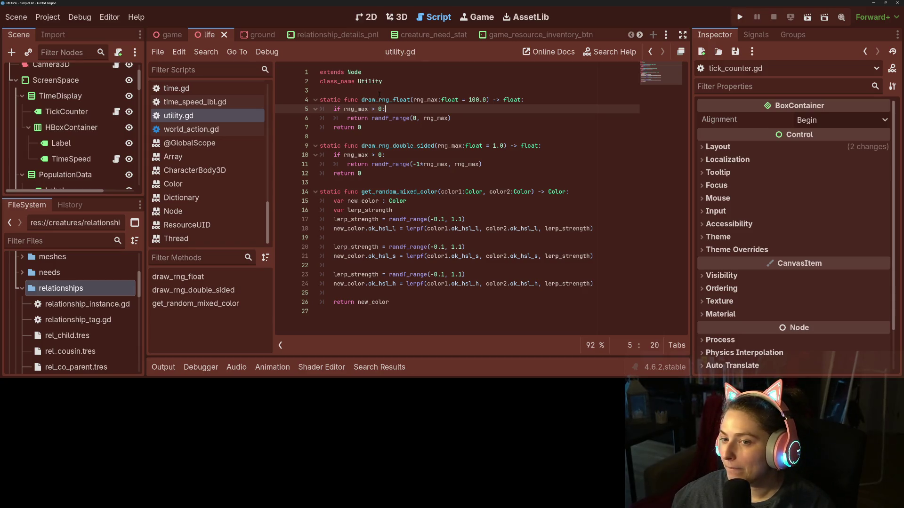
pyautogui.scroll(10, 197, 215)
pyautogui.scroll(5, 196, 214)
pyautogui.scroll(-5, 221, 208)
pyautogui.click(220, 198)
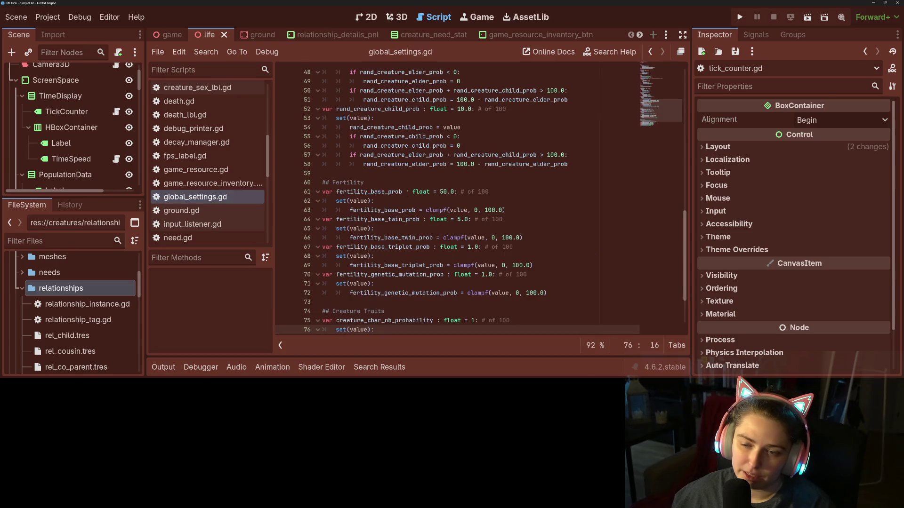
# Step: Search the project for rand_creature_child_prob and go to its use at creature_data.gd line 130
pyautogui.scroll(2, 403, 185)
pyautogui.doubleClick(376, 164)
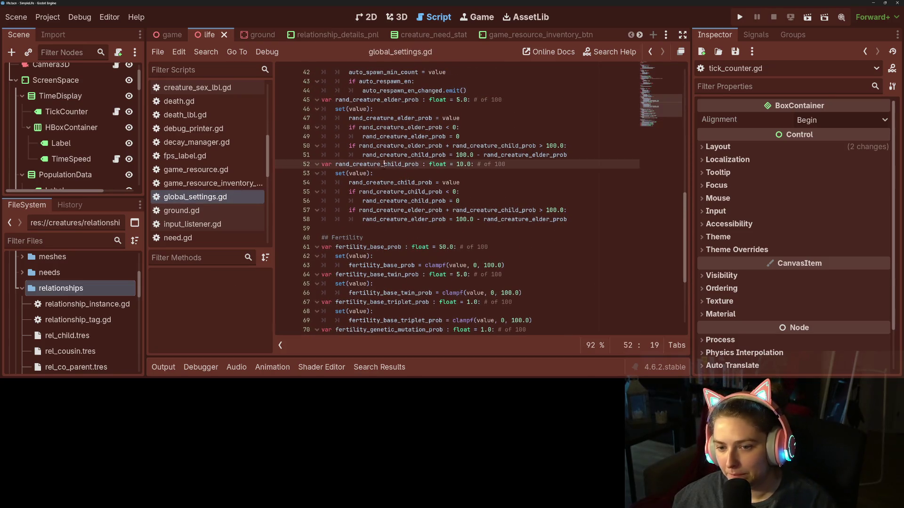
pyautogui.hotkey('ctrl', 'shift', 'f')
pyautogui.press('Return')
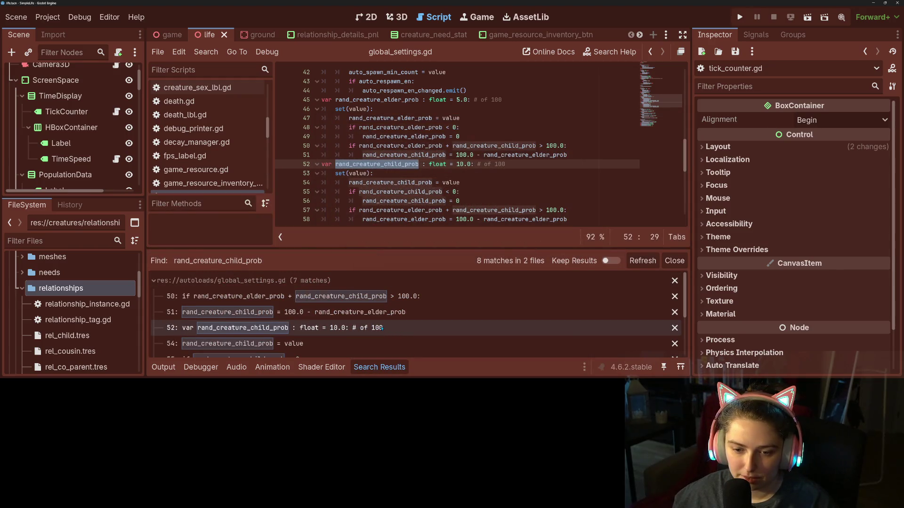
pyautogui.scroll(-3, 383, 328)
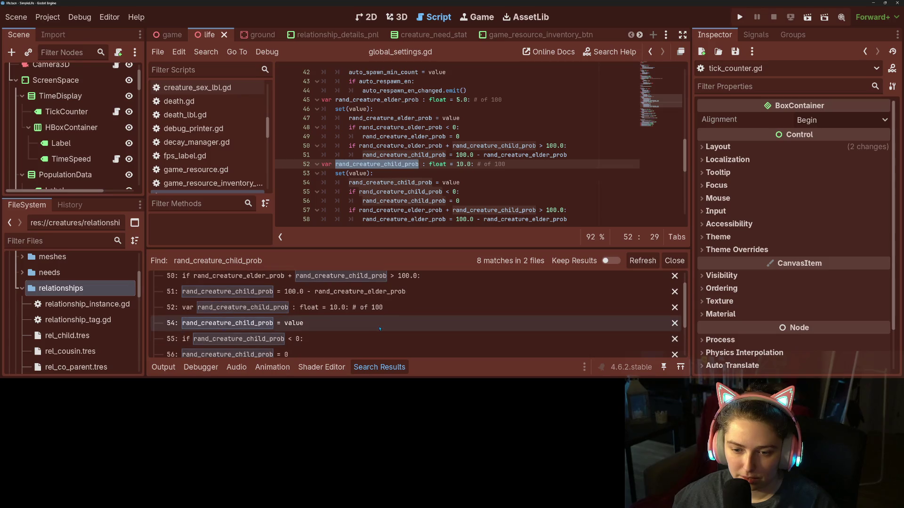
pyautogui.scroll(-3, 380, 328)
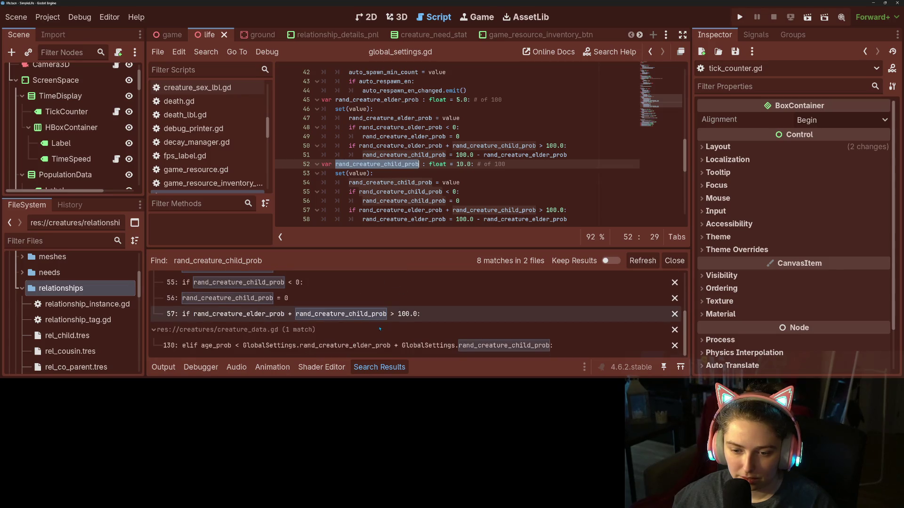
pyautogui.click(317, 349)
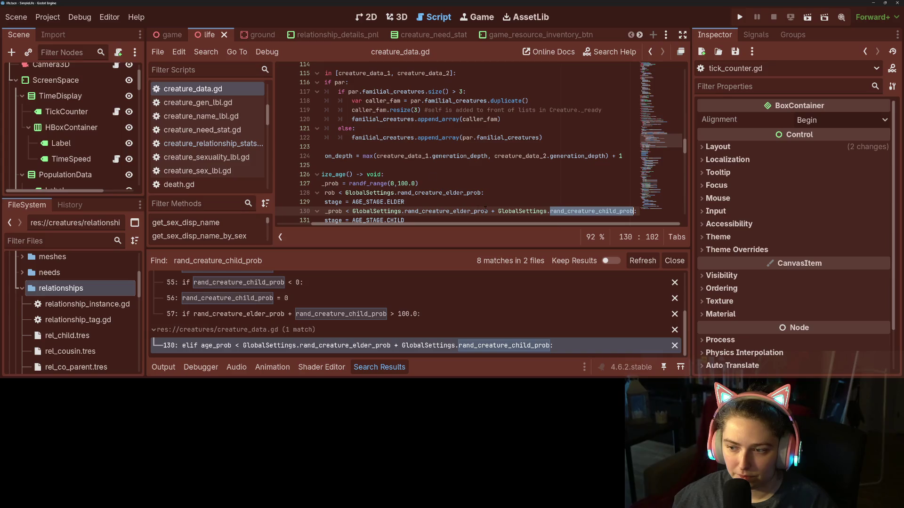
# Step: In randomize_age, replace randf_range(0,100.0) with Utility.draw_rng_float() and save
pyautogui.scroll(-2, 487, 209)
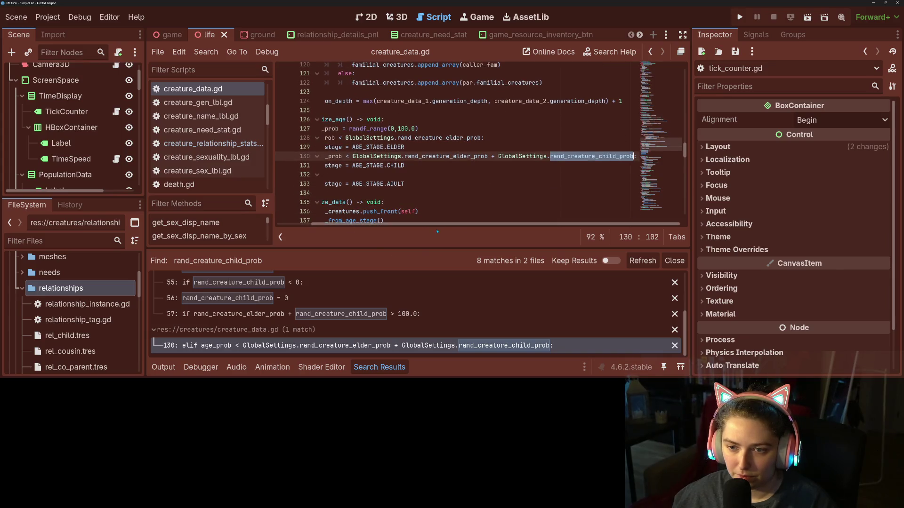
pyautogui.hscroll(-3, 438, 228)
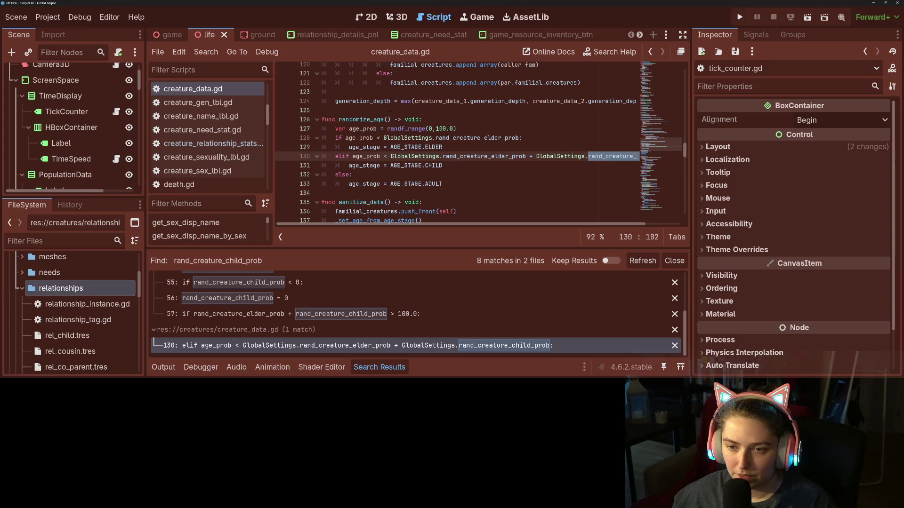
pyautogui.doubleClick(395, 137)
pyautogui.doubleClick(397, 128)
pyautogui.moveTo(456, 128); pyautogui.dragTo(385, 129)
pyautogui.write('Utility.')
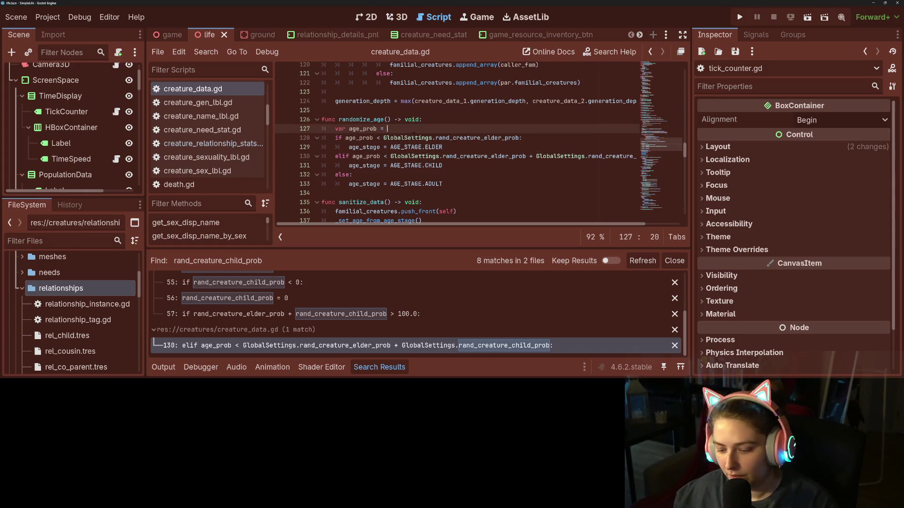
pyautogui.write('ro')
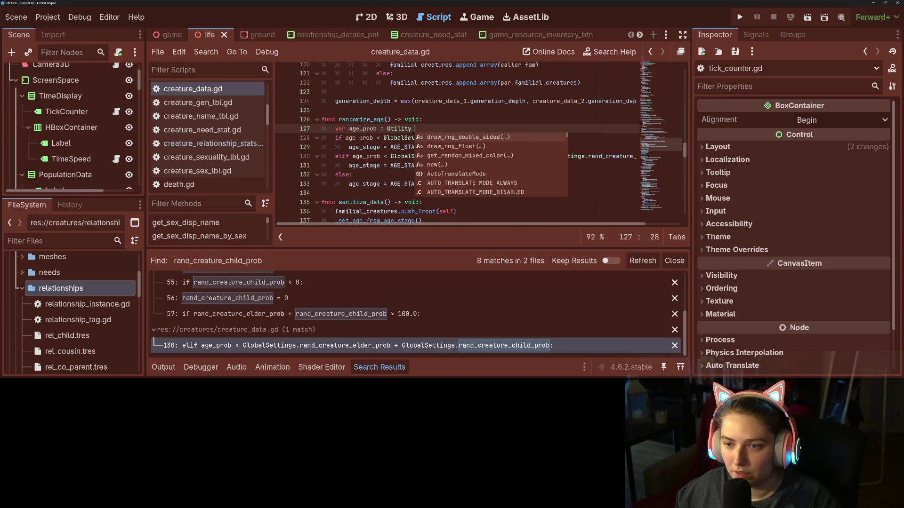
pyautogui.press('BackSpace')
pyautogui.press('BackSpace')
pyautogui.press('Return')
pyautogui.hotkey('ctrl', 's')
pyautogui.click(346, 137)
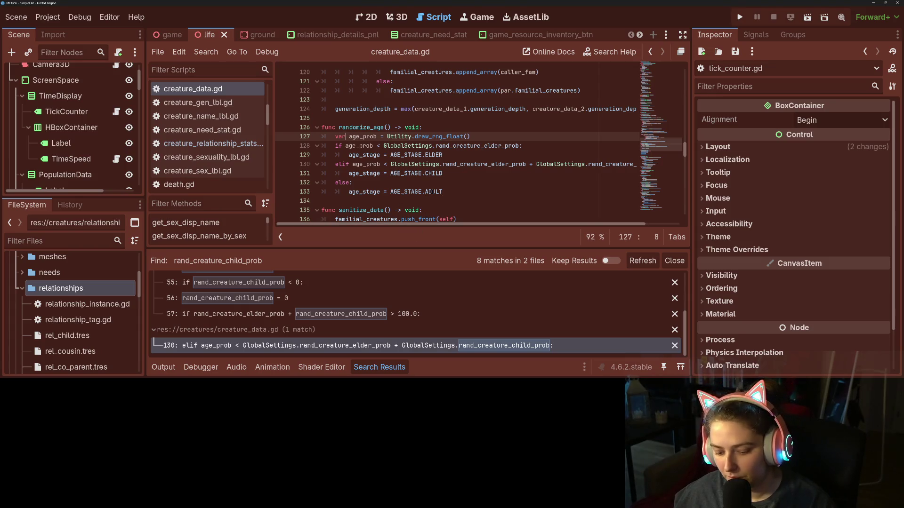
# Step: Find all 'randf_range' occurrences across the project's files
pyautogui.hotkey('ctrl', 'shift', 'f')
pyautogui.write('randf_range')
pyautogui.press('Return')
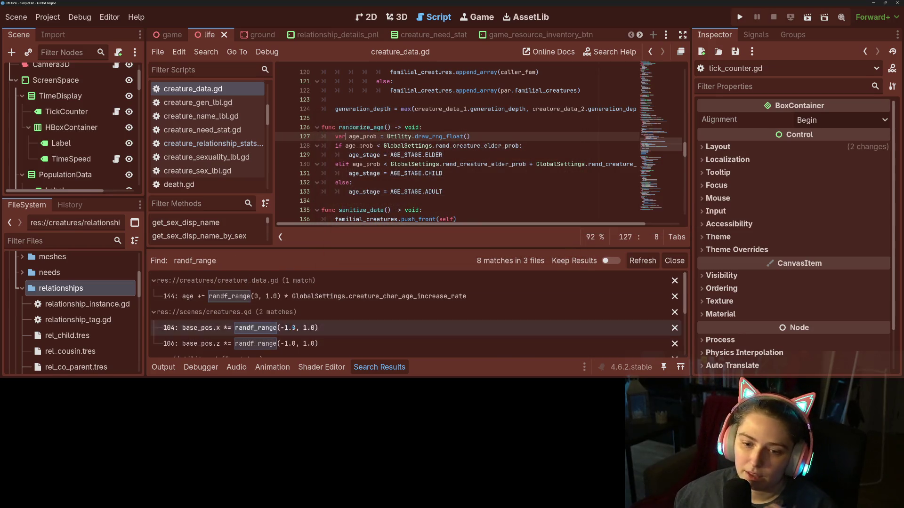
# Step: In increase_age, replace randf_range(0, 1.0) with Utility.draw_rng_float(1.0) and save
pyautogui.click(284, 297)
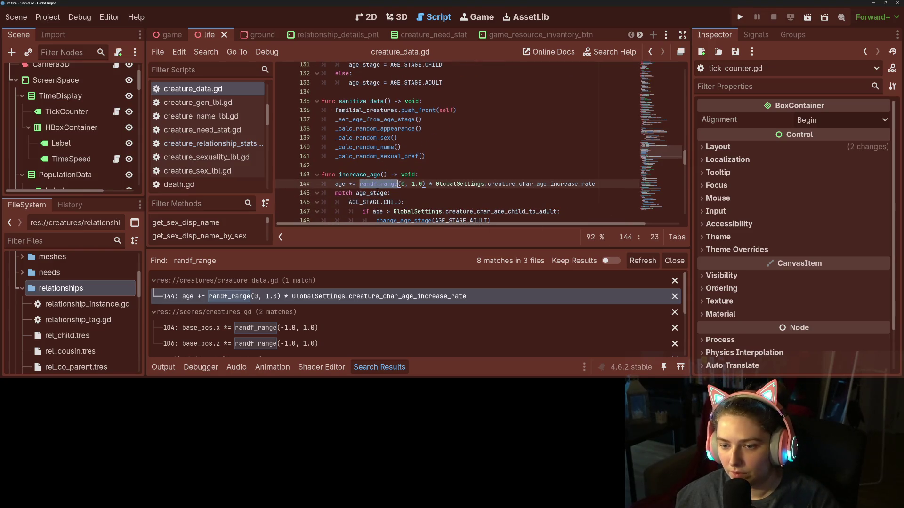
pyautogui.hotkey('shift', 'Right')
pyautogui.hotkey('shift', 'Right')
pyautogui.hotkey('shift', 'Right')
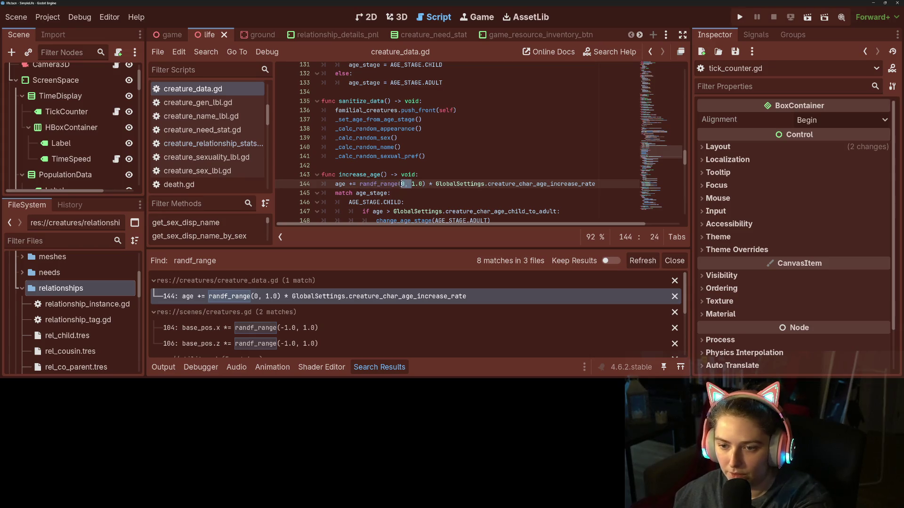
pyautogui.press('Delete')
pyautogui.write('Utilit')
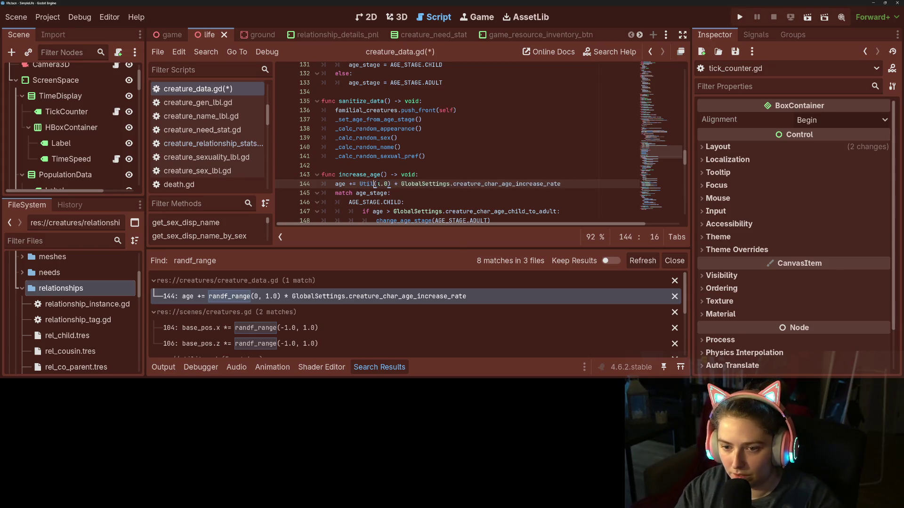
pyautogui.write('y.ro')
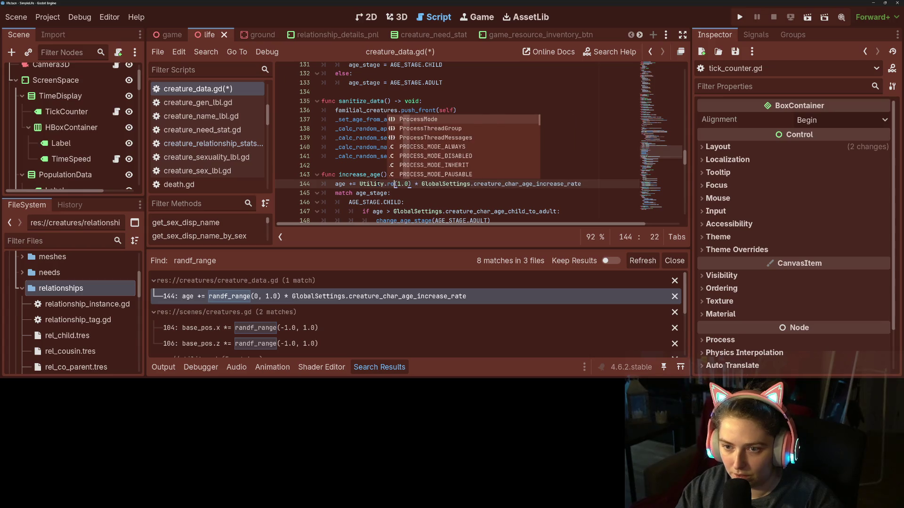
pyautogui.press('BackSpace')
pyautogui.press('BackSpace')
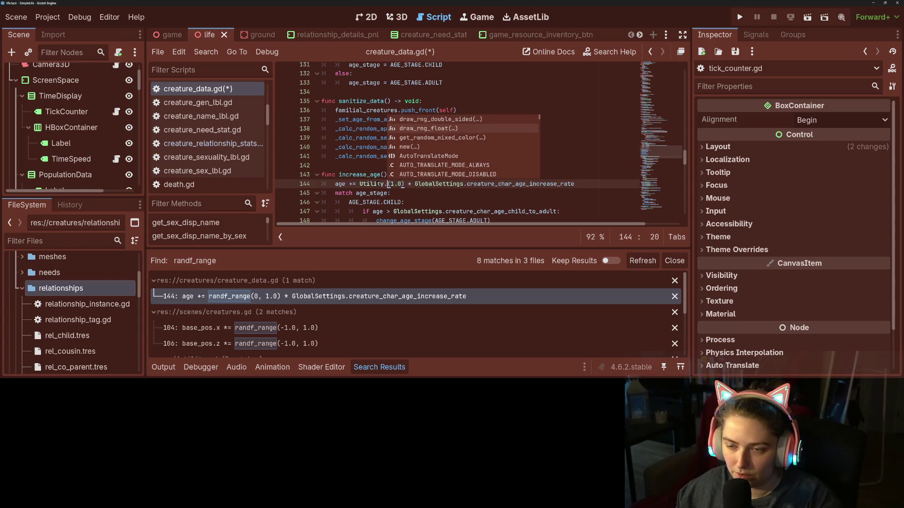
pyautogui.press('Return')
pyautogui.hotkey('ctrl', 's')
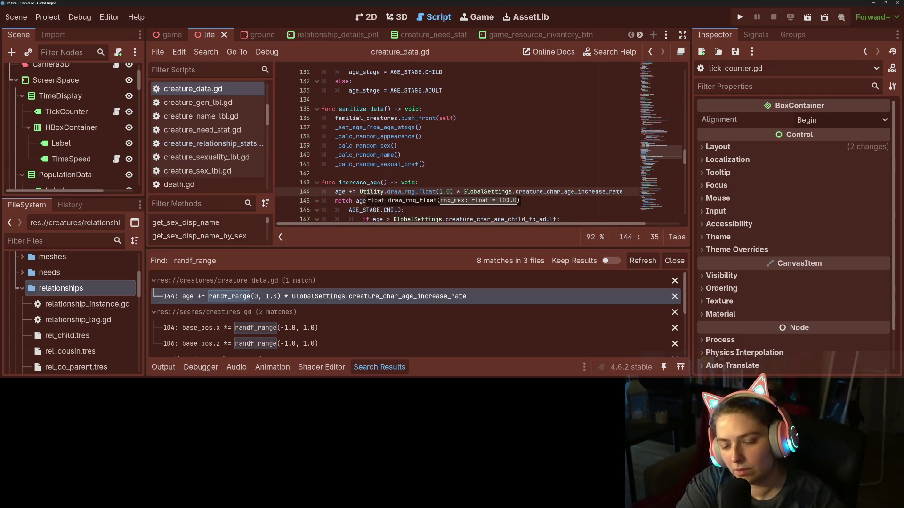
pyautogui.hotkey('ctrl', 's')
# Step: Insert a blank line above the age increment line in increase_age
pyautogui.doubleClick(402, 192)
pyautogui.scroll(-1, 399, 202)
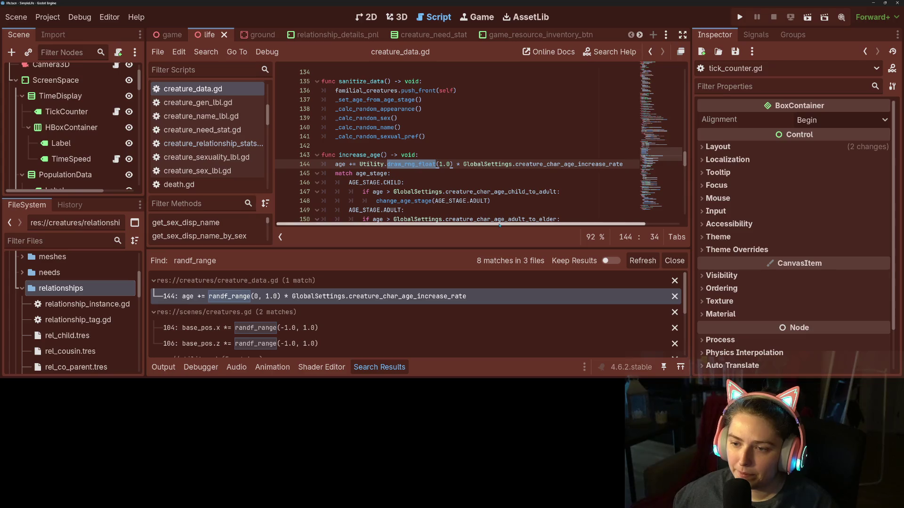
pyautogui.moveTo(548, 223)
pyautogui.mouseDown()
pyautogui.moveTo(583, 223)
pyautogui.moveTo(487, 234)
pyautogui.mouseUp()
pyautogui.doubleClick(585, 164)
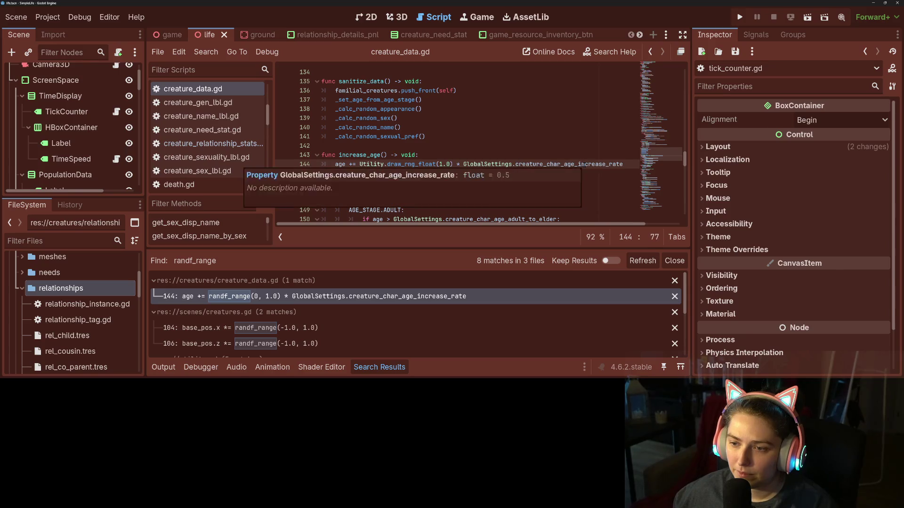
pyautogui.tripleClick(584, 164)
pyautogui.click(442, 170)
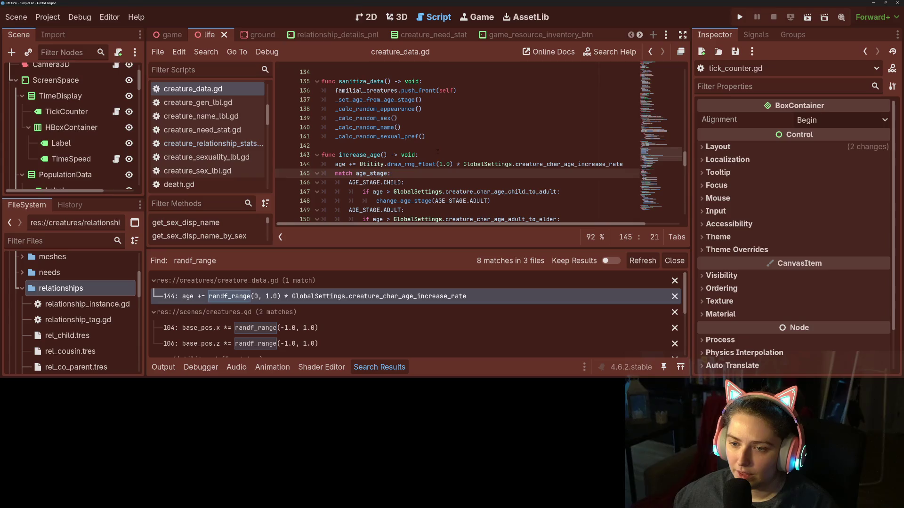
pyautogui.click(438, 152)
pyautogui.press('Return')
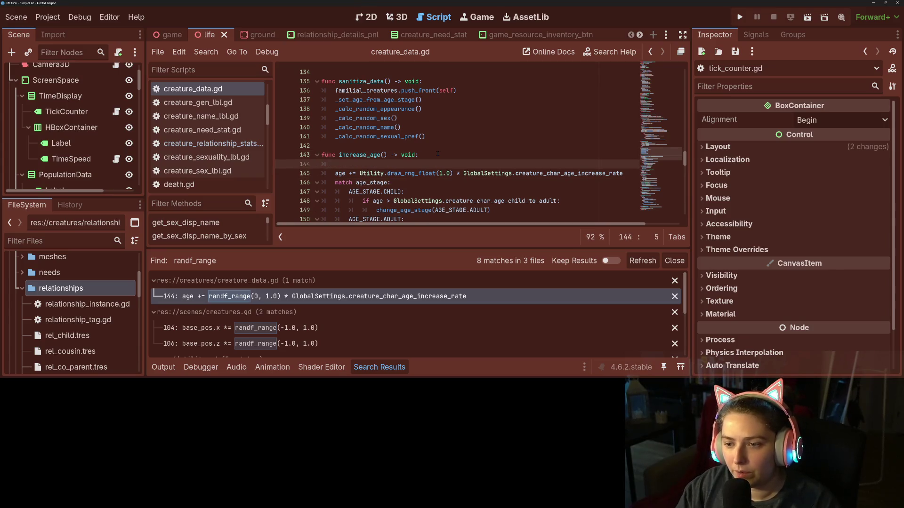
# Step: Wrap the age increment in 'if GlobalSettings.creature_char_age_increase_rate > 0:', save, and go to the property's definition
pyautogui.moveTo(463, 173); pyautogui.dragTo(625, 173)
pyautogui.hotkey('ctrl', 'c')
pyautogui.click(498, 162)
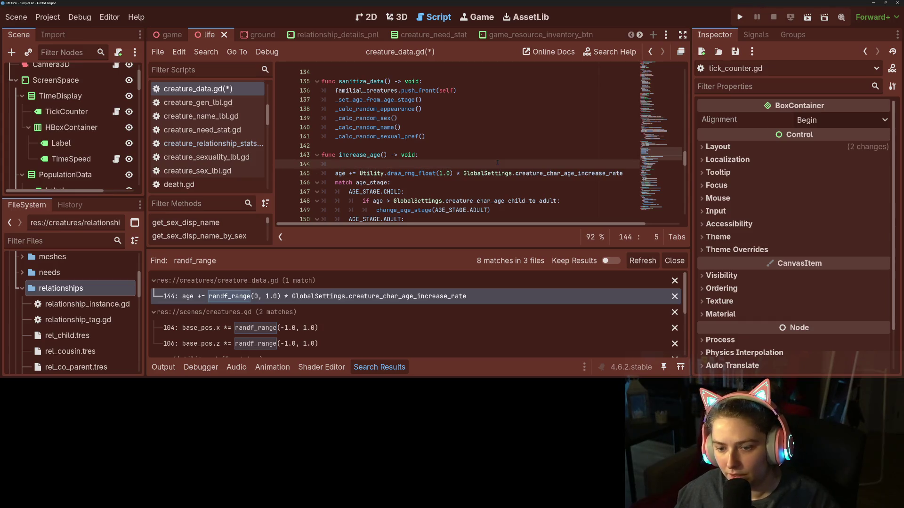
pyautogui.write('if')
pyautogui.hotkey('ctrl', 'v')
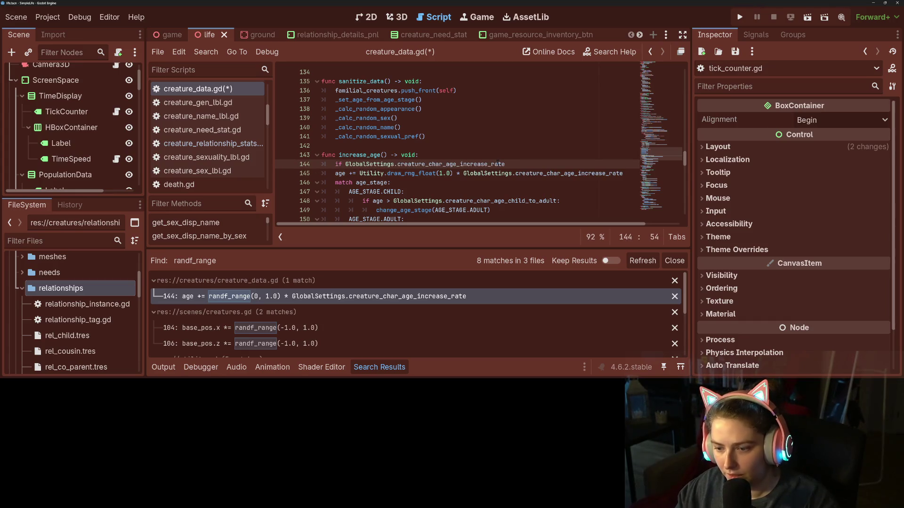
pyautogui.write('> 0:')
pyautogui.press('Down')
pyautogui.press('Home')
pyautogui.press('Tab')
pyautogui.hotkey('ctrl', 's')
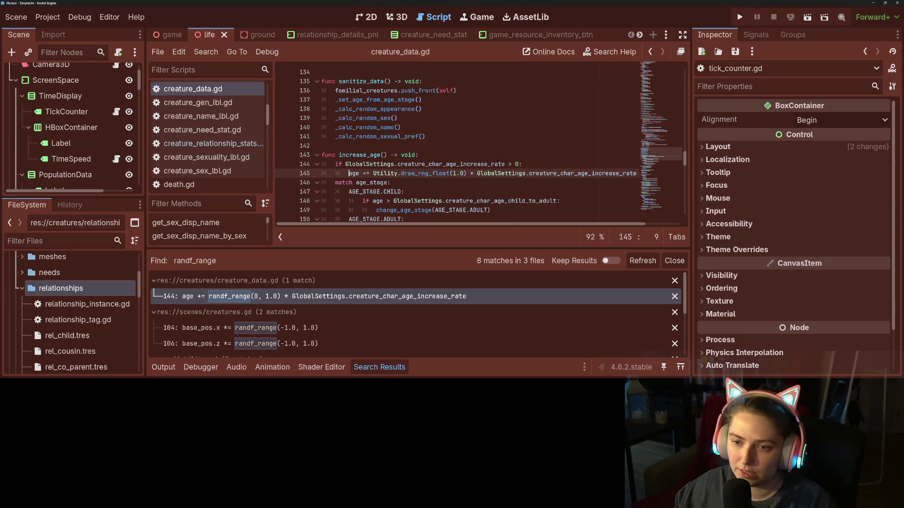
pyautogui.click(498, 163)
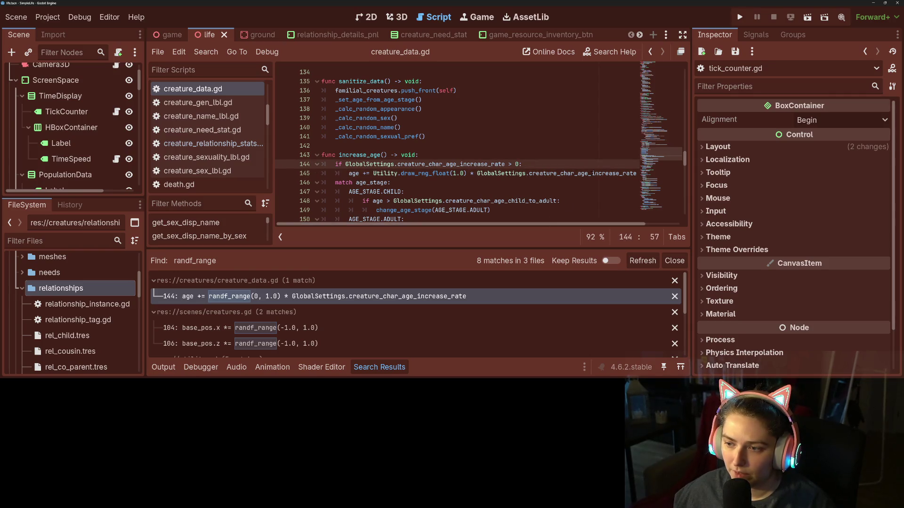
pyautogui.keyDown('ctrl'); pyautogui.click(592, 173); pyautogui.keyUp('ctrl')
# Step: Add a set(value) setter to creature_char_age_increase_rate that assigns only when value >= 0, and save
pyautogui.click(495, 209)
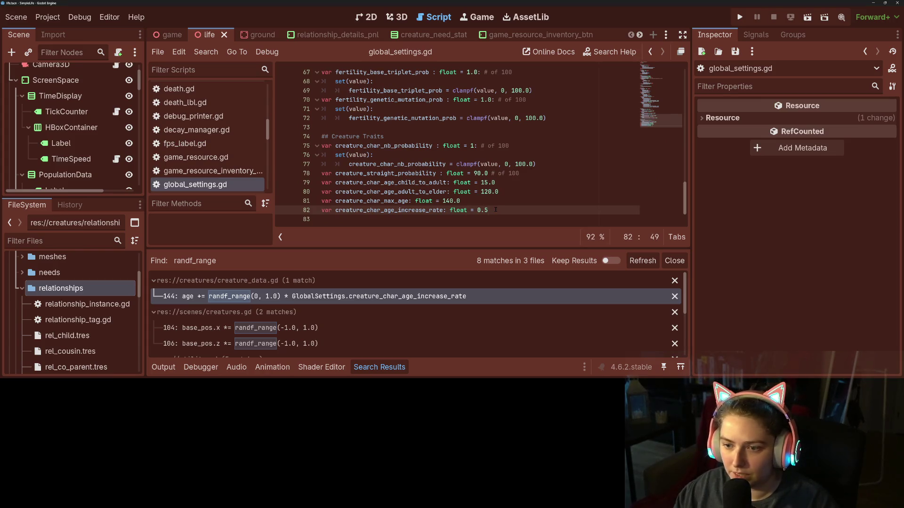
pyautogui.write(':')
pyautogui.press('Return')
pyautogui.write('set')
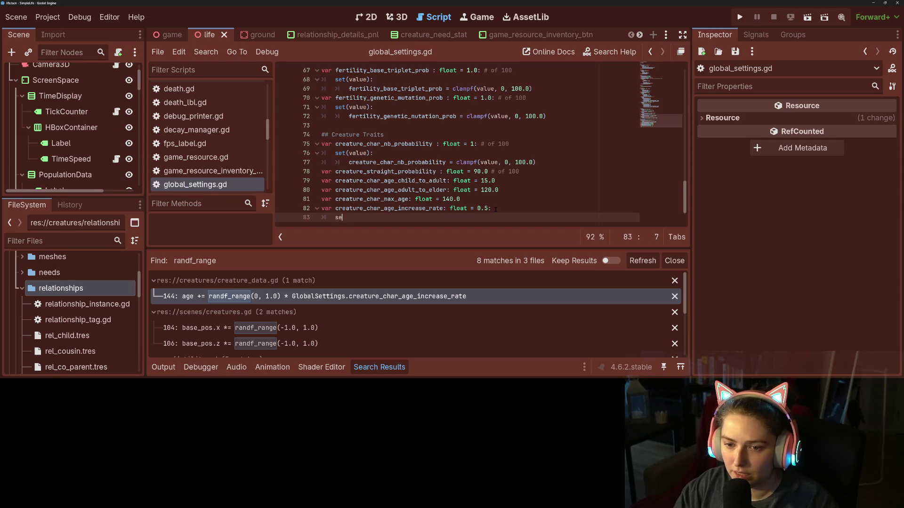
pyautogui.write('(value)')
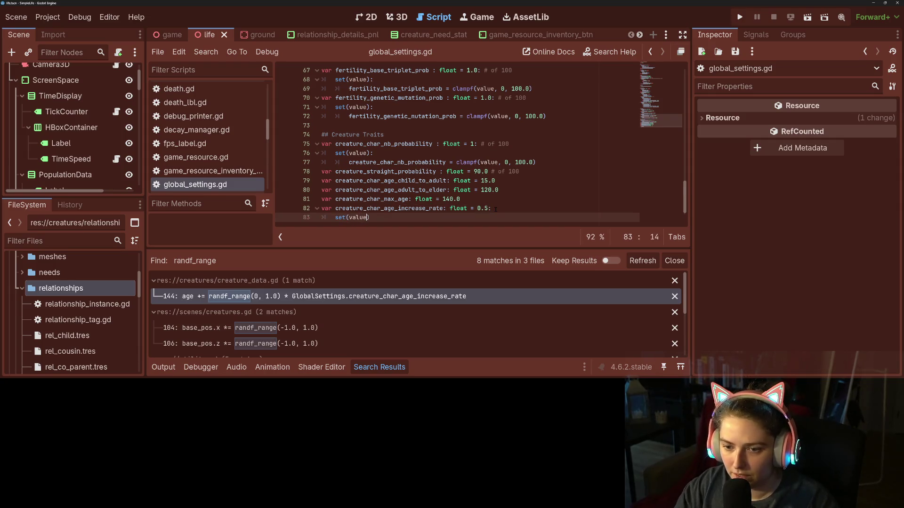
pyautogui.write(':')
pyautogui.press('Return')
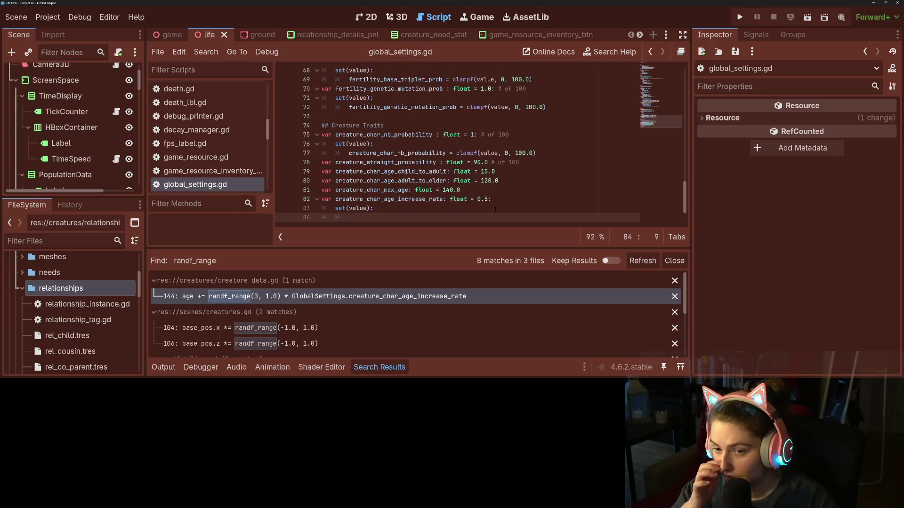
pyautogui.doubleClick(425, 199)
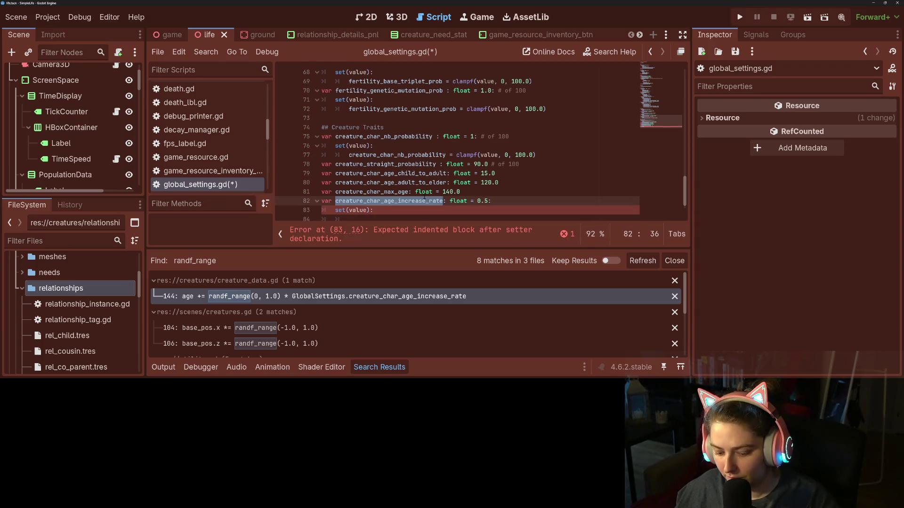
pyautogui.click(420, 218)
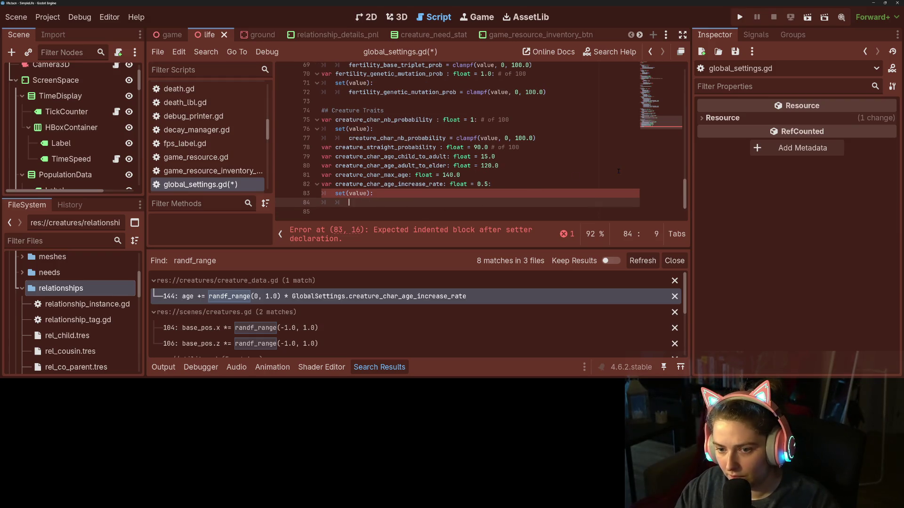
pyautogui.write('if value ')
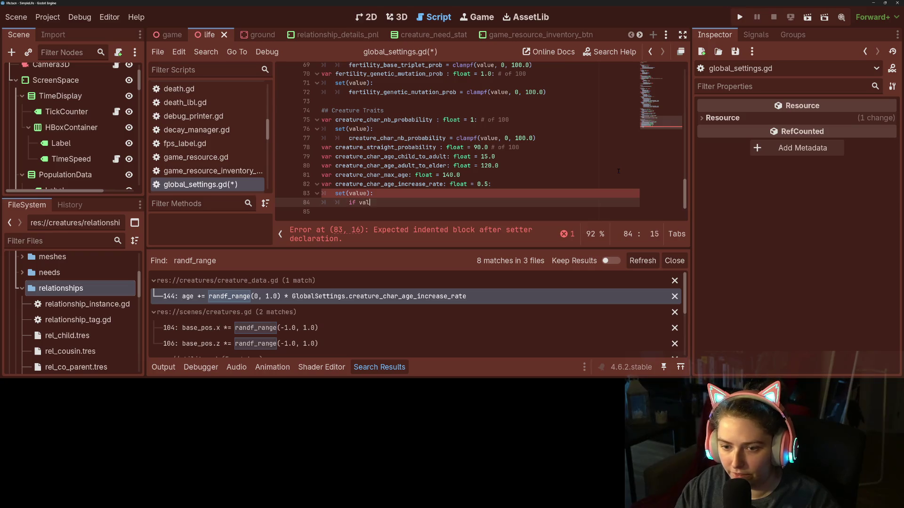
pyautogui.write('>= 0:')
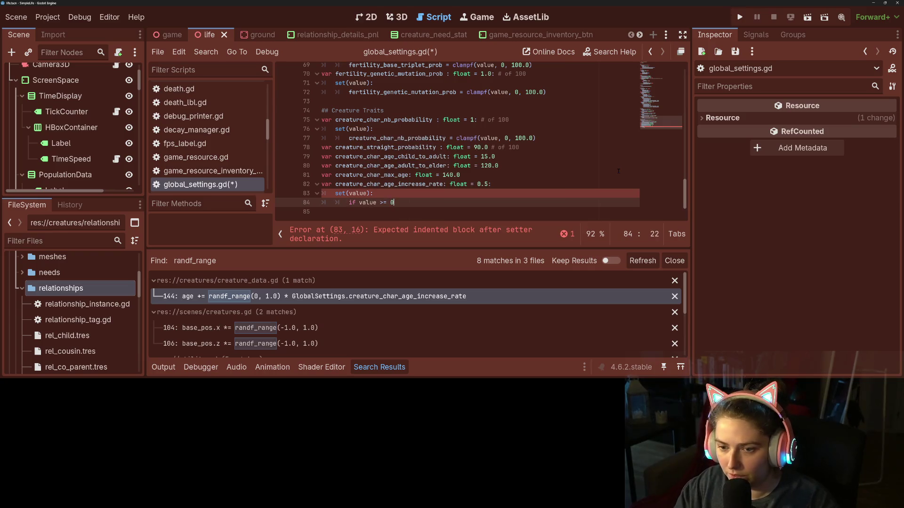
pyautogui.press('Return')
pyautogui.write('creature_char_age_increase_rate = value')
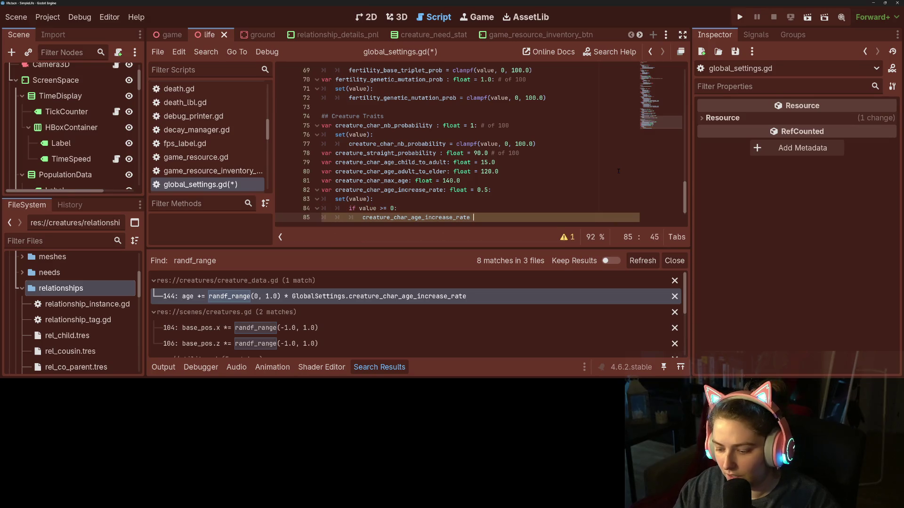
pyautogui.hotkey('ctrl', 's')
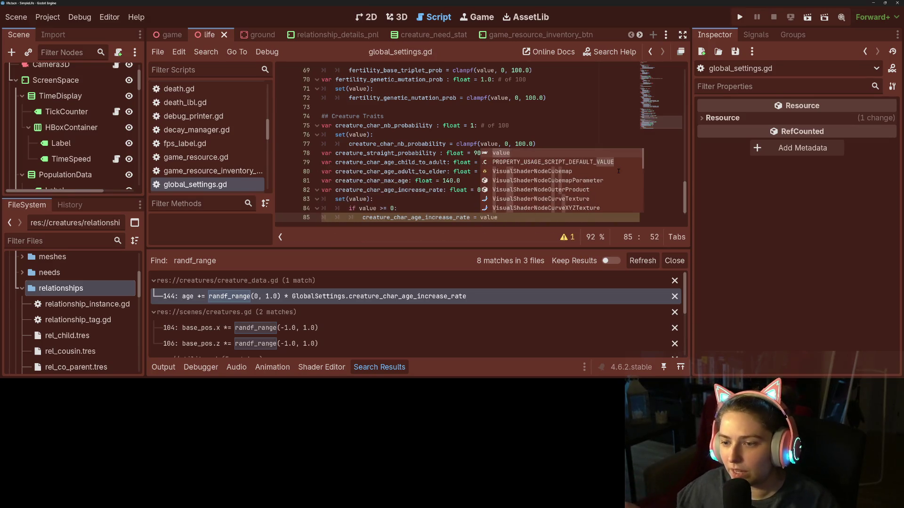
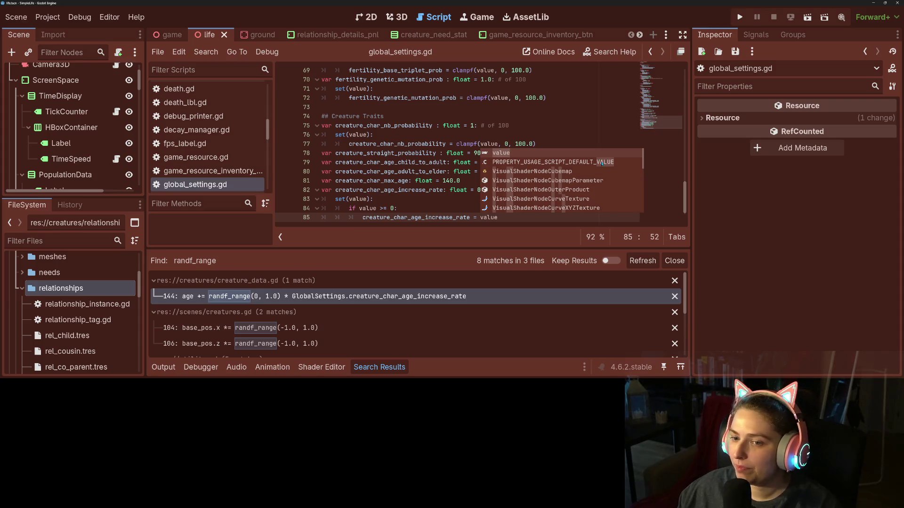
# Step: Delete the set(value) setter of creature_char_age_increase_rate in global_settings.gd
pyautogui.click(387, 172)
pyautogui.doubleClick(431, 162)
pyautogui.hotkey('ctrl', 's')
pyautogui.click(546, 162)
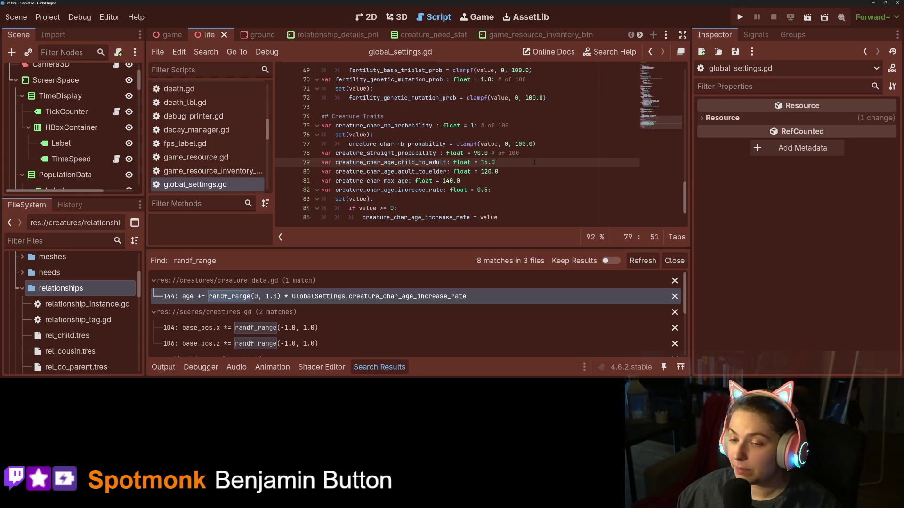
pyautogui.moveTo(507, 215); pyautogui.dragTo(488, 189)
pyautogui.press('BackSpace')
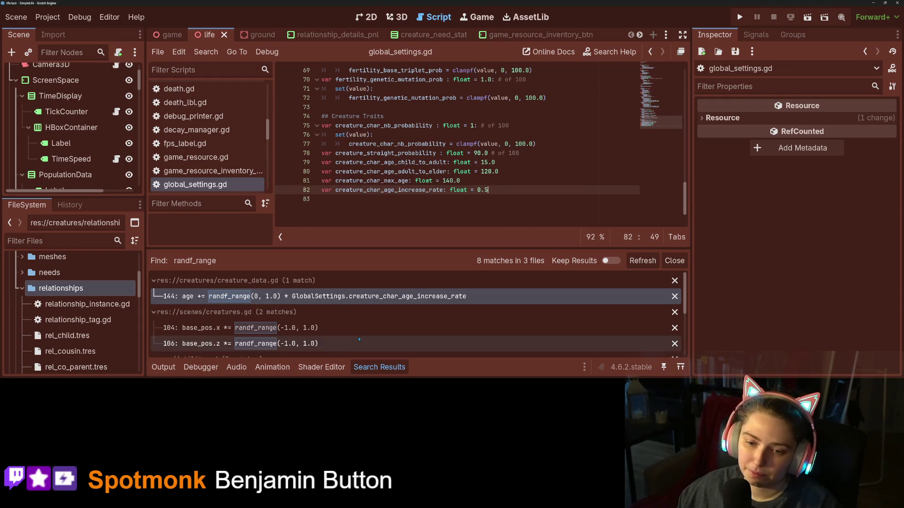
# Step: Wrap the age-increase rate on creature_data.gd line 144 in abs() and save
pyautogui.click(396, 297)
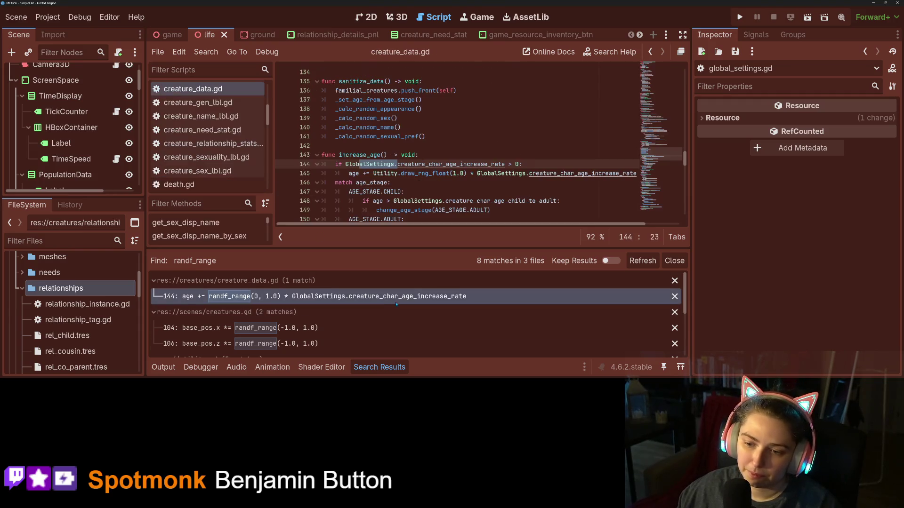
pyautogui.click(346, 165)
pyautogui.write('abs(')
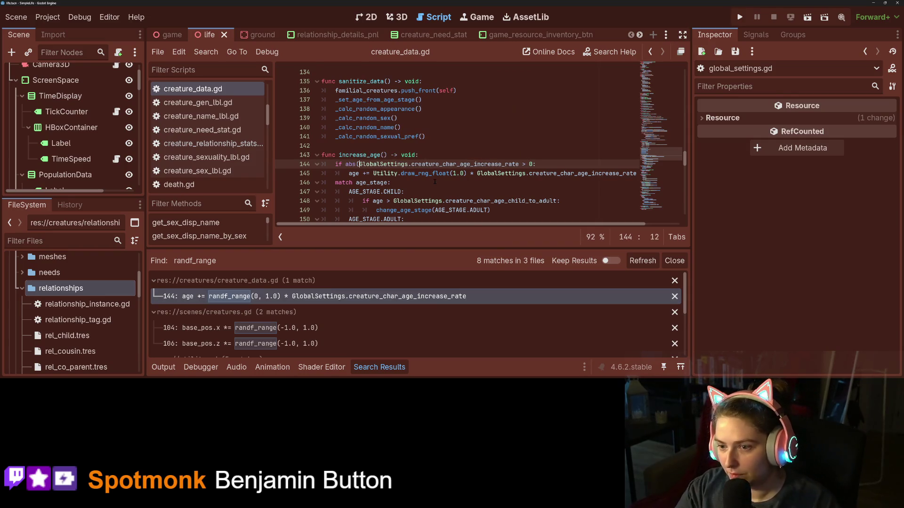
pyautogui.press('End')
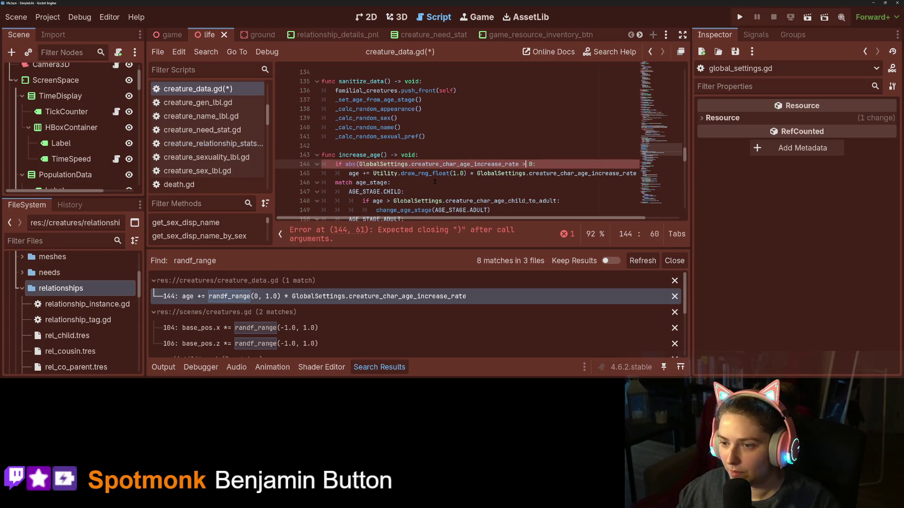
pyautogui.press('Left')
pyautogui.press('Left')
pyautogui.write(')')
pyautogui.hotkey('ctrl', 's')
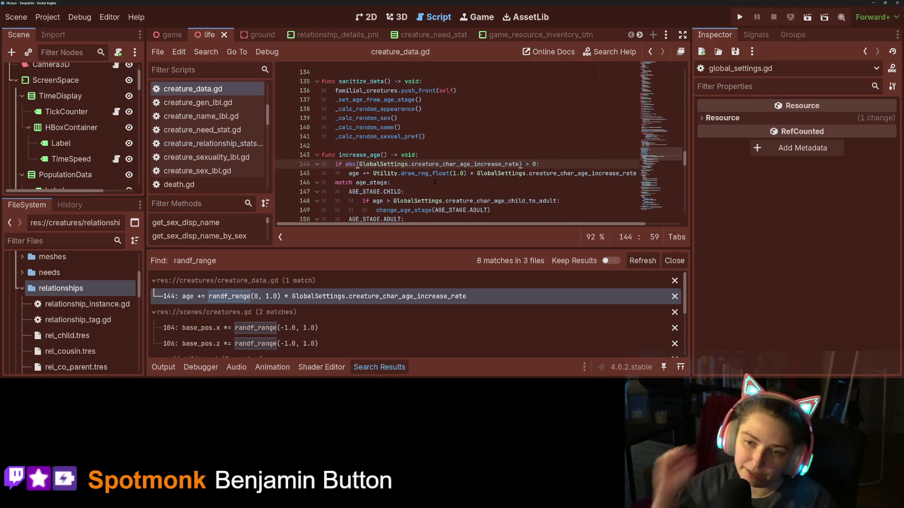
pyautogui.click(425, 174)
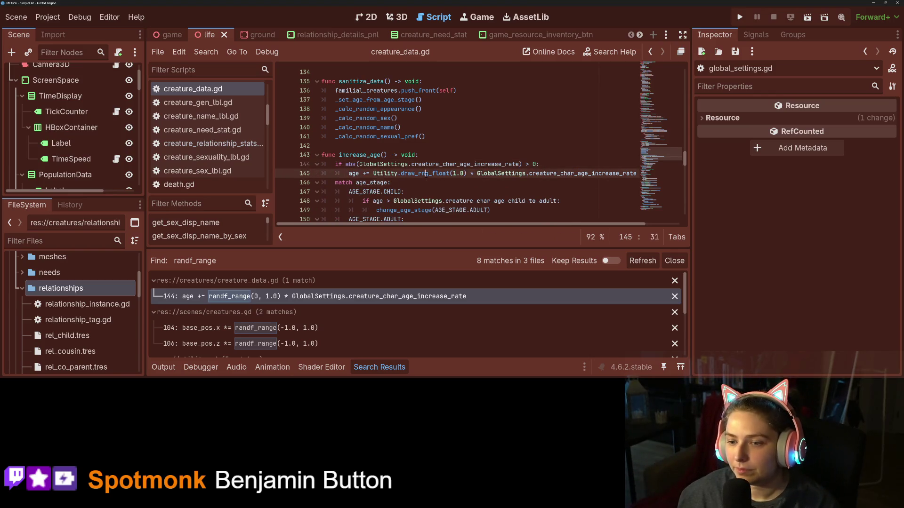
pyautogui.click(271, 329)
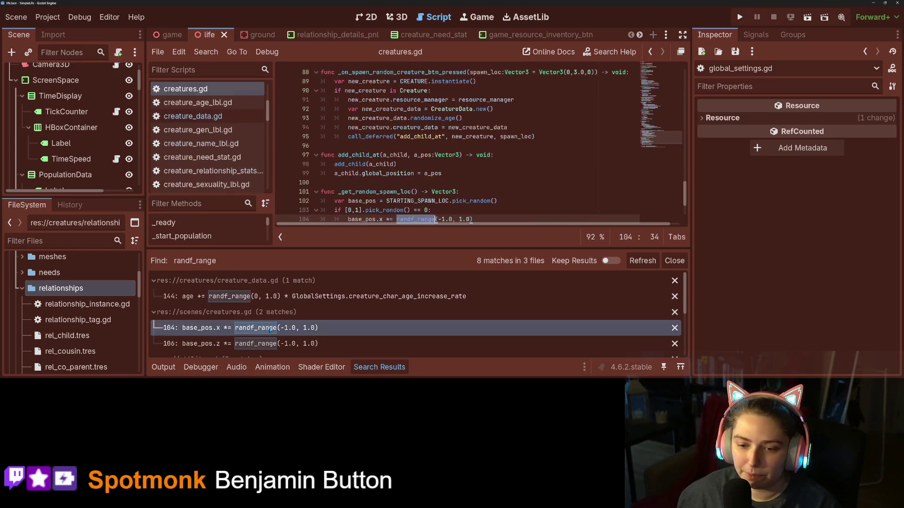
# Step: Replace line 104's randf_range with Utility.draw_rng_double_sided() in creatures.gd and save
pyautogui.scroll(-2, 419, 141)
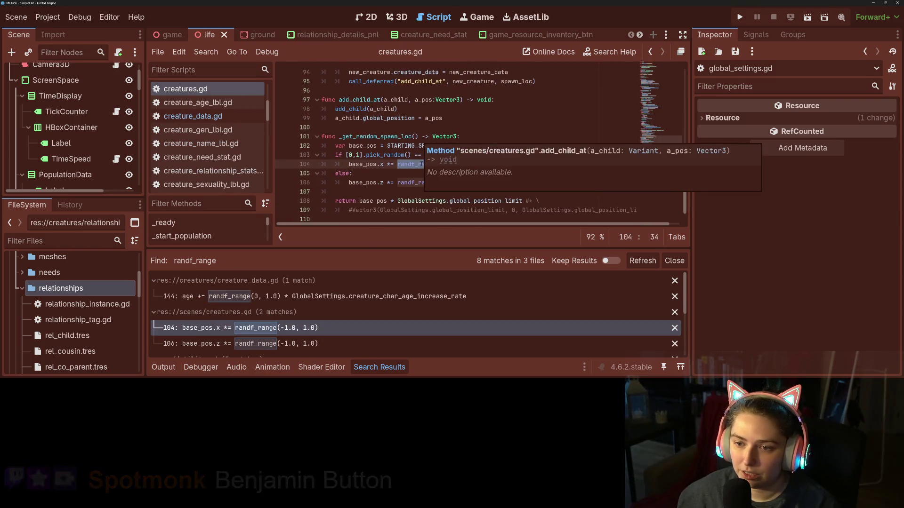
pyautogui.write('Utility.')
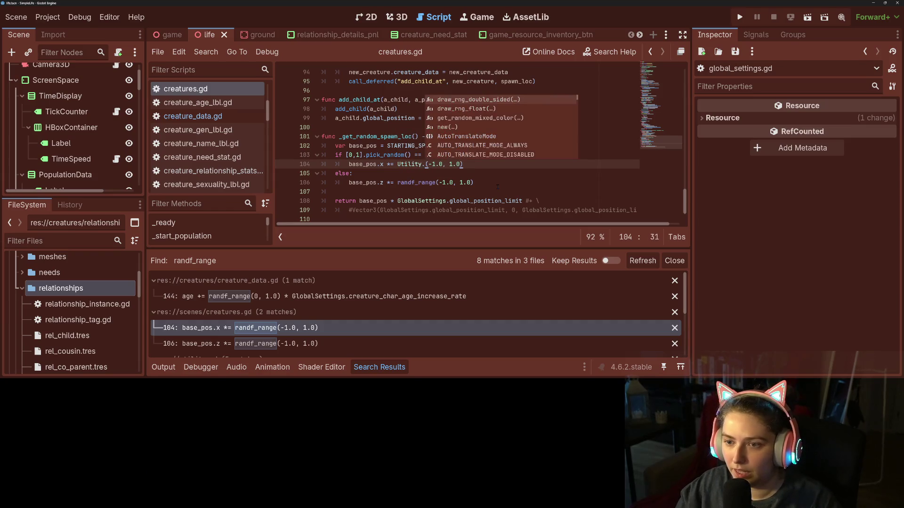
pyautogui.press('Return')
pyautogui.press('Delete')
pyautogui.press('Delete')
pyautogui.press('Delete')
pyautogui.press('Delete')
pyautogui.press('Delete')
pyautogui.hotkey('ctrl', 's')
pyautogui.press('Right')
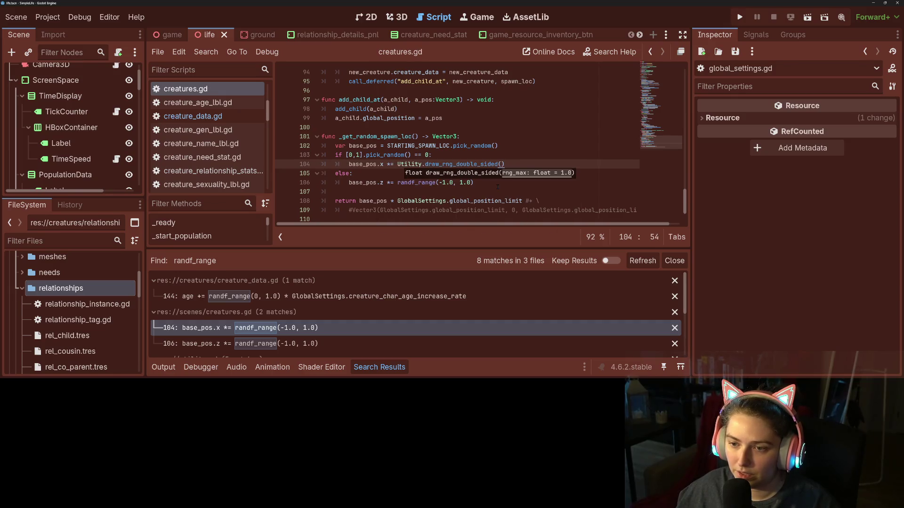
# Step: Use the same Utility.draw_rng_double_sided() call for the z offset on line 106 and save
pyautogui.scroll(-1, 500, 191)
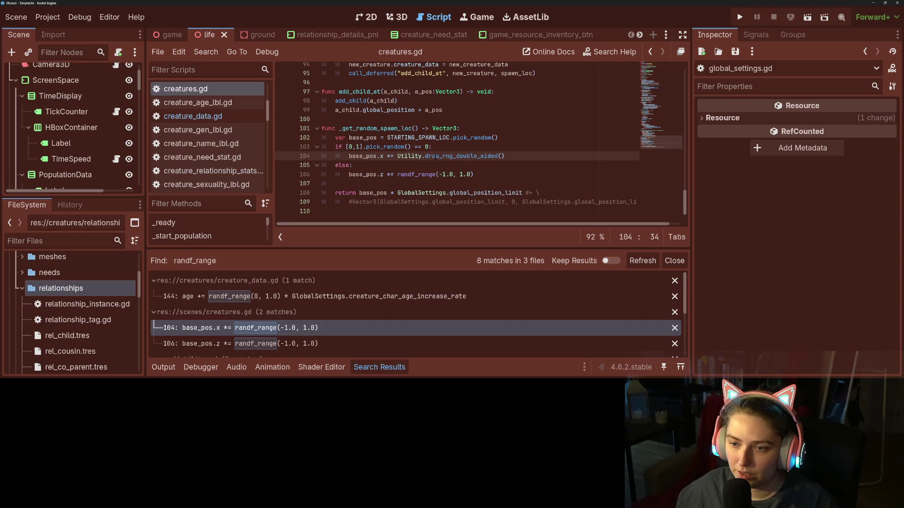
pyautogui.moveTo(397, 155); pyautogui.dragTo(538, 152)
pyautogui.hotkey('ctrl', 'c')
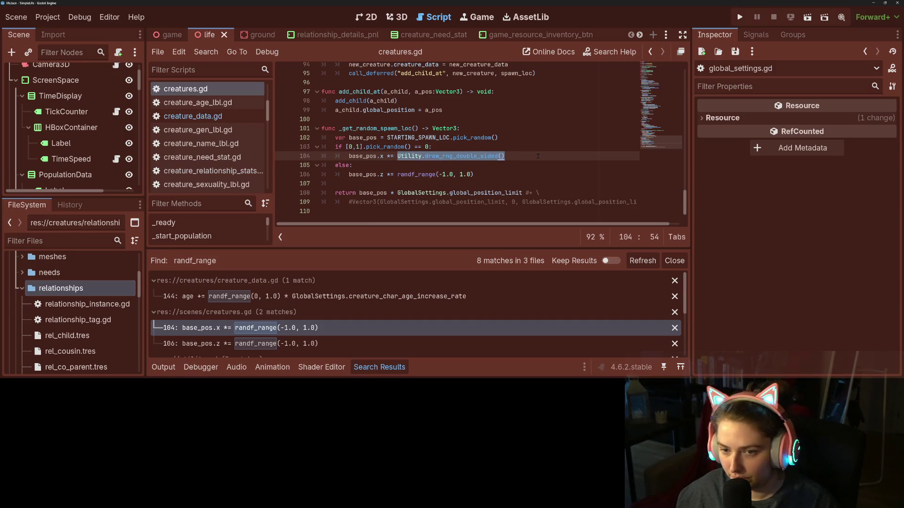
pyautogui.moveTo(397, 174); pyautogui.dragTo(473, 175)
pyautogui.hotkey('ctrl', 'v')
pyautogui.hotkey('ctrl', 's')
pyautogui.scroll(-2, 301, 330)
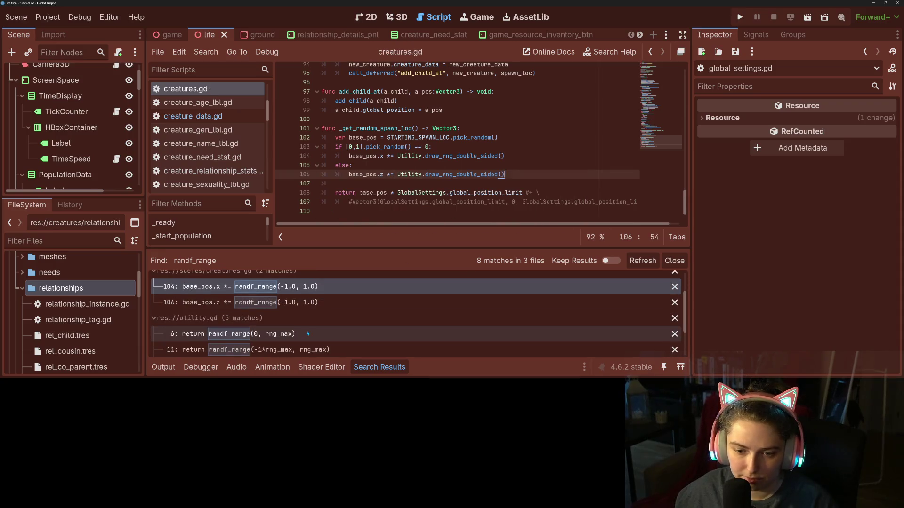
pyautogui.click(300, 334)
pyautogui.click(385, 124)
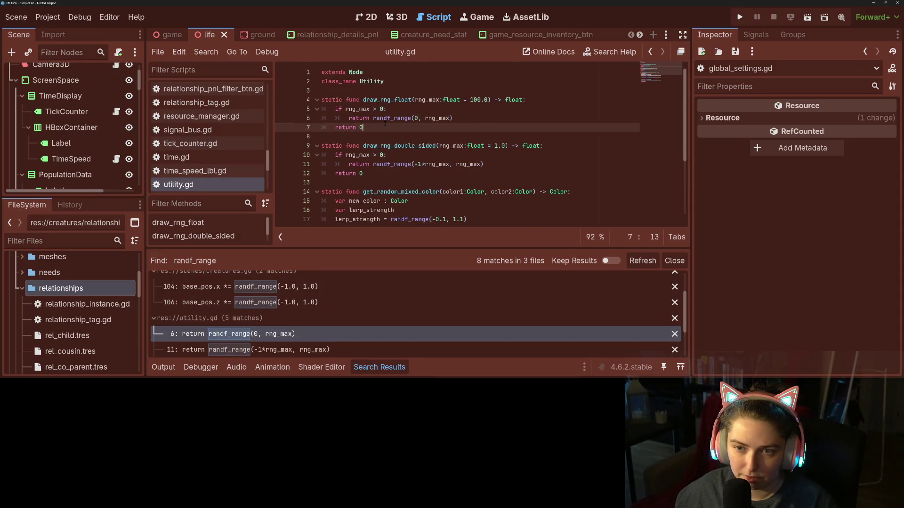
# Step: Inspect utility.gd's randf_range calls on lines 6 and 17, then return to creatures.gd line 104
pyautogui.moveTo(373, 118); pyautogui.dragTo(471, 121)
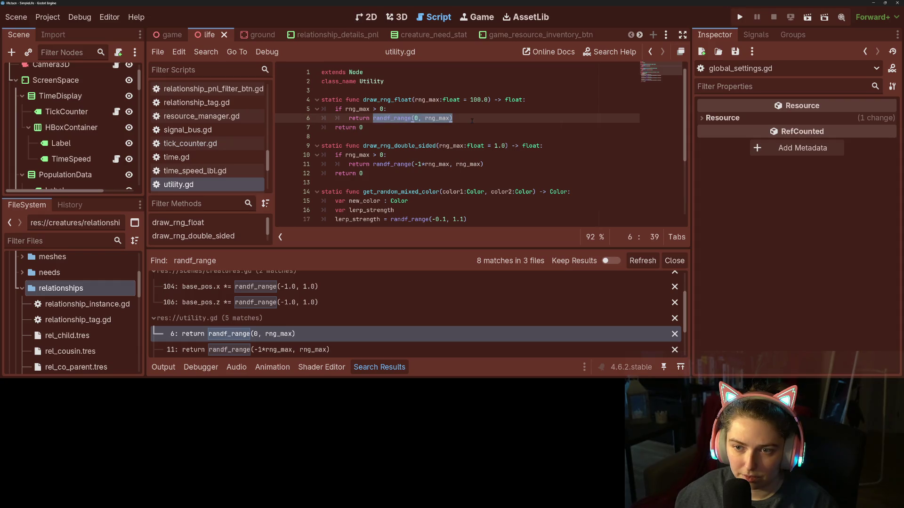
pyautogui.click(472, 121)
pyautogui.scroll(-3, 367, 333)
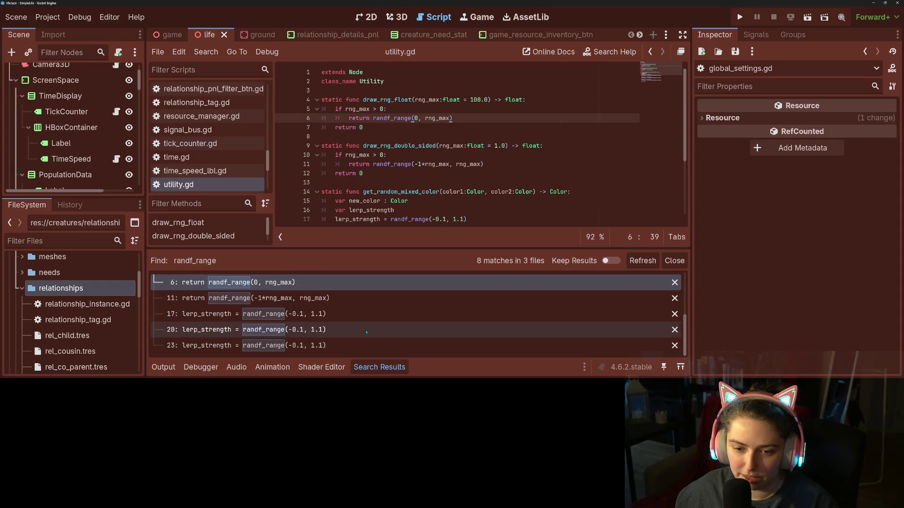
pyautogui.click(301, 313)
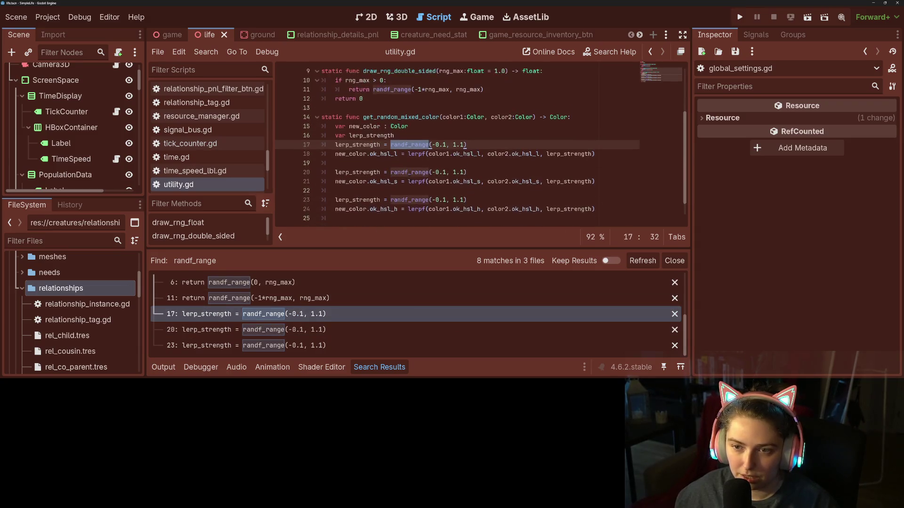
pyautogui.scroll(3, 414, 174)
pyautogui.doubleClick(400, 143)
pyautogui.scroll(-3, 400, 143)
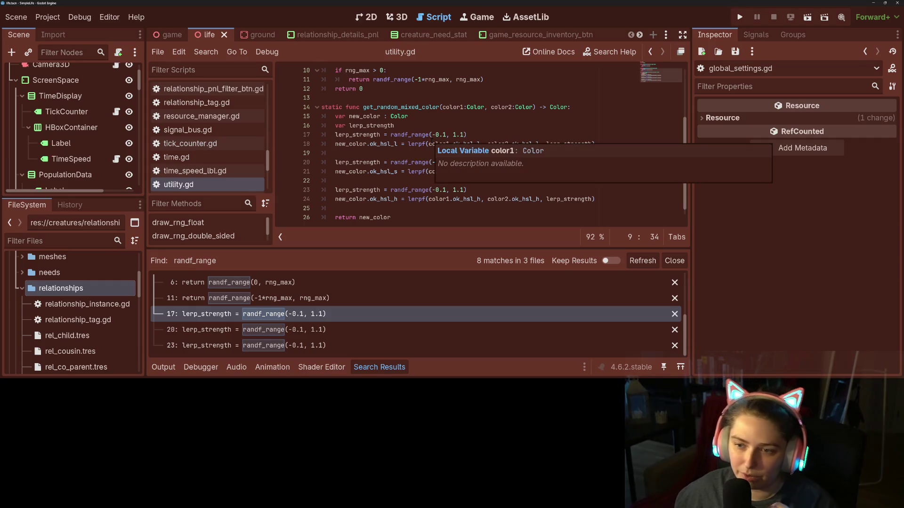
pyautogui.click(386, 134)
pyautogui.scroll(-1, 386, 179)
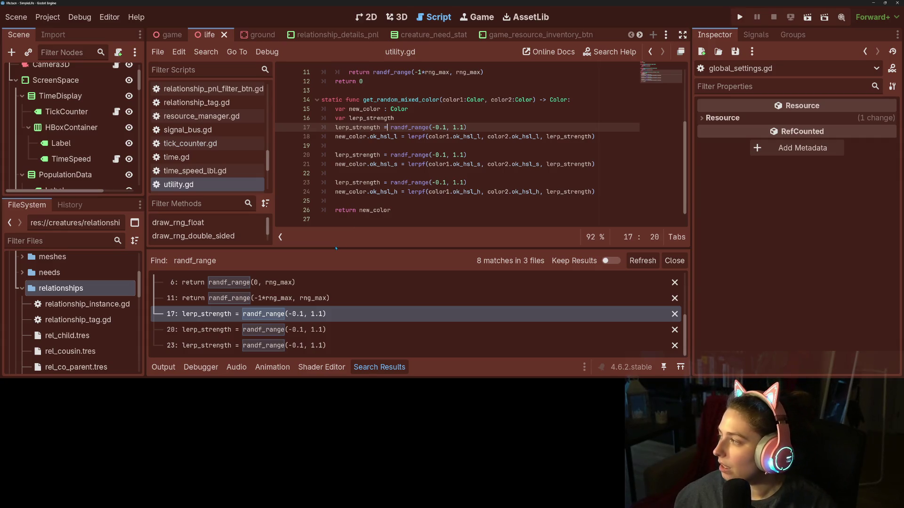
pyautogui.scroll(3, 299, 325)
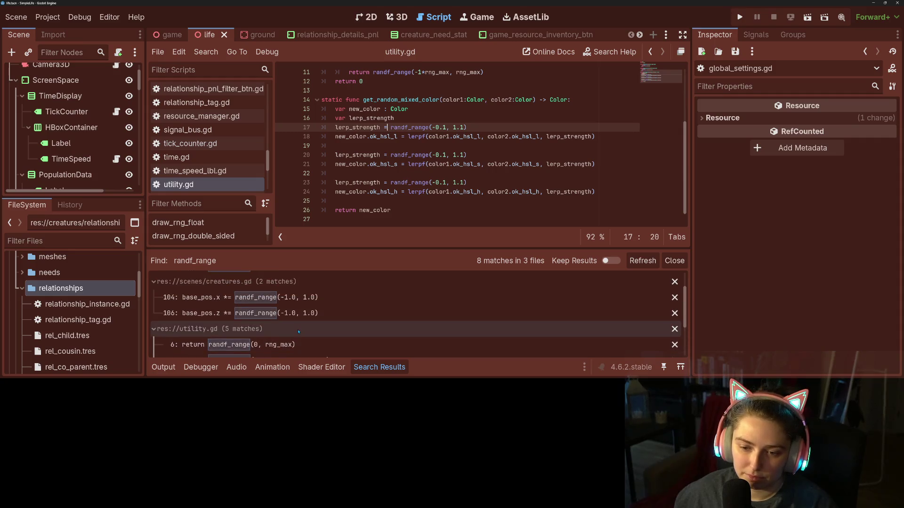
pyautogui.scroll(2, 298, 332)
pyautogui.click(299, 328)
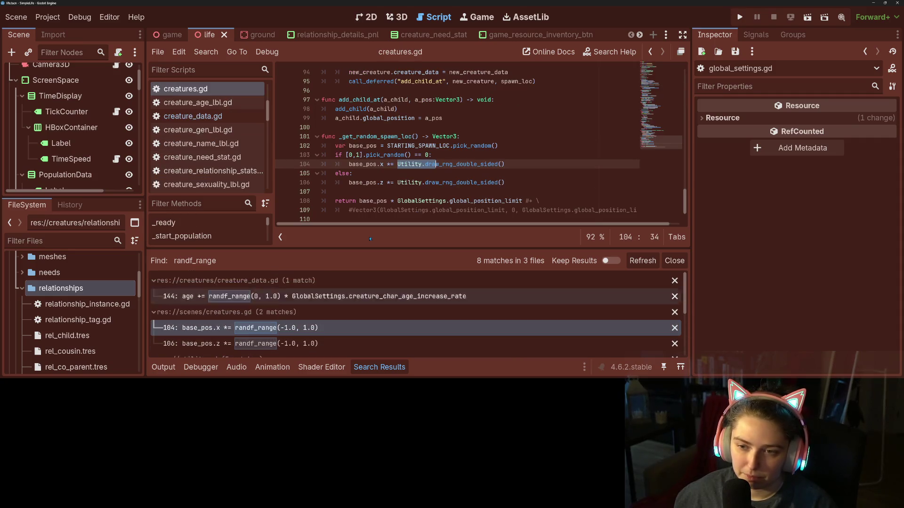
# Step: Search the project for draw_rng_double_sided and inspect its use on action.gd line 130
pyautogui.doubleClick(453, 164)
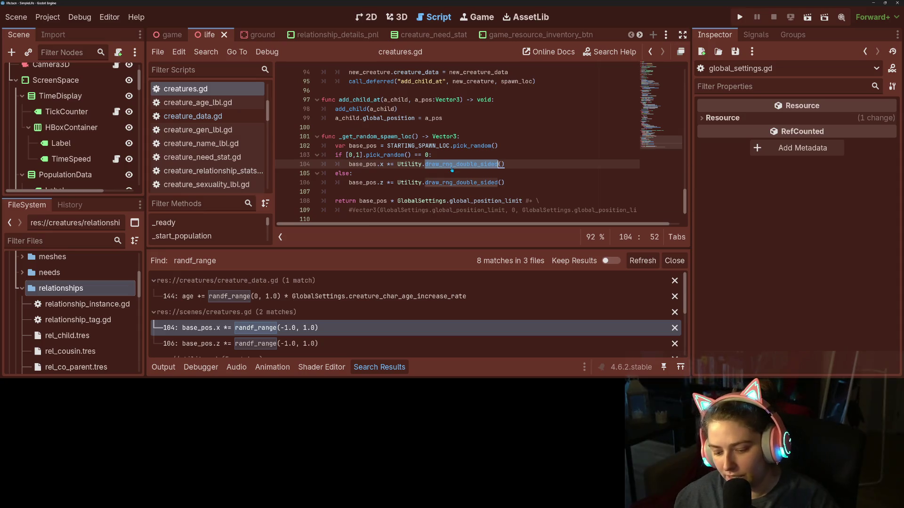
pyautogui.hotkey('ctrl', 'shift', 'f')
pyautogui.click(452, 243)
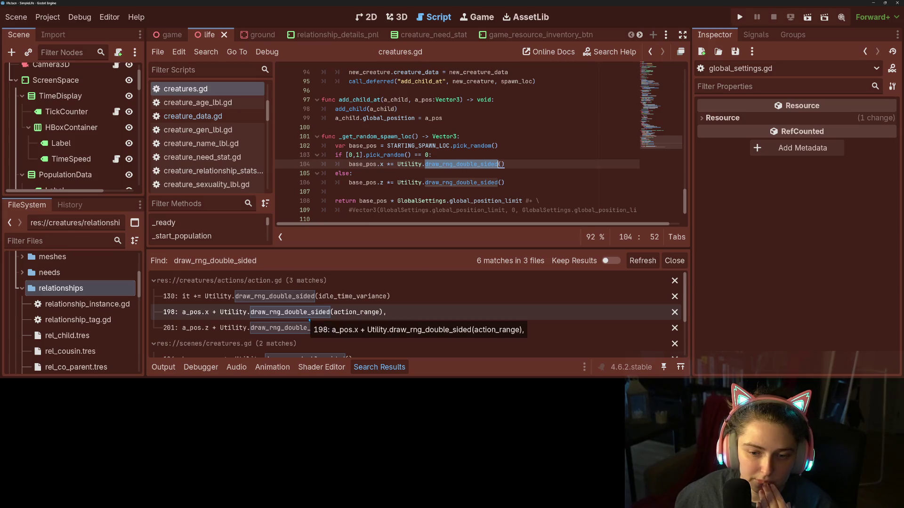
pyautogui.click(316, 292)
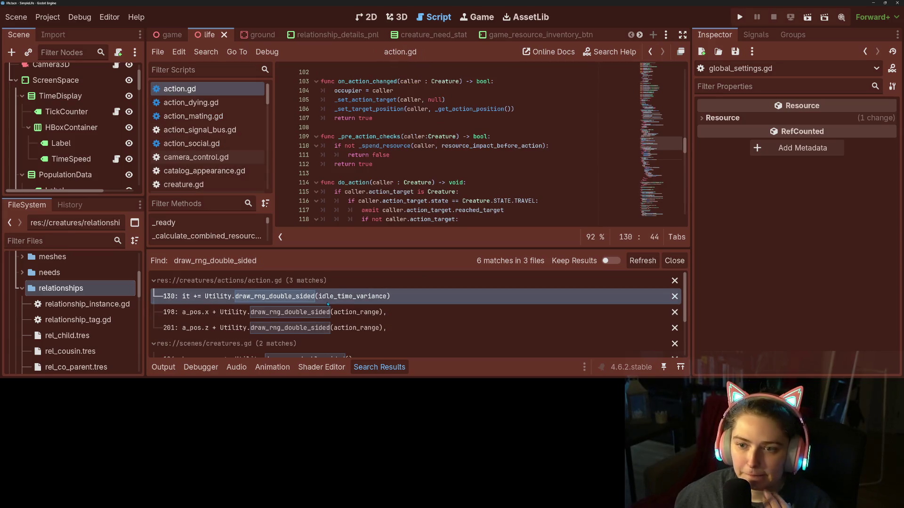
pyautogui.scroll(-3, 453, 148)
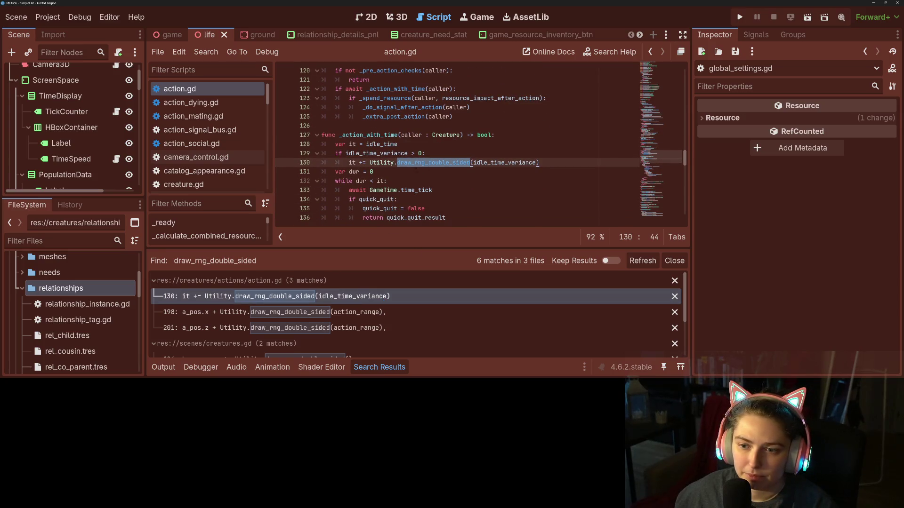
pyautogui.doubleClick(493, 164)
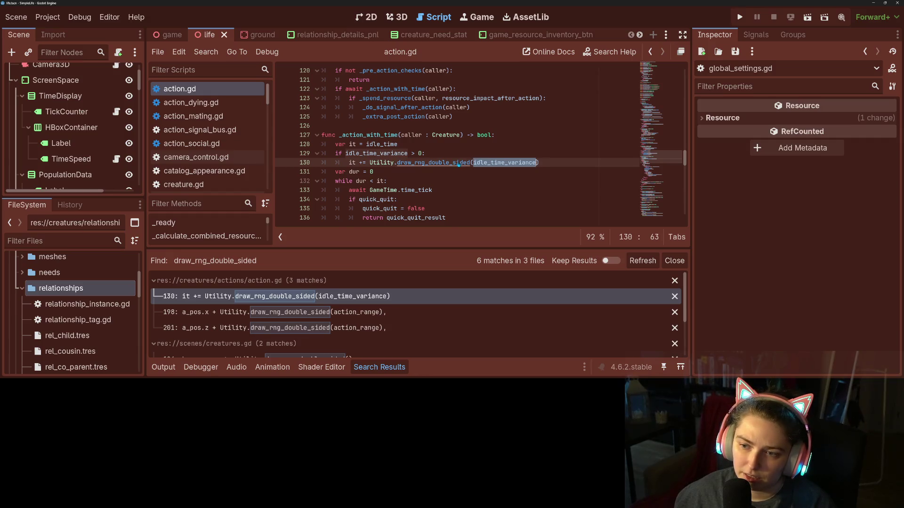
pyautogui.keyDown('ctrl'); pyautogui.click(433, 162); pyautogui.keyUp('ctrl')
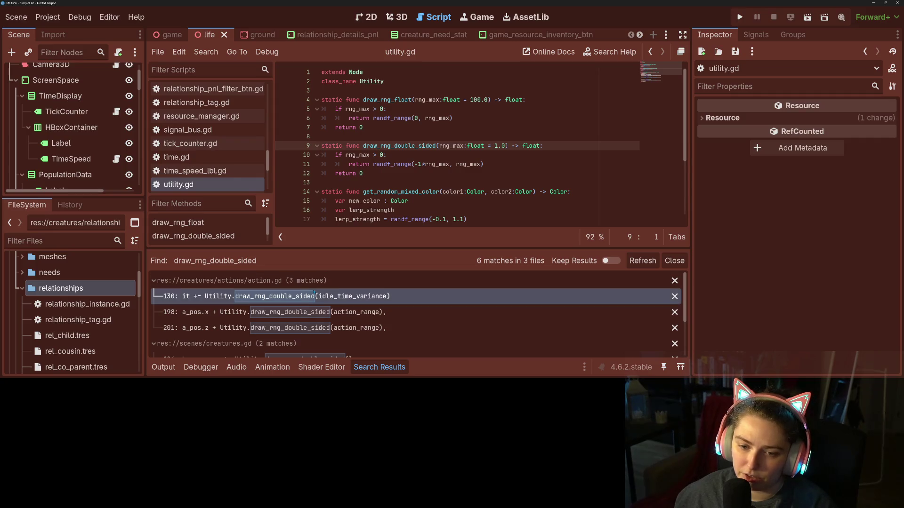
# Step: Open action.gd at the draw_rng_double_sided use on line 198
pyautogui.click(313, 295)
pyautogui.click(373, 312)
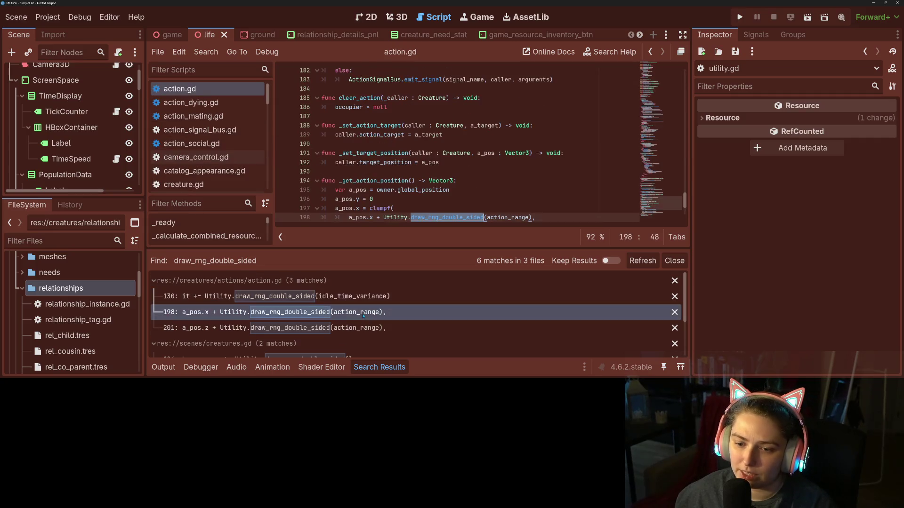
pyautogui.click(373, 296)
pyautogui.scroll(2, 457, 166)
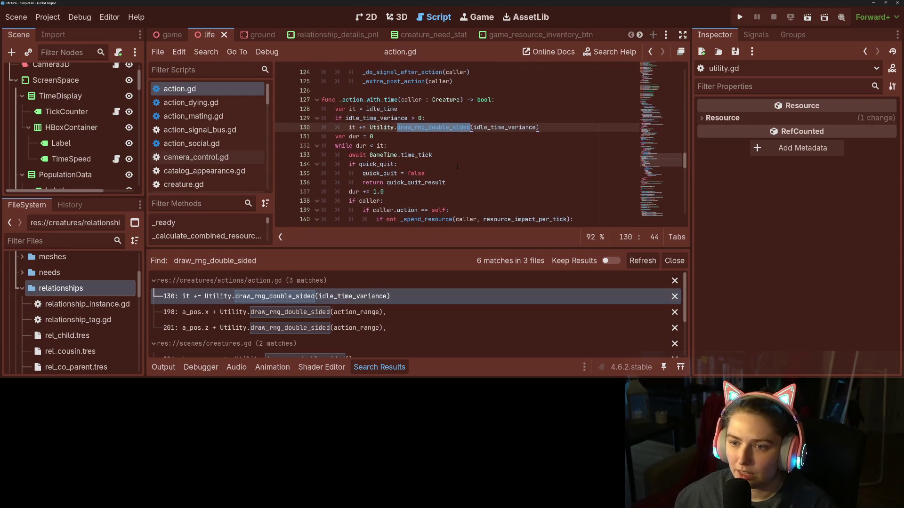
pyautogui.click(385, 313)
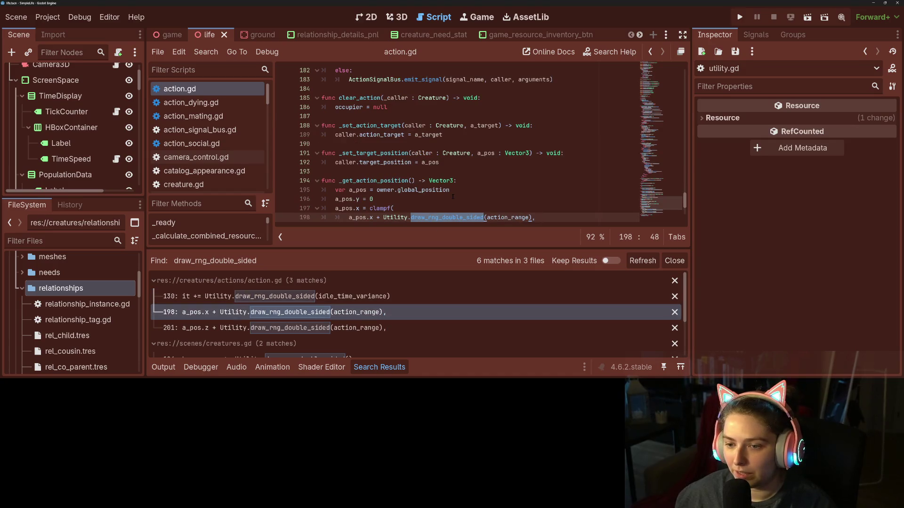
pyautogui.scroll(-3, 453, 196)
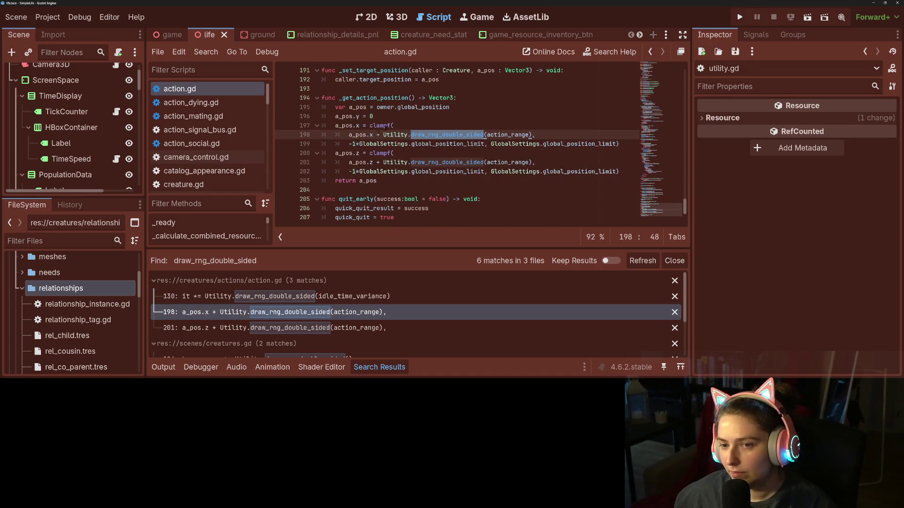
pyautogui.moveTo(382, 127)
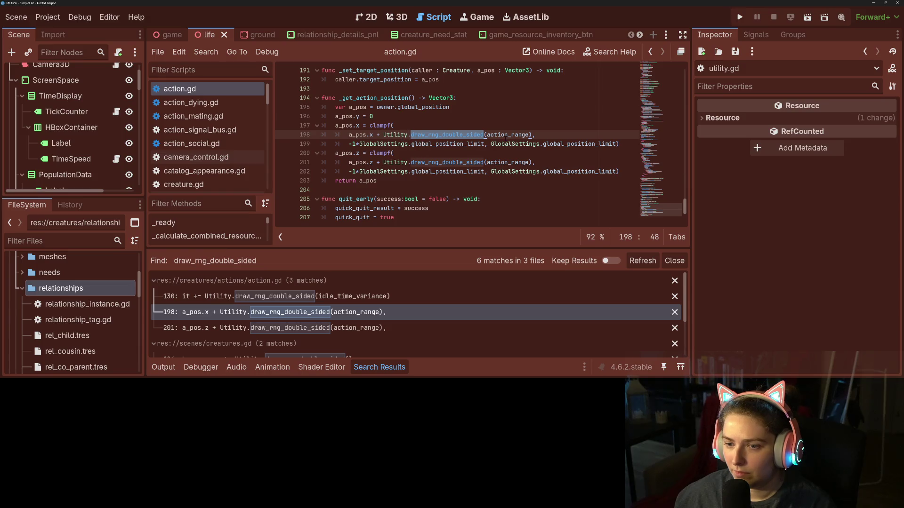
pyautogui.moveTo(413, 145)
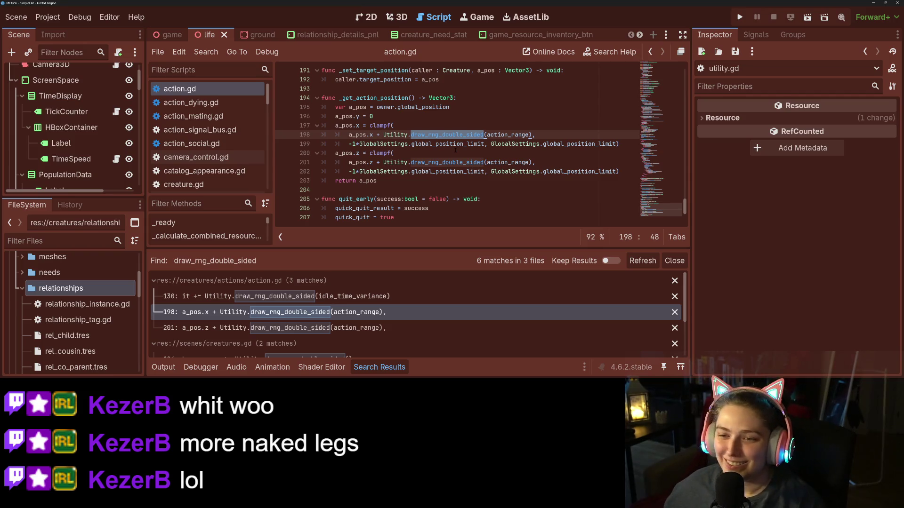
pyautogui.press('Down')
pyautogui.press('Down')
pyautogui.press('Down')
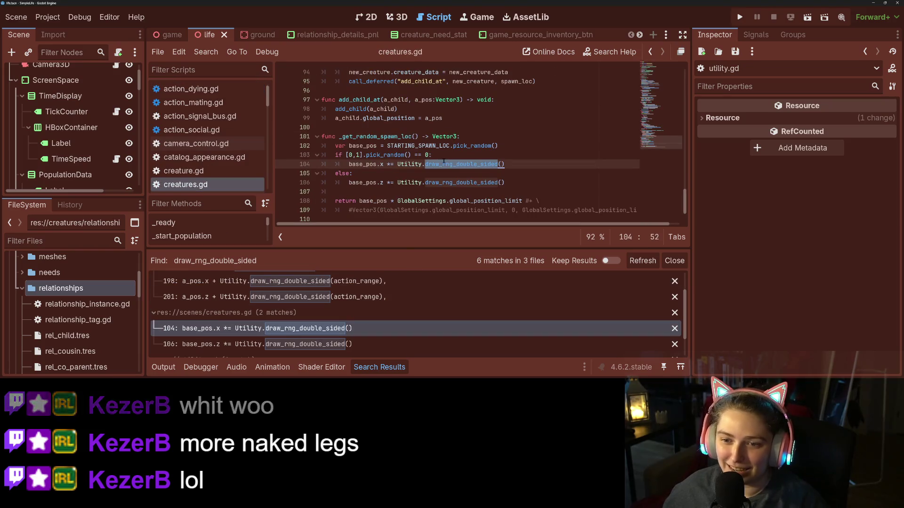
# Step: Find every draw_rng_float use in the project and open the action_mating.gd match
pyautogui.press('Down')
pyautogui.press('Down')
pyautogui.press('Down')
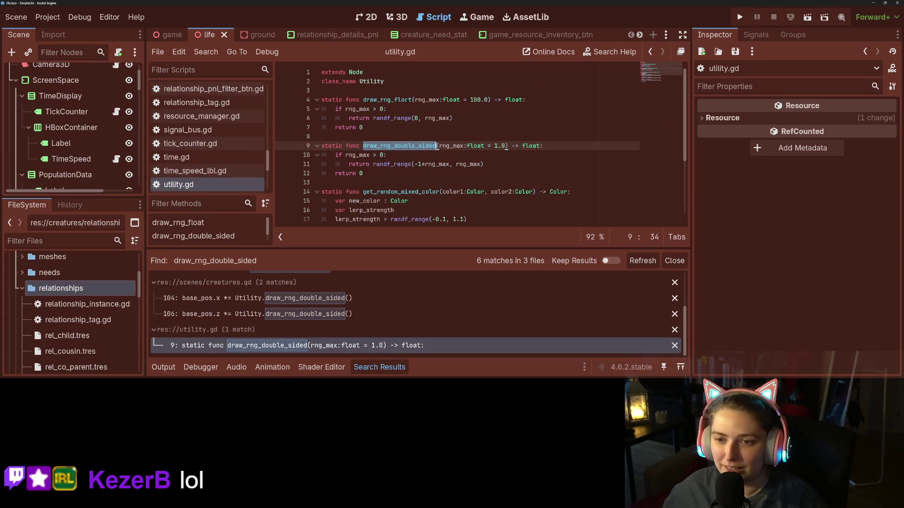
pyautogui.doubleClick(406, 99)
pyautogui.hotkey('ctrl', 'shift', 'f')
pyautogui.press('Return')
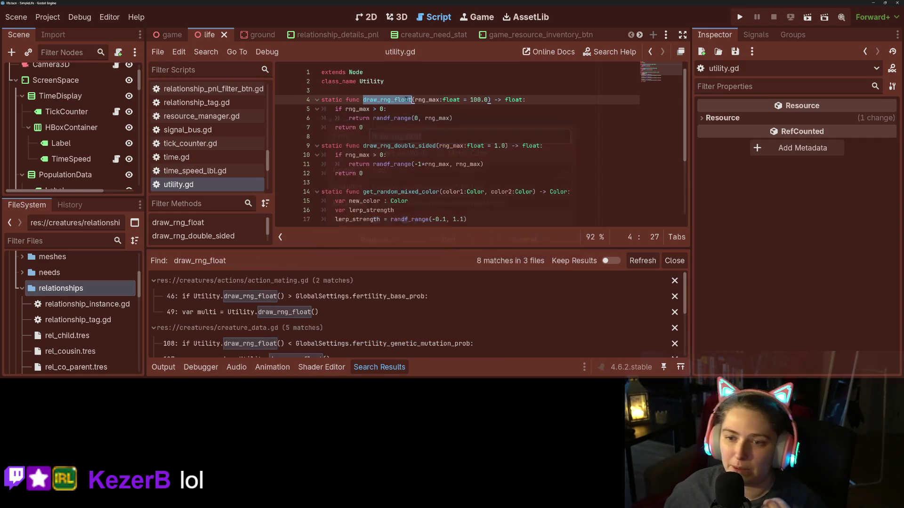
pyautogui.click(453, 296)
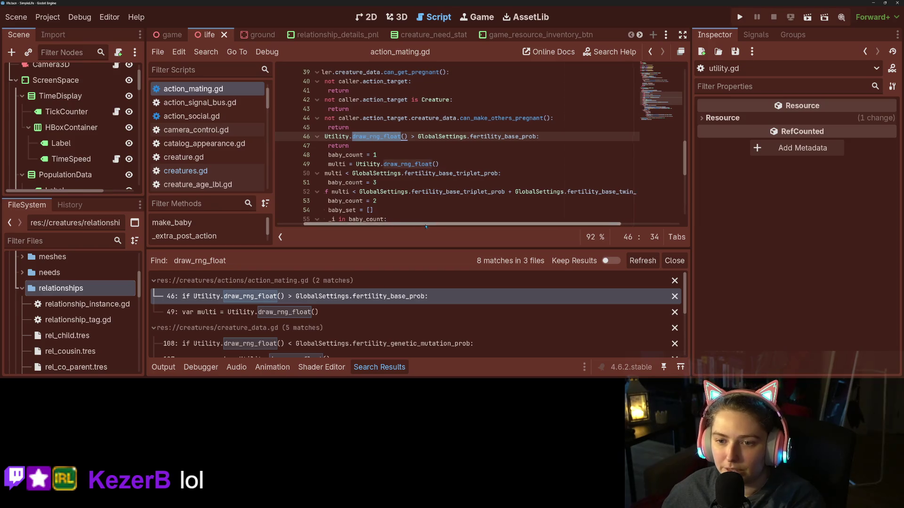
# Step: Rewrite line 46's condition to return early when fertility_base_prob <= 0, and save
pyautogui.moveTo(425, 226); pyautogui.dragTo(400, 227)
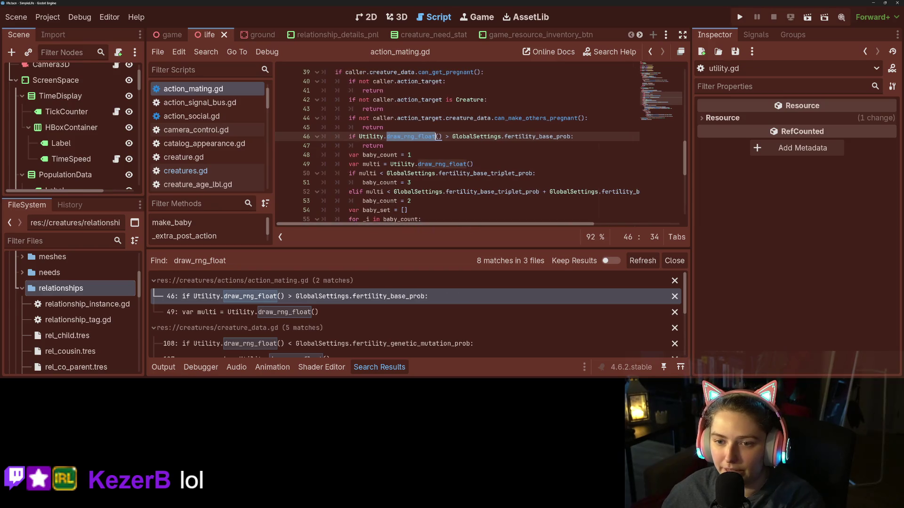
pyautogui.doubleClick(487, 136)
pyautogui.doubleClick(537, 137)
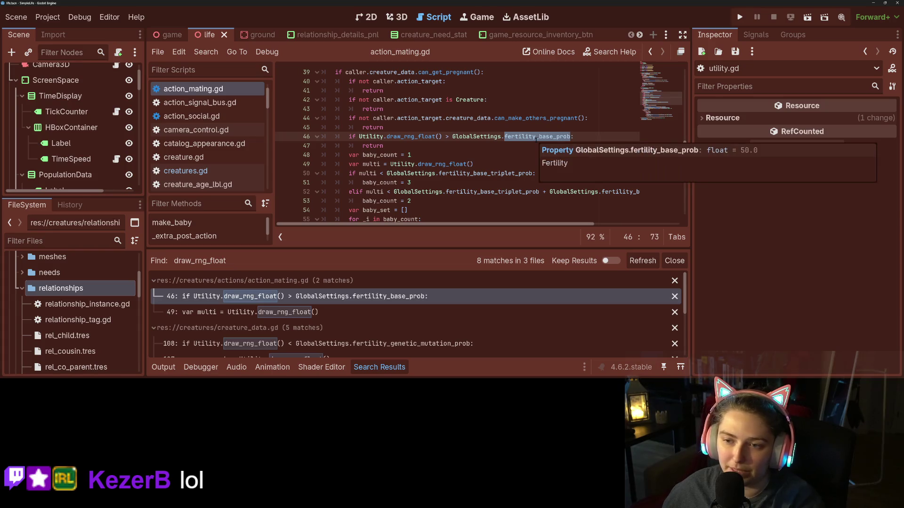
pyautogui.doubleClick(434, 137)
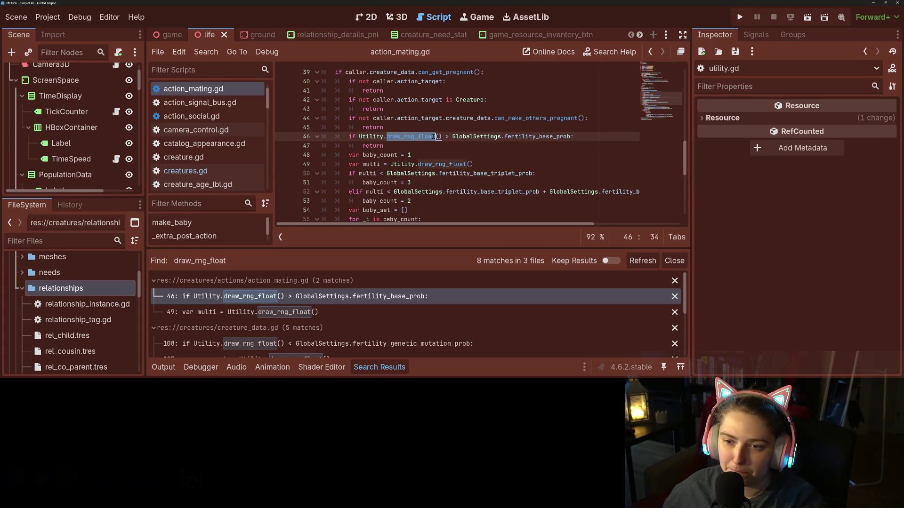
pyautogui.click(367, 137)
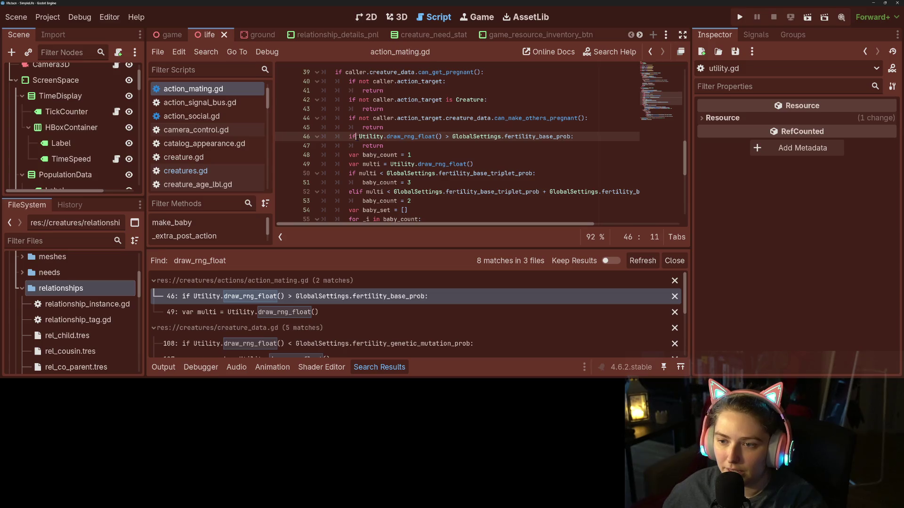
pyautogui.moveTo(453, 137); pyautogui.dragTo(571, 136)
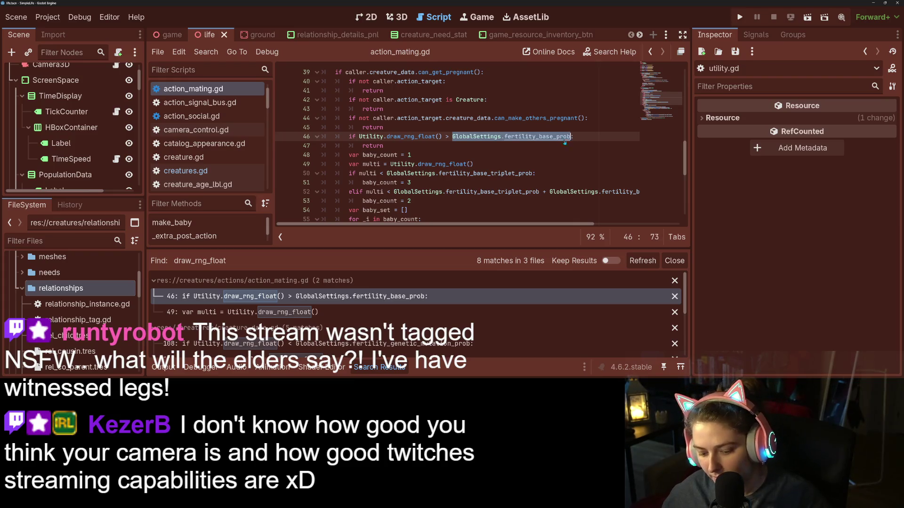
pyautogui.moveTo(360, 136); pyautogui.dragTo(359, 136)
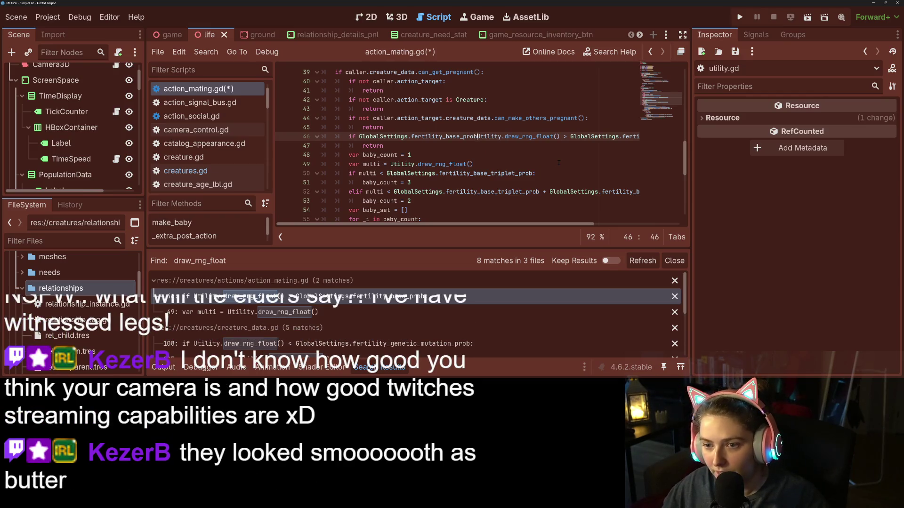
pyautogui.write('>')
pyautogui.press('BackSpace')
pyautogui.write('<= 0')
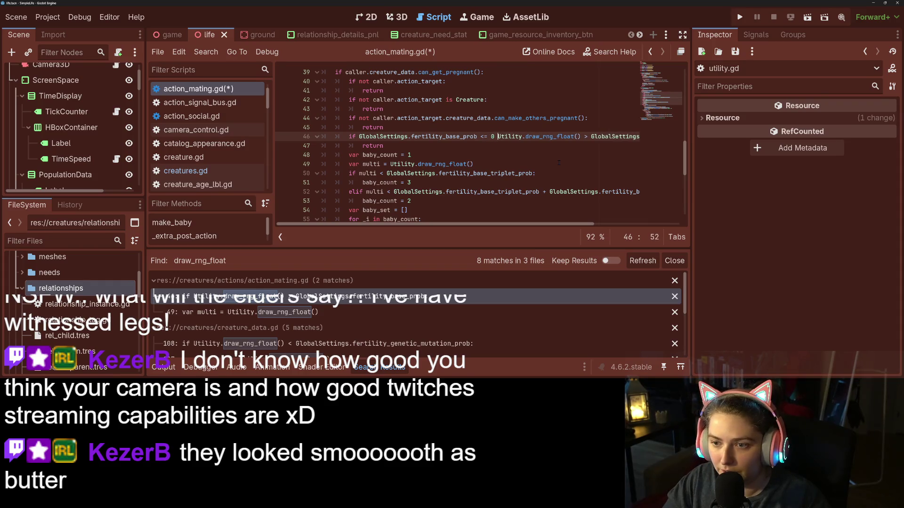
pyautogui.press('BackSpace')
pyautogui.press('BackSpace')
pyautogui.press('BackSpace')
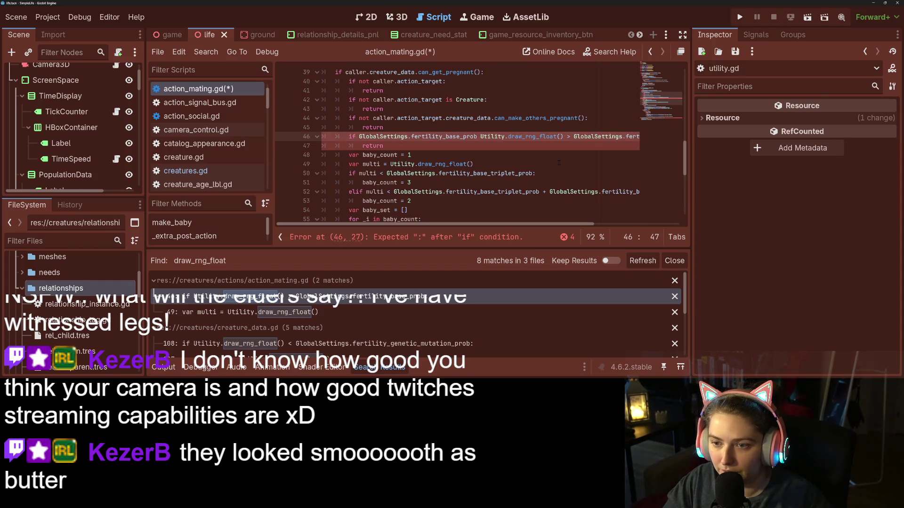
pyautogui.write('= 0 or')
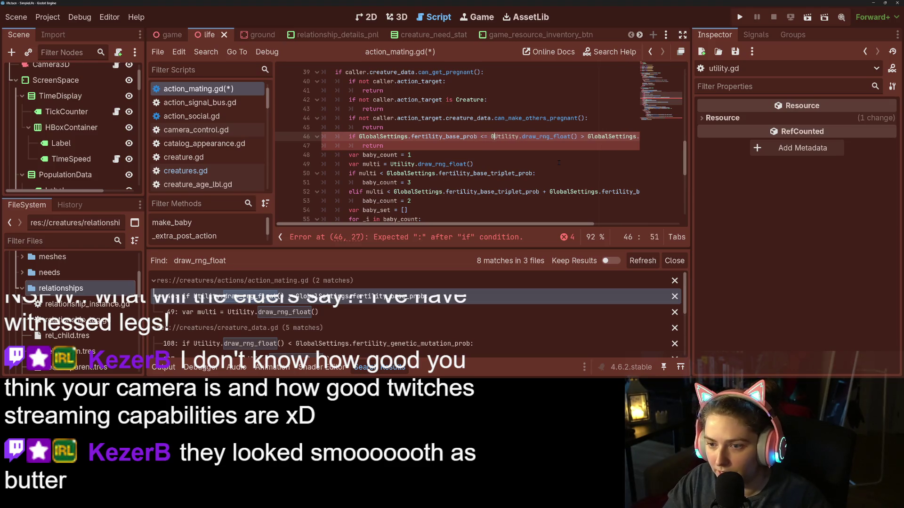
pyautogui.hotkey('ctrl', 's')
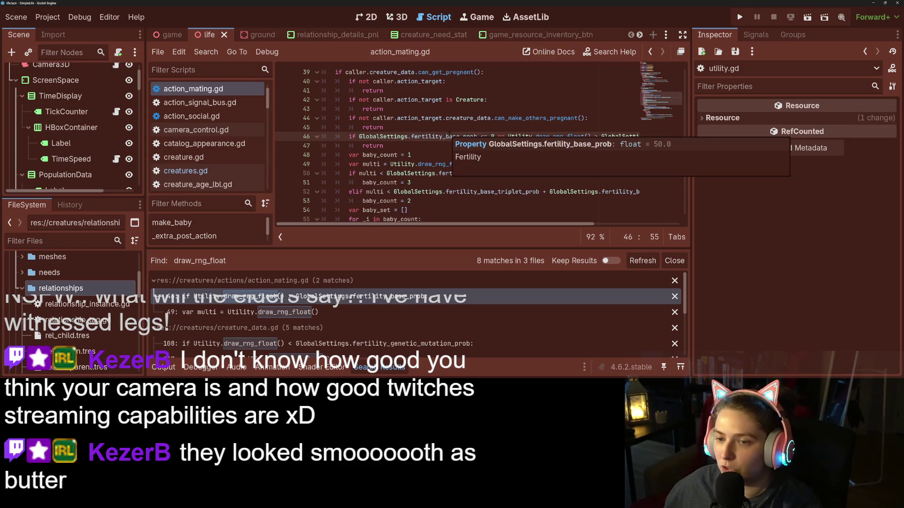
# Step: Insert a blank line above the multi roll on line 49
pyautogui.click(498, 192)
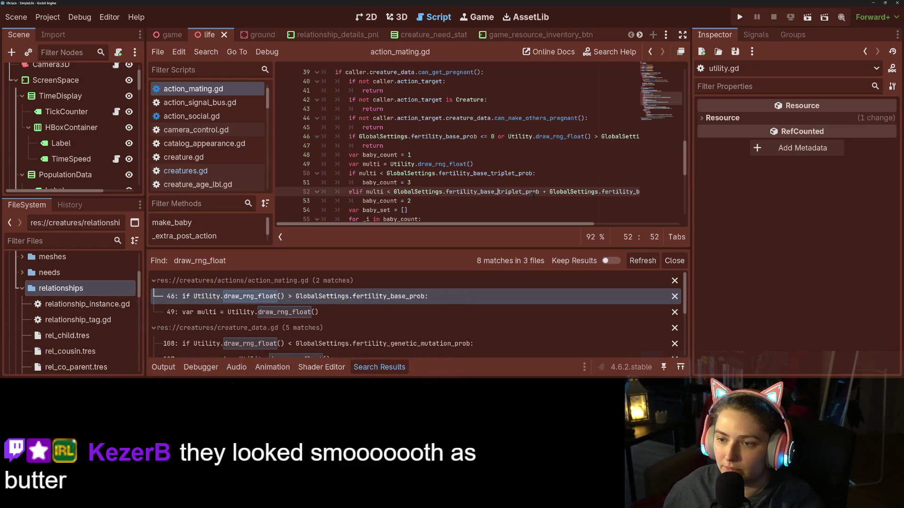
pyautogui.click(343, 318)
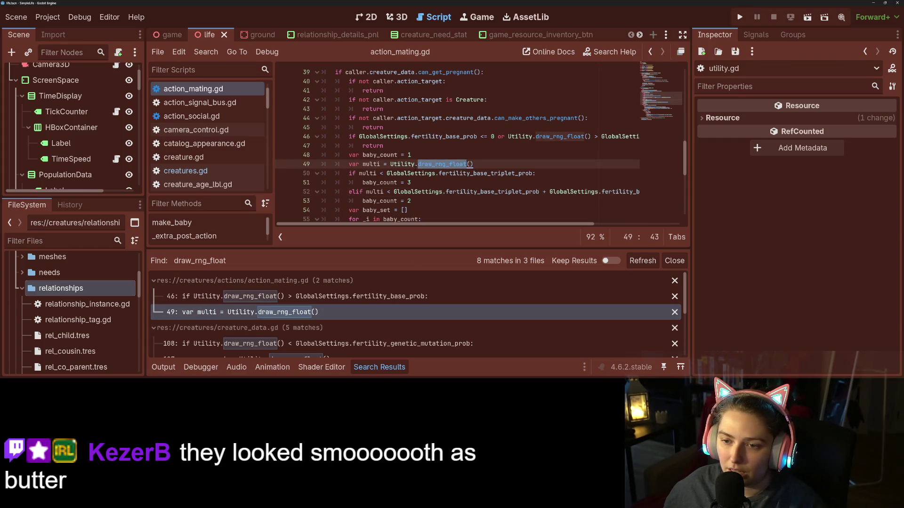
pyautogui.doubleClick(371, 164)
pyautogui.scroll(-3, 480, 141)
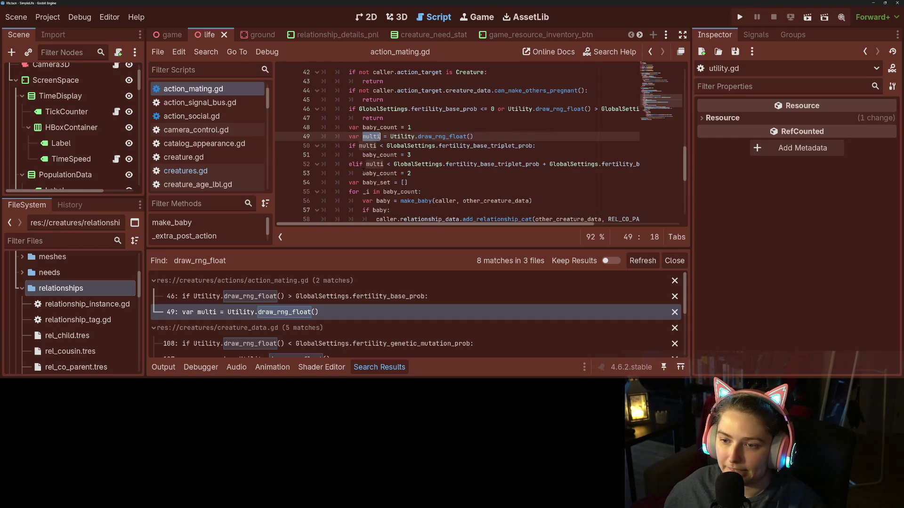
pyautogui.scroll(-3, 358, 160)
pyautogui.scroll(3, 346, 150)
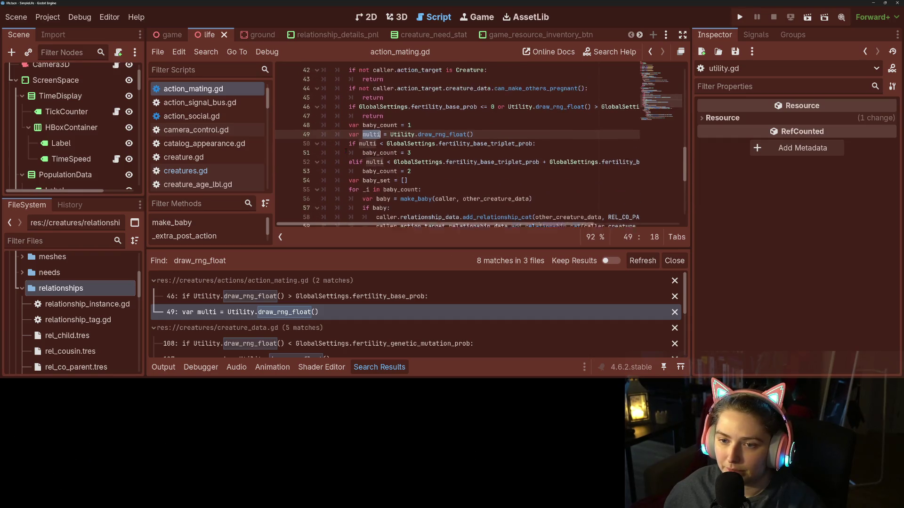
pyautogui.click(349, 137)
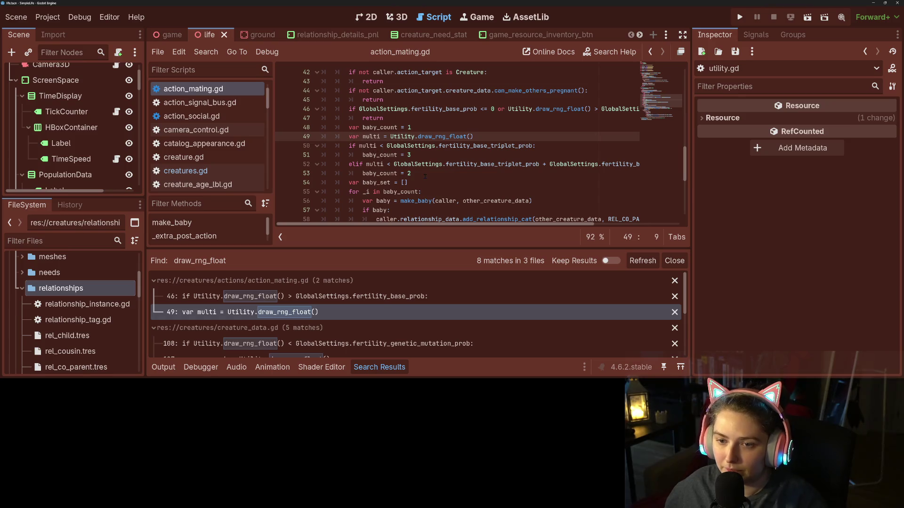
pyautogui.press('Return')
pyautogui.press('Up')
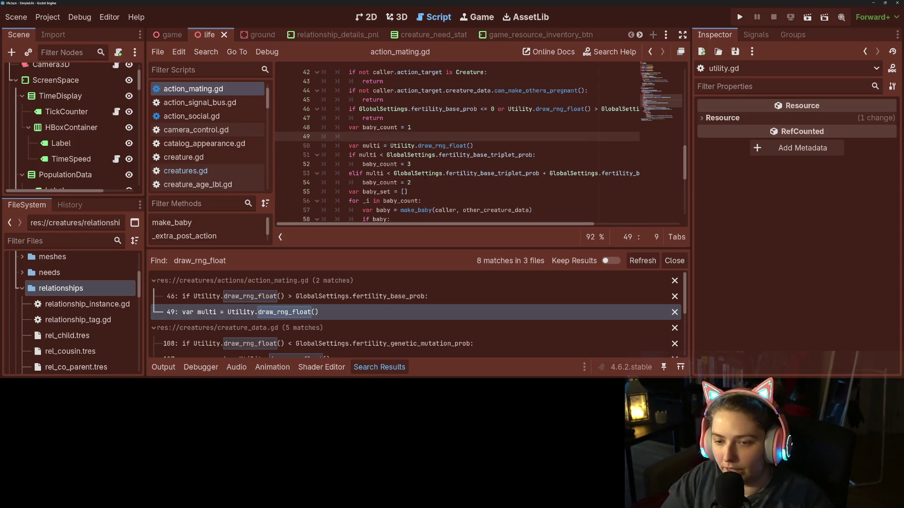
# Step: Add an if on line 49 checking that the triplet plus twin probabilities exceed 0
pyautogui.write('if')
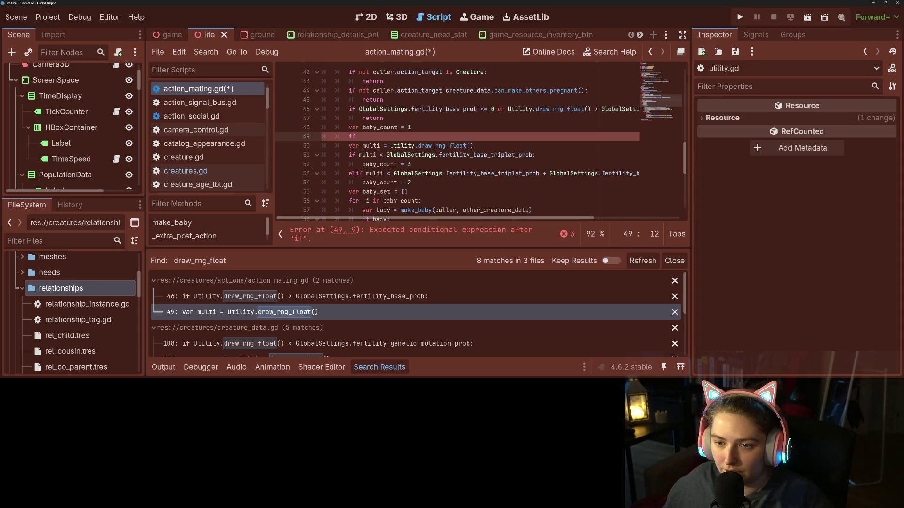
pyautogui.moveTo(386, 154); pyautogui.dragTo(532, 154)
pyautogui.hotkey('ctrl', 'c')
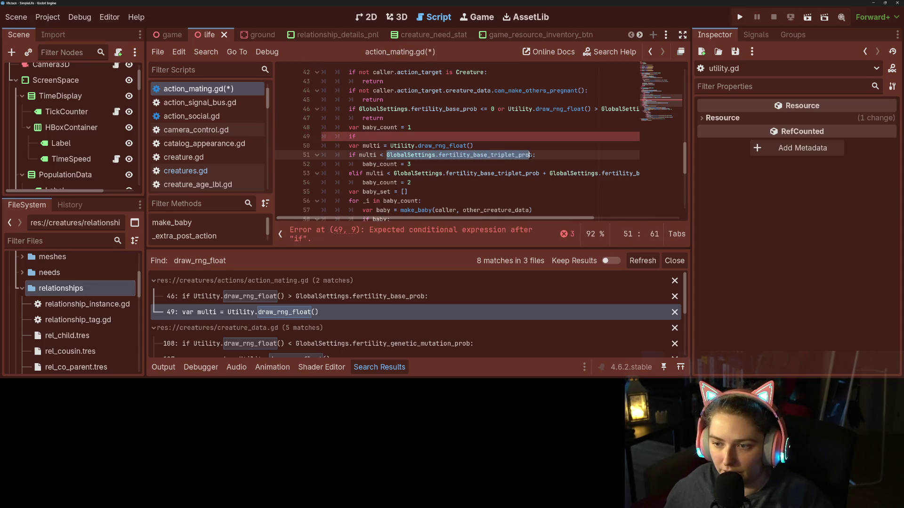
pyautogui.click(416, 135)
pyautogui.hotkey('ctrl', 'v')
pyautogui.write('> ')
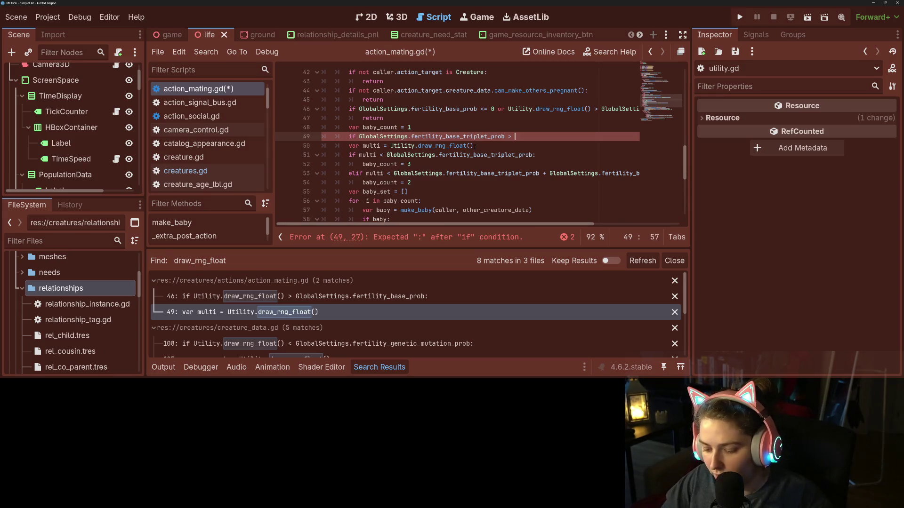
pyautogui.write('0 or')
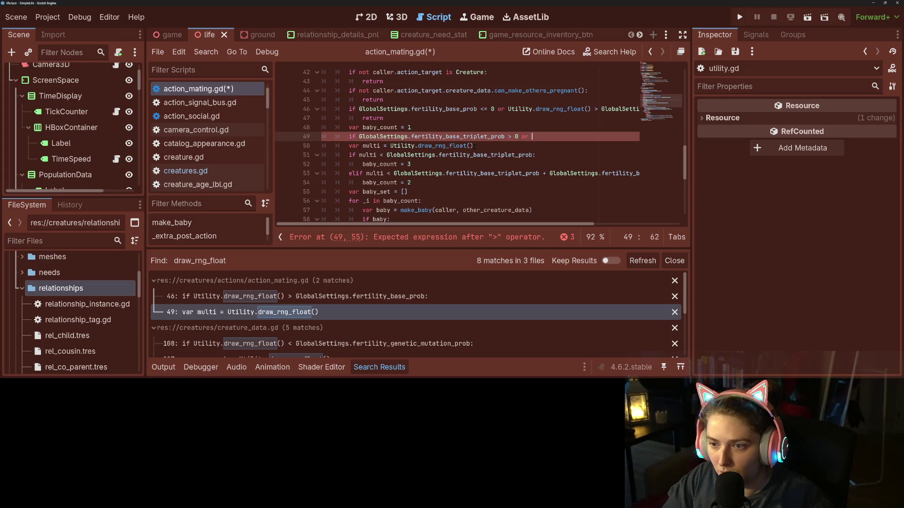
pyautogui.moveTo(393, 173); pyautogui.dragTo(532, 174)
pyautogui.click(537, 174)
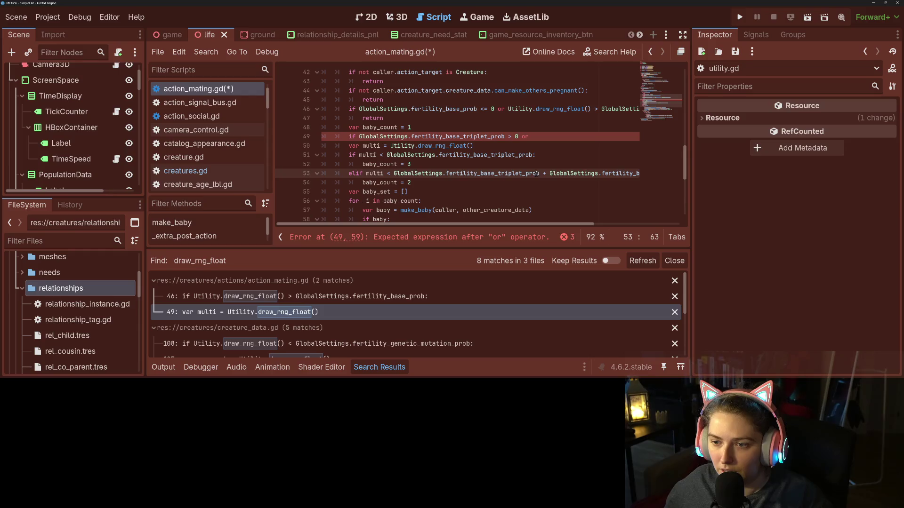
pyautogui.moveTo(549, 173); pyautogui.dragTo(645, 175)
pyautogui.hotkey('ctrl', 'c')
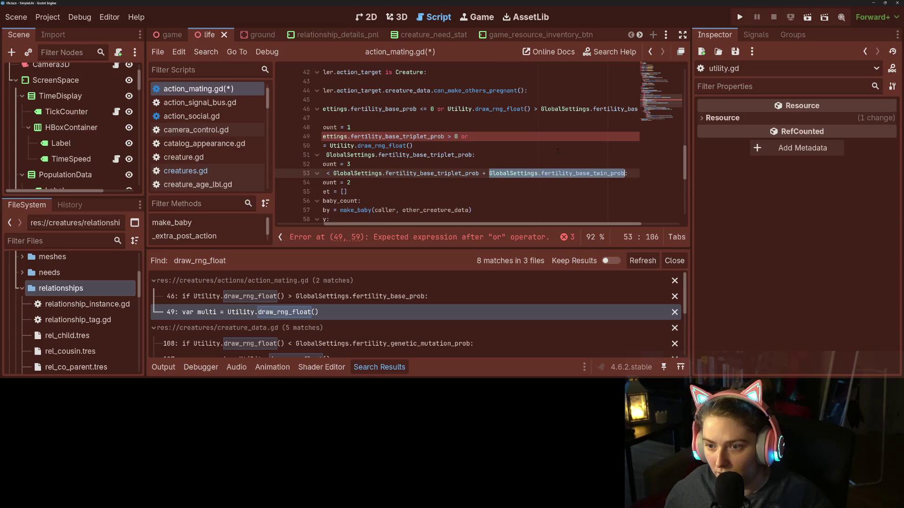
pyautogui.click(532, 135)
pyautogui.press('Left')
pyautogui.press('Left')
pyautogui.press('Left')
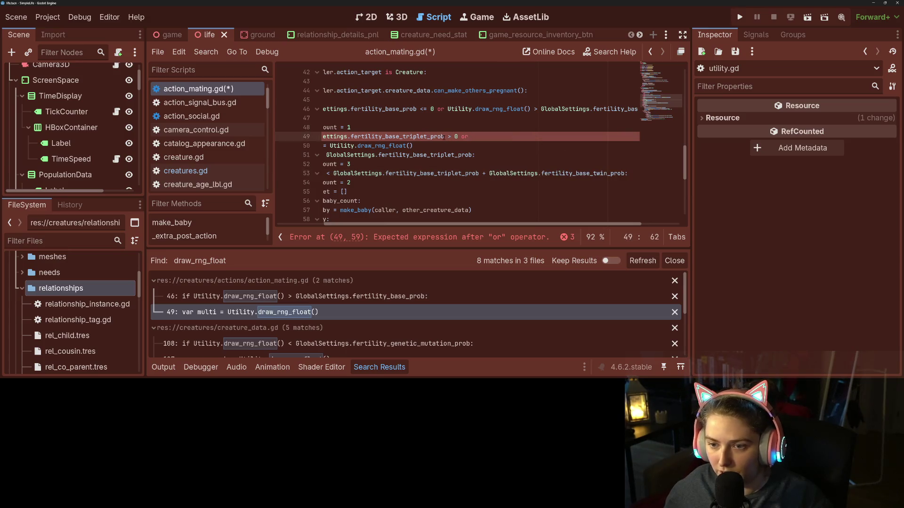
pyautogui.hotkey('ctrl', 'v')
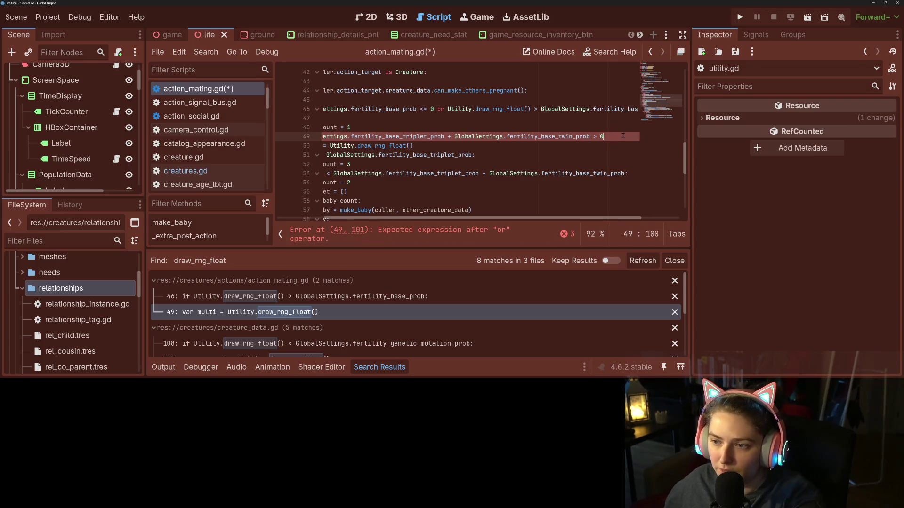
pyautogui.press('End')
pyautogui.press('BackSpace')
pyautogui.press('BackSpace')
pyautogui.press('BackSpace')
pyautogui.write(':')
# Step: Indent the birth logic on lines 50–54 under the new condition and save
pyautogui.moveTo(539, 220); pyautogui.dragTo(490, 221)
pyautogui.moveTo(324, 146); pyautogui.dragTo(403, 182)
pyautogui.press('Tab')
pyautogui.click(425, 182)
pyautogui.hotkey('ctrl', 's')
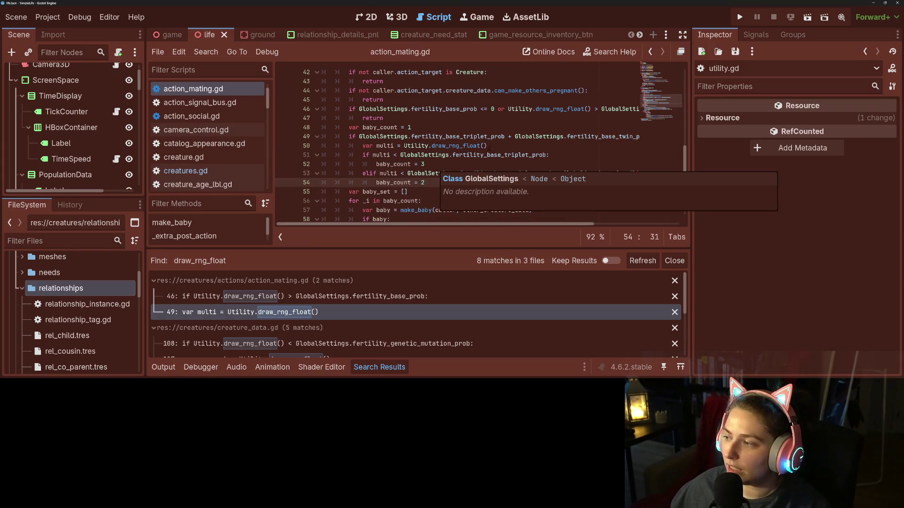
pyautogui.click(424, 155)
pyautogui.click(446, 167)
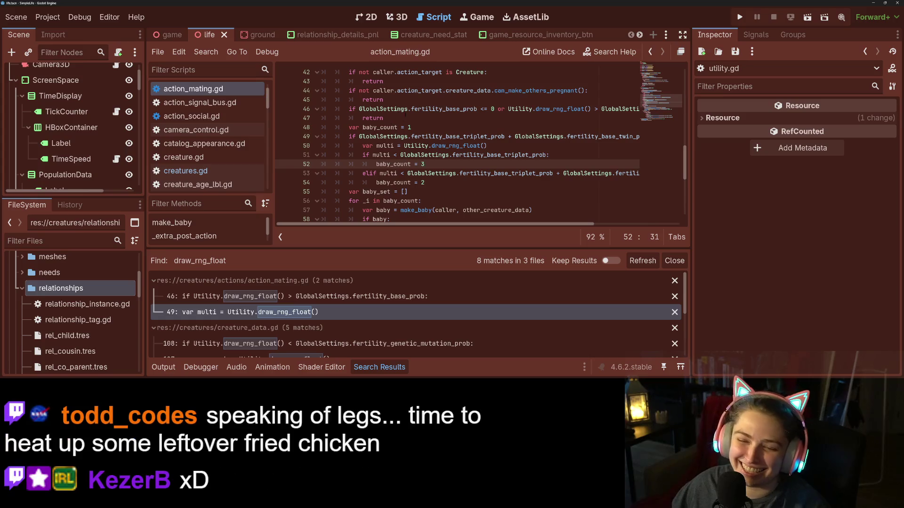
pyautogui.press('Down')
pyautogui.press('Down')
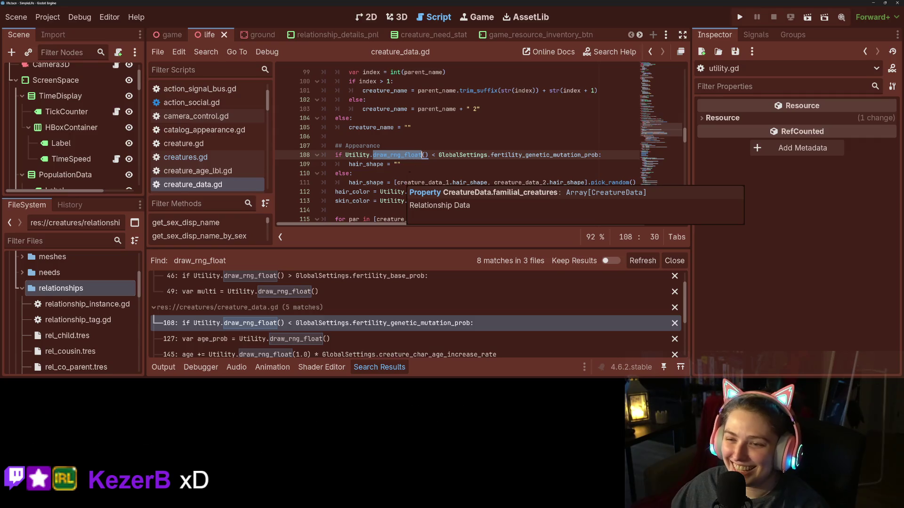
# Step: Prefix line 108's mutation roll with 'GlobalSettings.fertility_genetic_mutation_prob > 0 and' and save
pyautogui.click(464, 155)
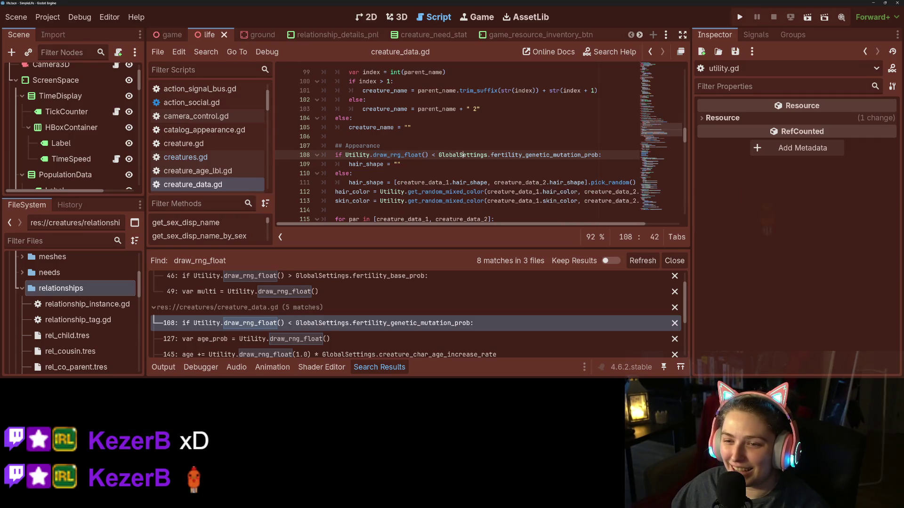
pyautogui.doubleClick(400, 155)
pyautogui.click(432, 155)
pyautogui.moveTo(438, 155); pyautogui.dragTo(598, 155)
pyautogui.hotkey('ctrl', 'c')
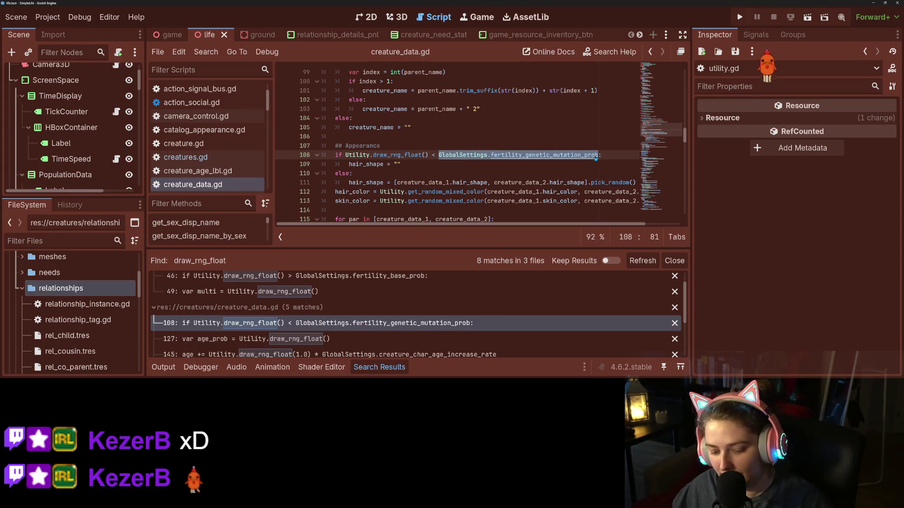
pyautogui.click(345, 155)
pyautogui.hotkey('ctrl', 'v')
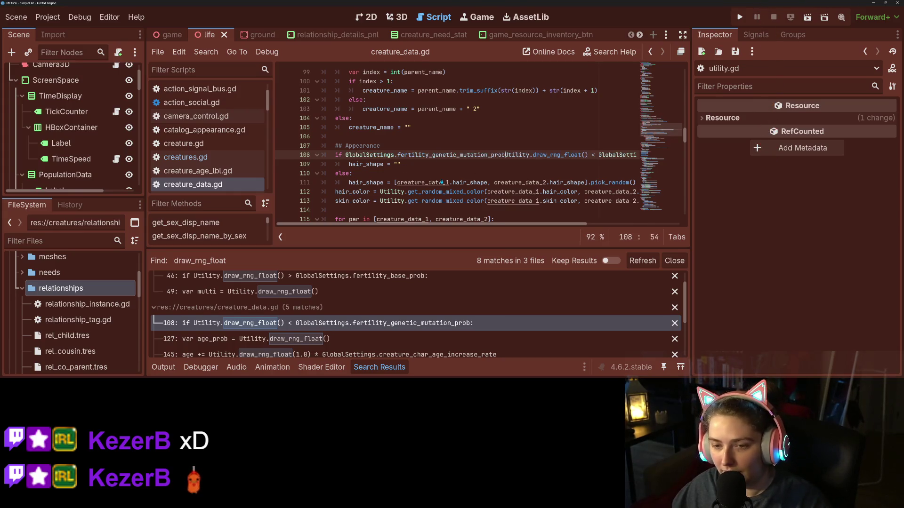
pyautogui.write('> ')
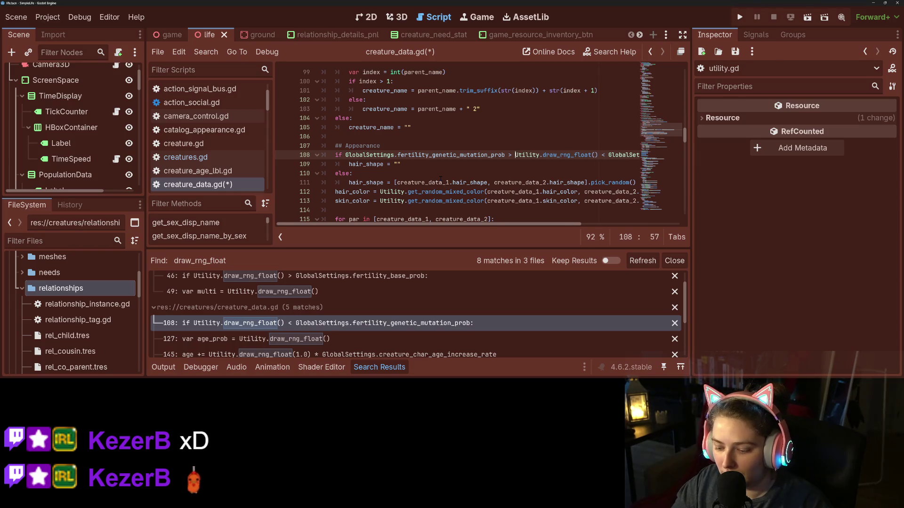
pyautogui.write('0 ')
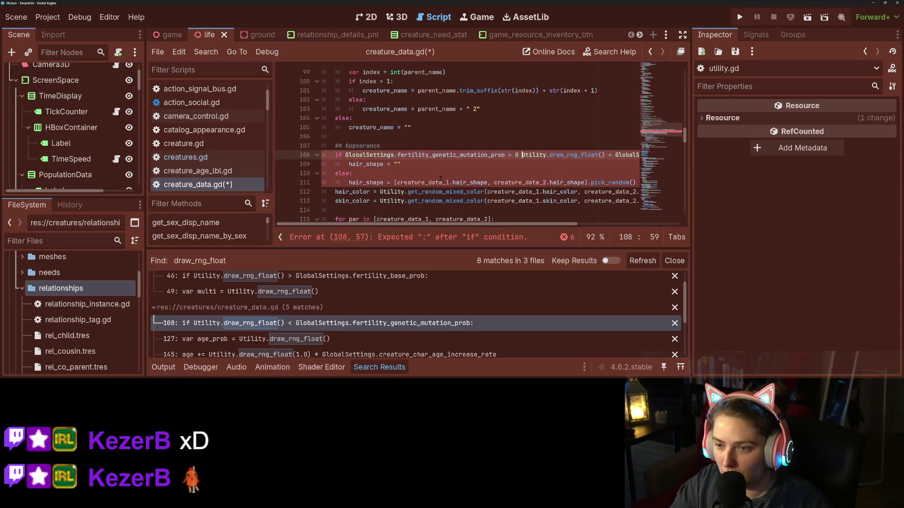
pyautogui.write('and')
pyautogui.hotkey('ctrl', 's')
# Step: Compare with the fertility_base_prob guard on action_mating.gd line 46, then return to line 108
pyautogui.scroll(1, 369, 334)
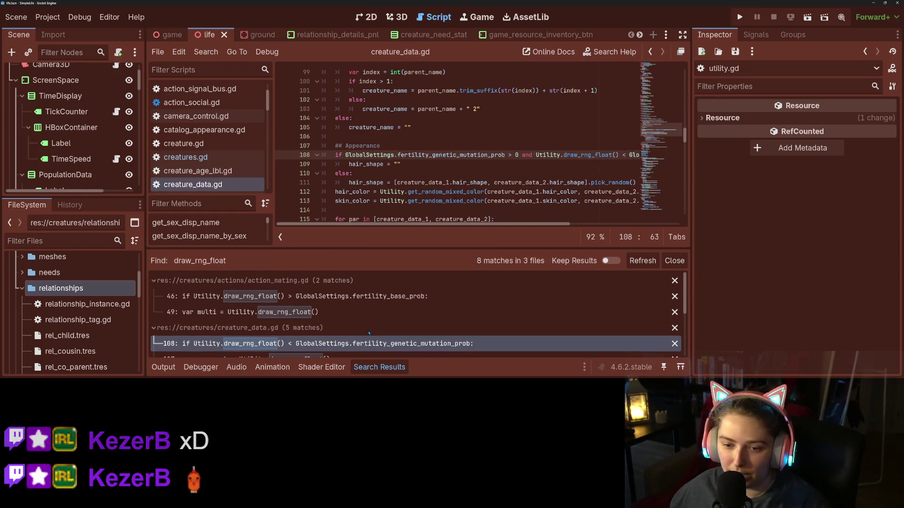
pyautogui.click(283, 296)
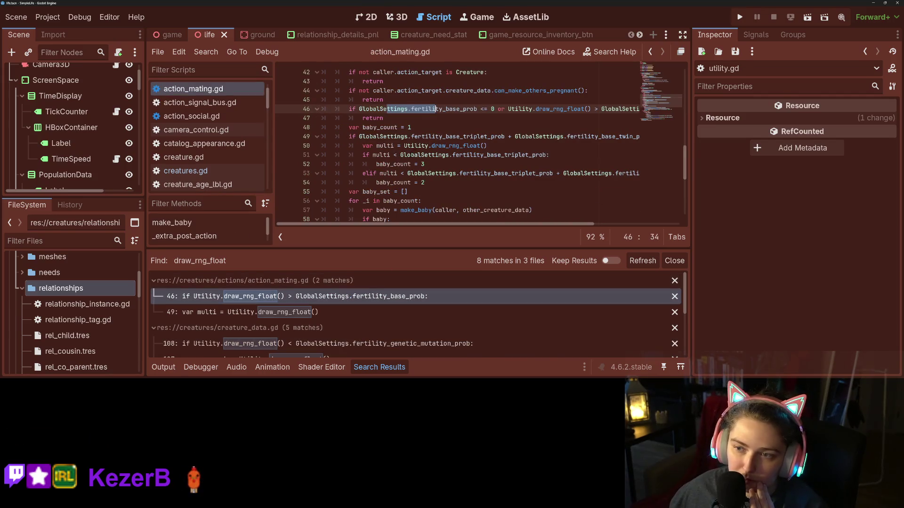
pyautogui.scroll(1, 411, 155)
pyautogui.click(483, 137)
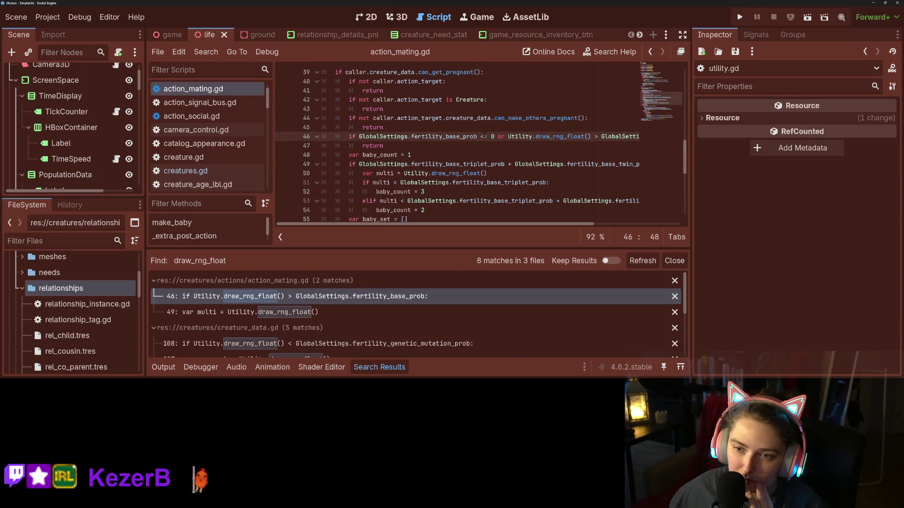
pyautogui.click(449, 136)
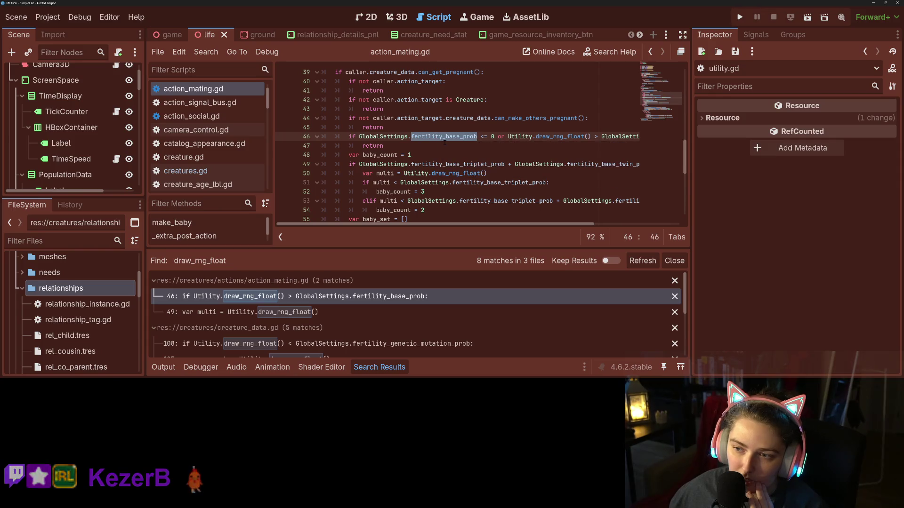
pyautogui.click(372, 348)
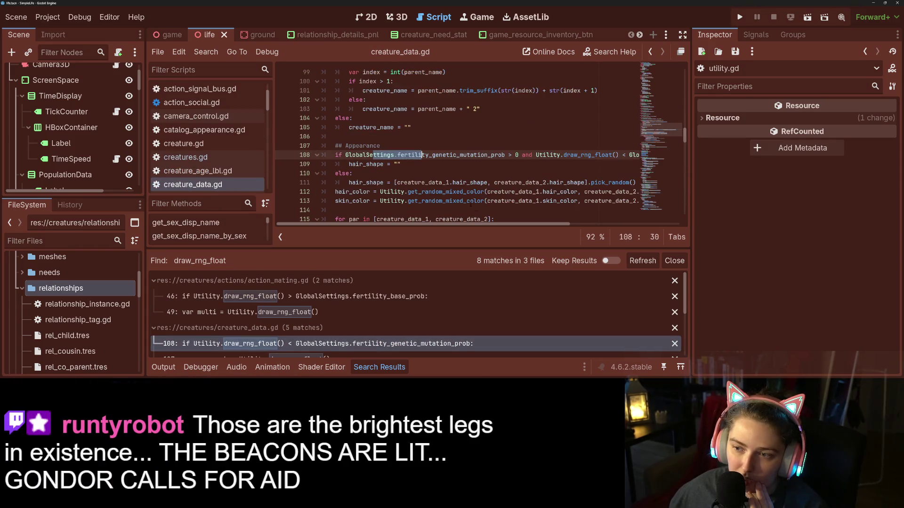
pyautogui.click(495, 147)
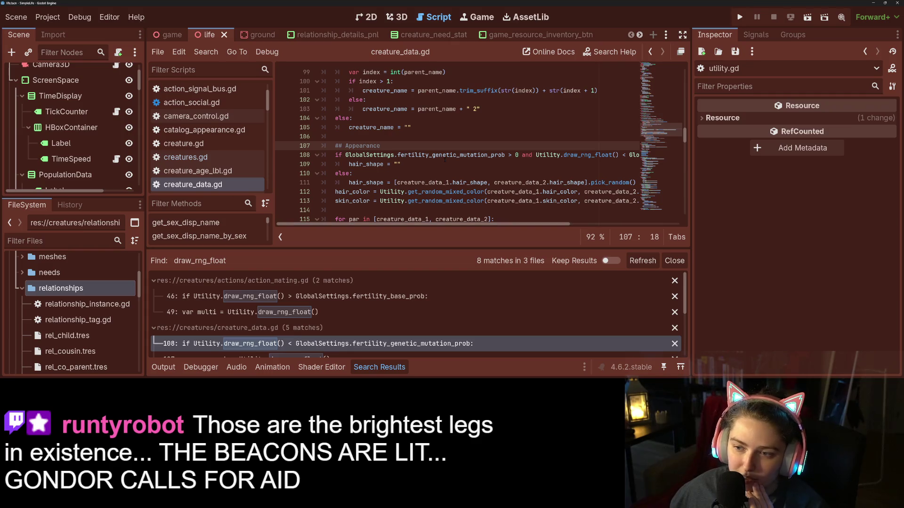
pyautogui.moveTo(510, 224)
pyautogui.mouseDown()
pyautogui.moveTo(635, 221)
pyautogui.moveTo(526, 224)
pyautogui.mouseUp()
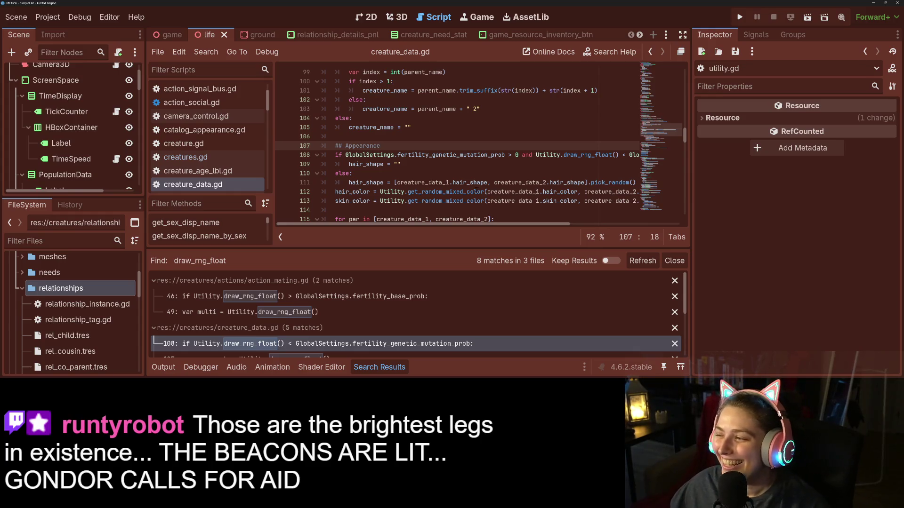
pyautogui.scroll(-2, 377, 329)
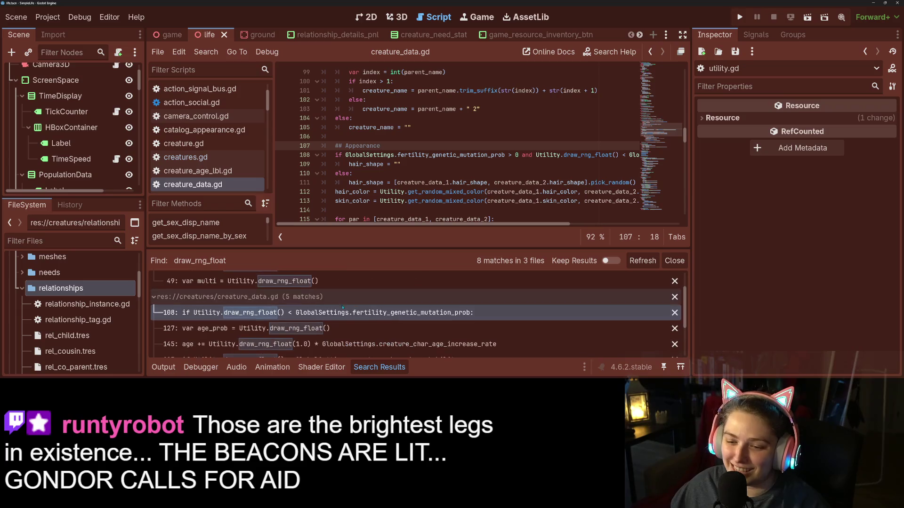
# Step: Find the age_prob line 127 in randomize_age and select the elder-plus-child probability expression
pyautogui.click(377, 329)
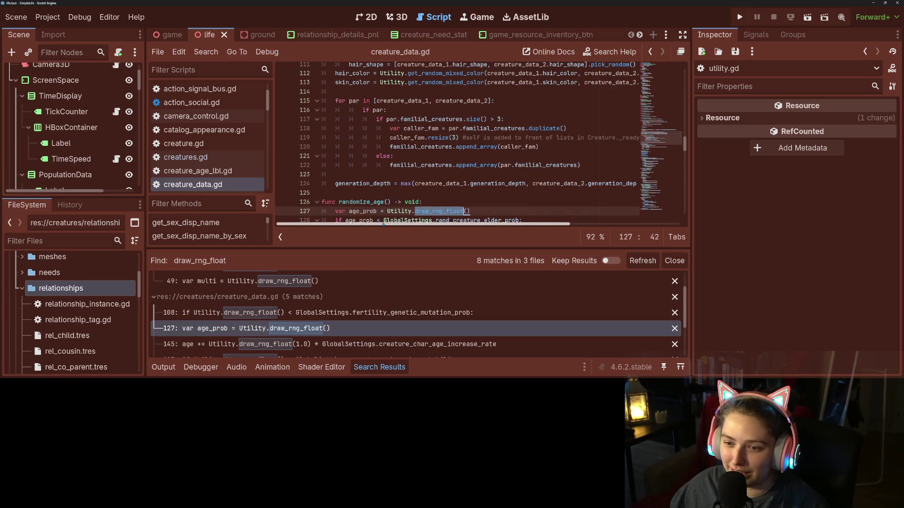
pyautogui.click(381, 156)
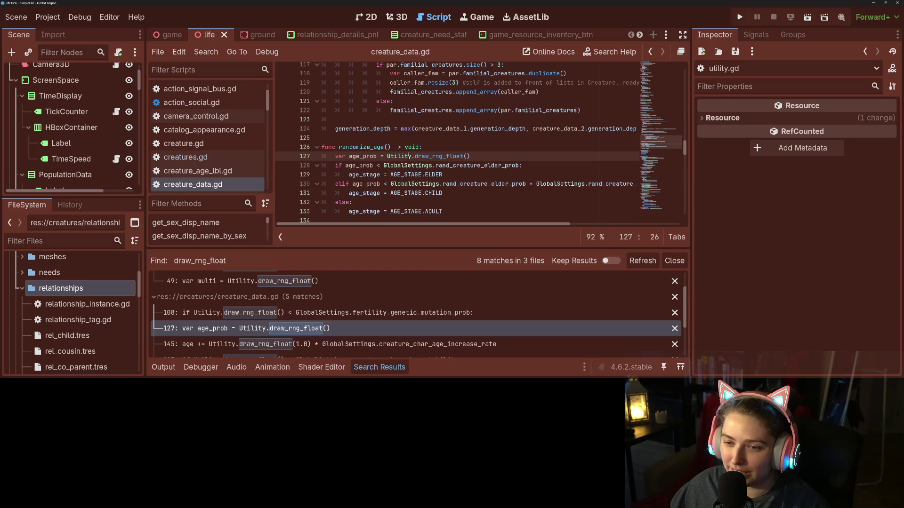
pyautogui.doubleClick(375, 156)
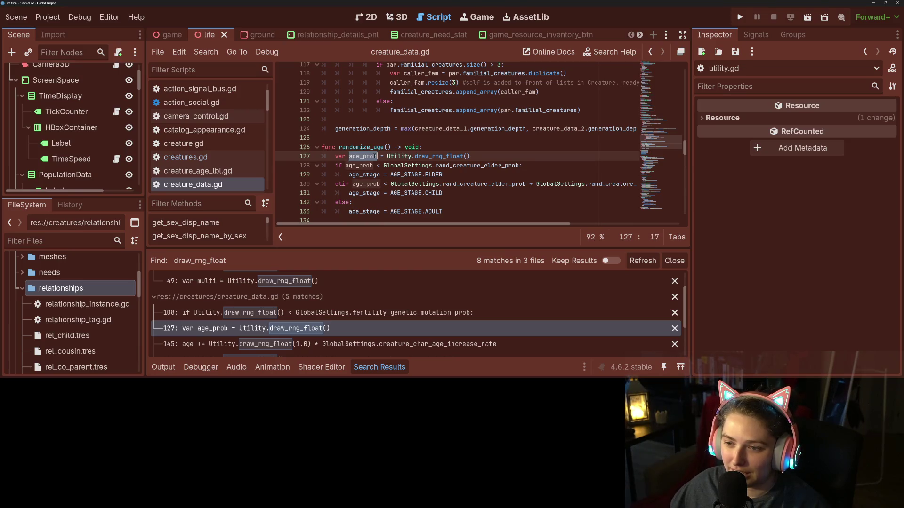
pyautogui.click(376, 157)
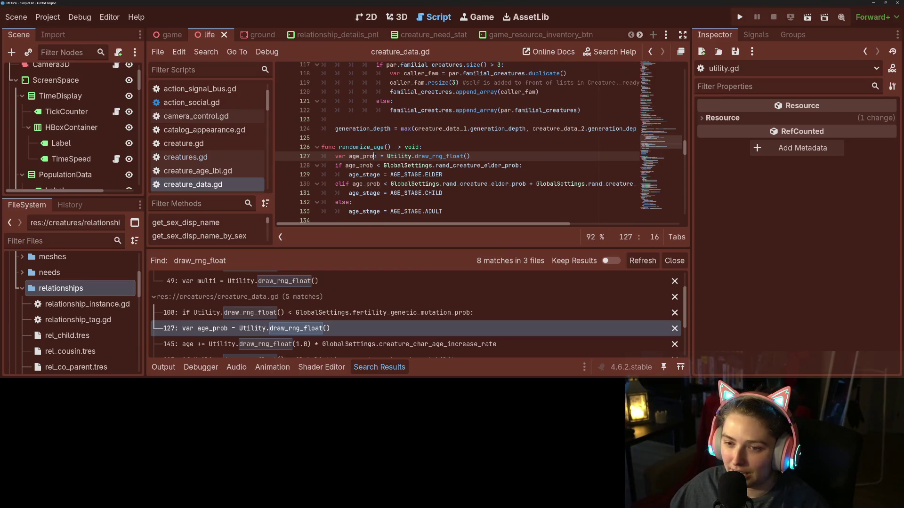
pyautogui.scroll(-2, 378, 157)
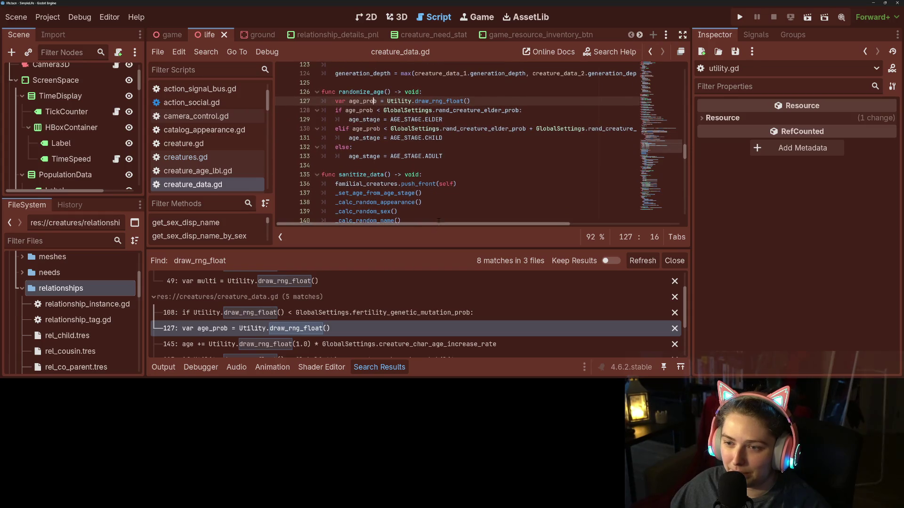
pyautogui.moveTo(440, 225); pyautogui.dragTo(490, 225)
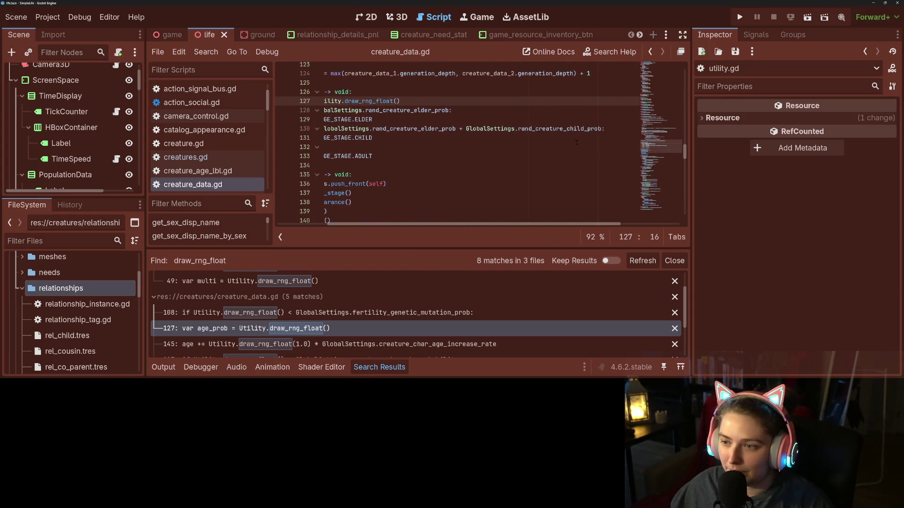
pyautogui.moveTo(600, 129)
pyautogui.mouseDown()
pyautogui.moveTo(311, 128)
pyautogui.moveTo(377, 129)
pyautogui.mouseUp()
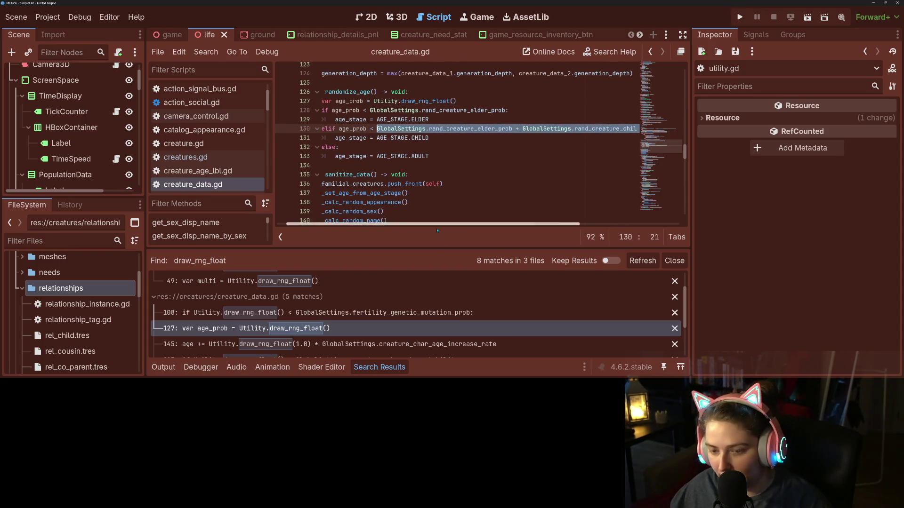
pyautogui.moveTo(440, 225); pyautogui.dragTo(429, 225)
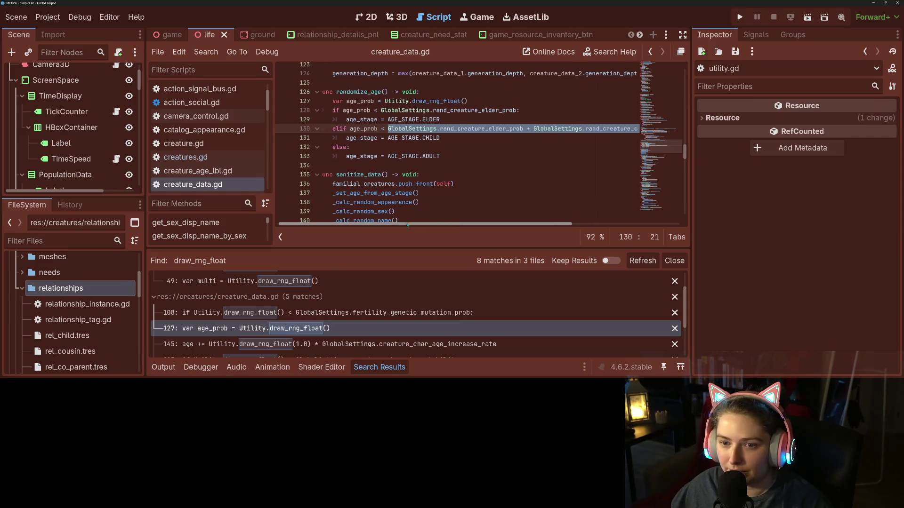
# Step: Add an 'if <elder + child probabilities> > 0:' line above the age roll
pyautogui.click(334, 110)
pyautogui.click(498, 101)
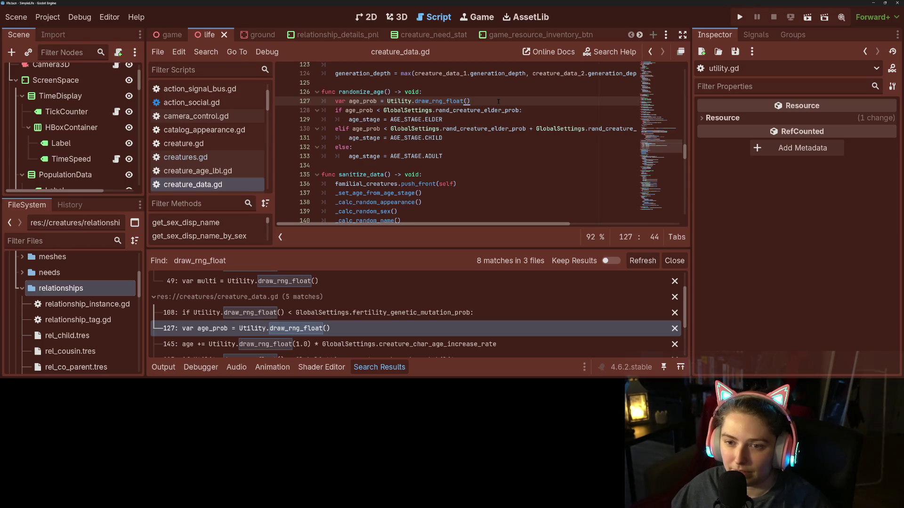
pyautogui.press('Return')
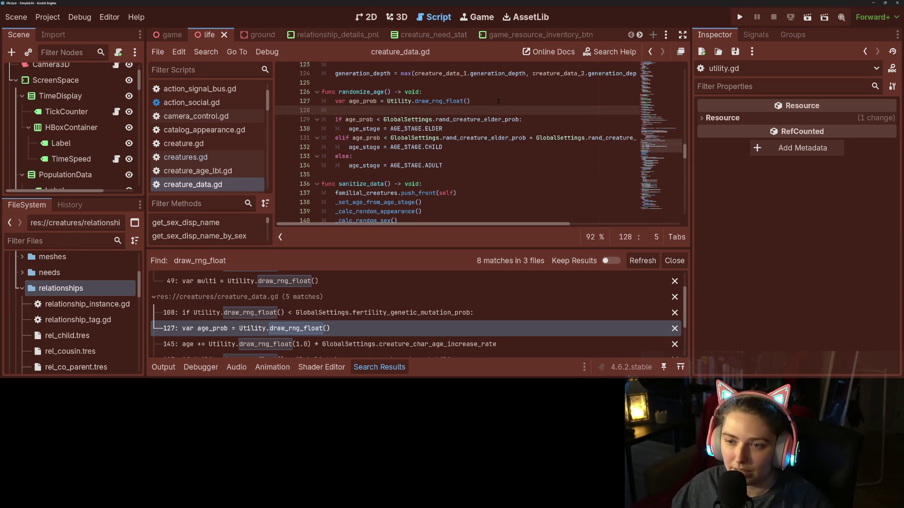
pyautogui.hotkey('alt', 'Up')
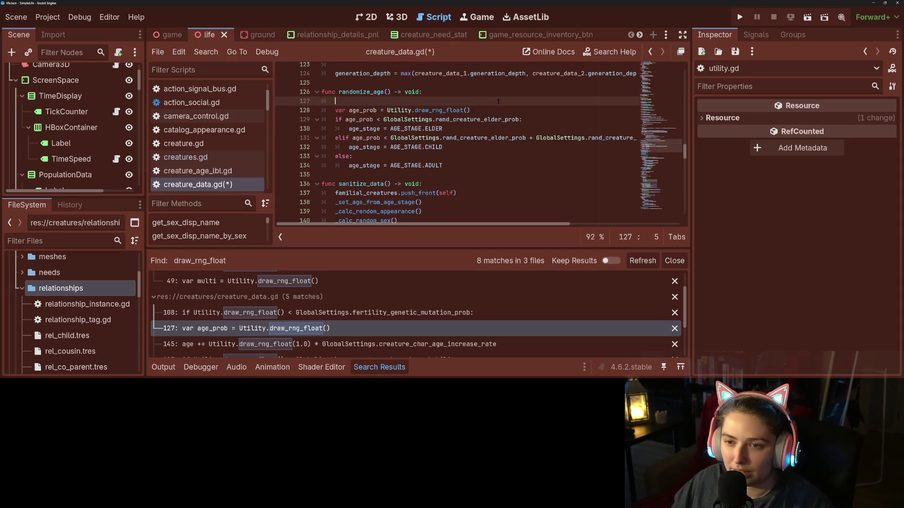
pyautogui.write('ge')
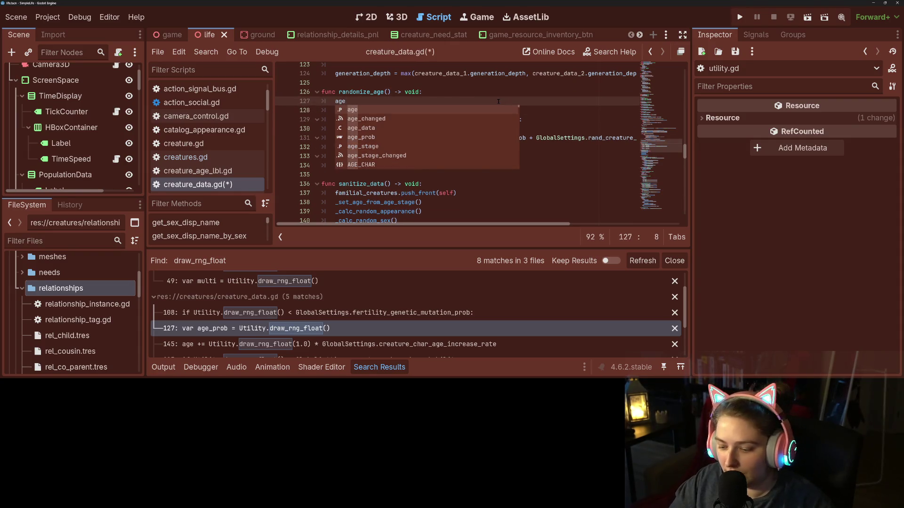
pyautogui.write('_stage = ')
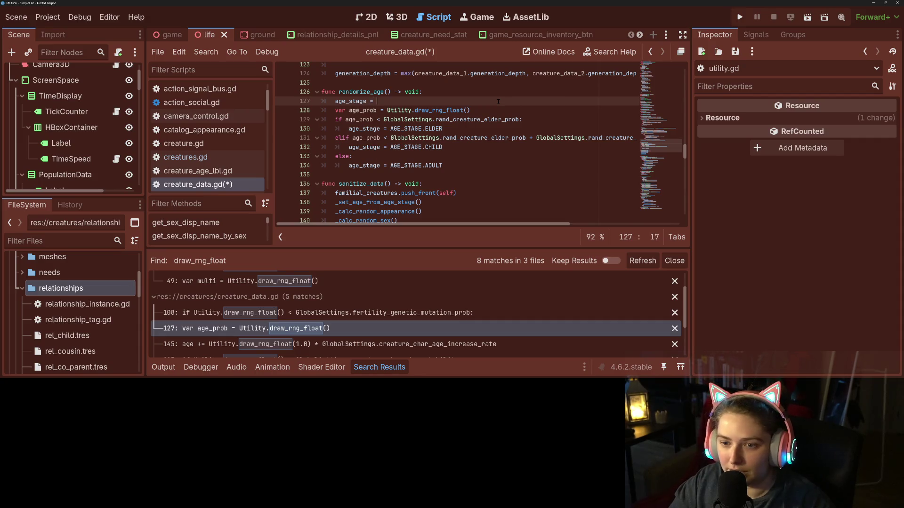
pyautogui.write('AG')
pyautogui.press('BackSpace')
pyautogui.press('BackSpace')
pyautogui.press('BackSpace')
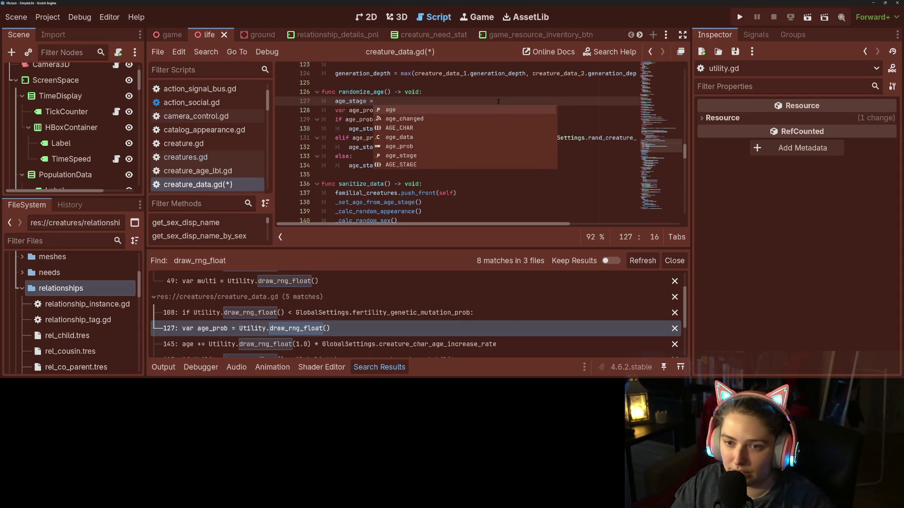
pyautogui.press('BackSpace')
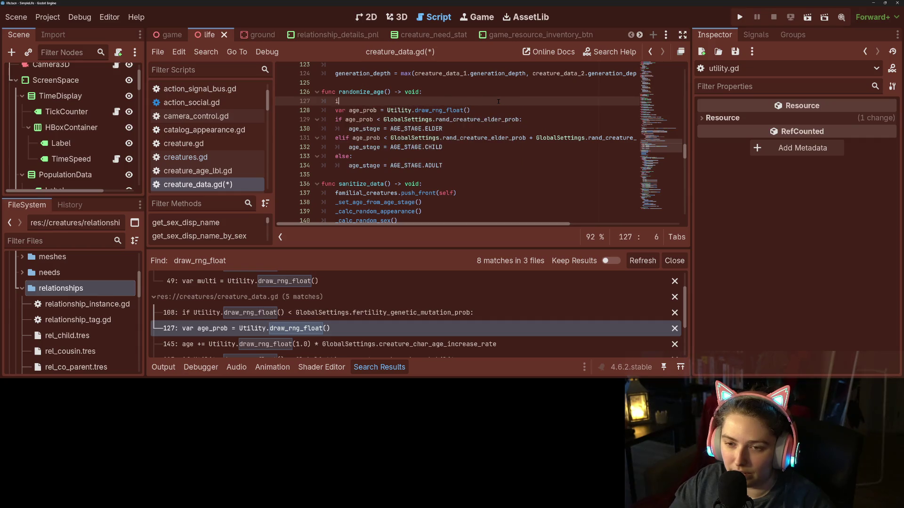
pyautogui.write('GlobalSettings.rand_creature_elder_prob + GlobalSettings.rand_creature_child_prob')
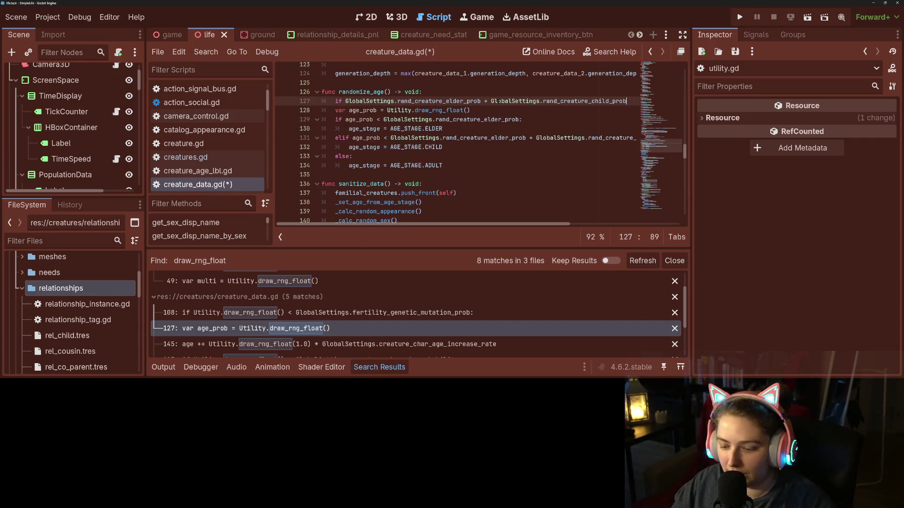
pyautogui.write('> ')
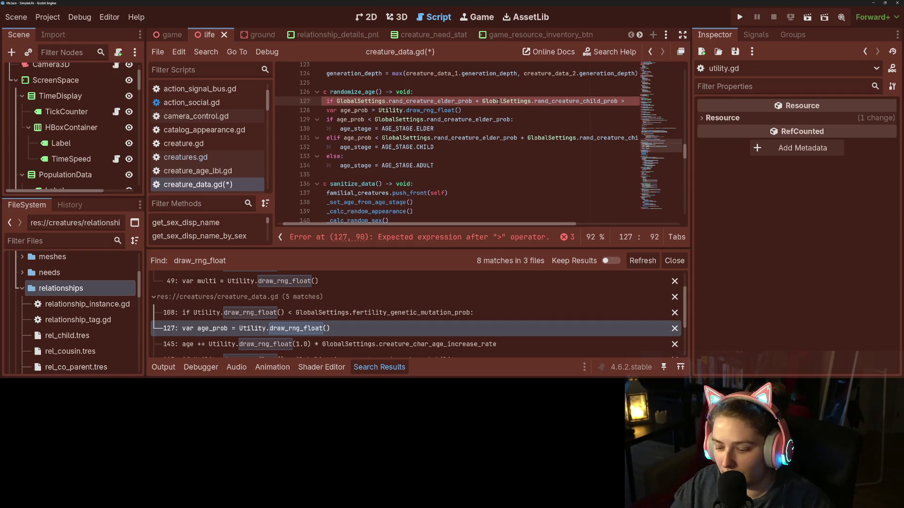
pyautogui.write('0:')
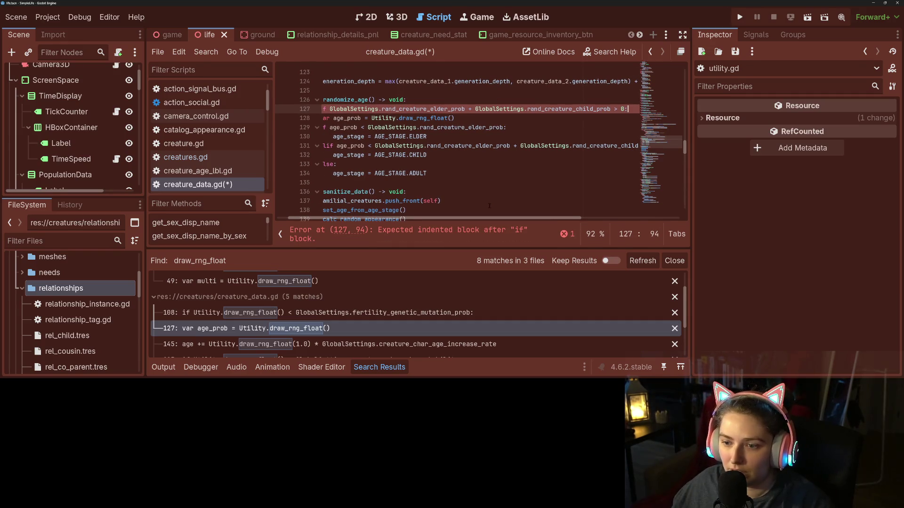
# Step: Indent lines 128–134 under the new if and add an else: line below them
pyautogui.hscroll(-1, 489, 205)
pyautogui.click(335, 118)
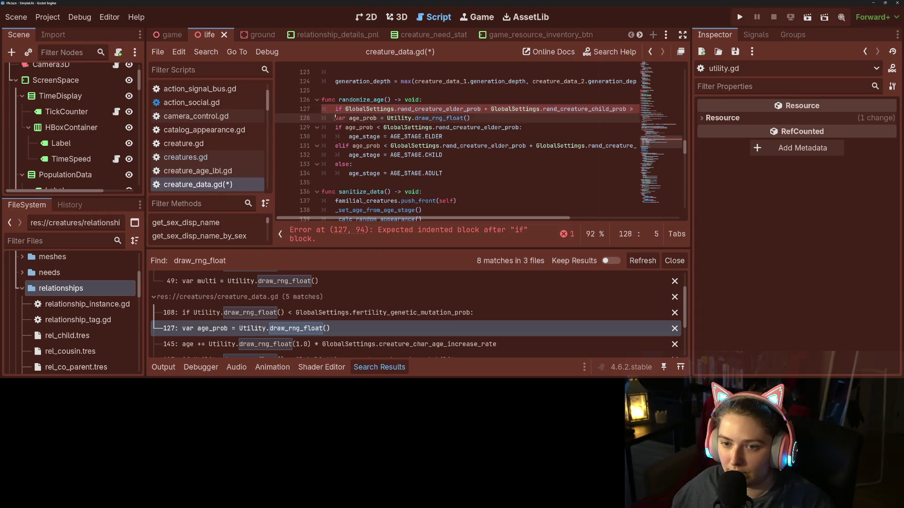
pyautogui.moveTo(335, 118); pyautogui.dragTo(416, 175)
pyautogui.press('Tab')
pyautogui.click(411, 182)
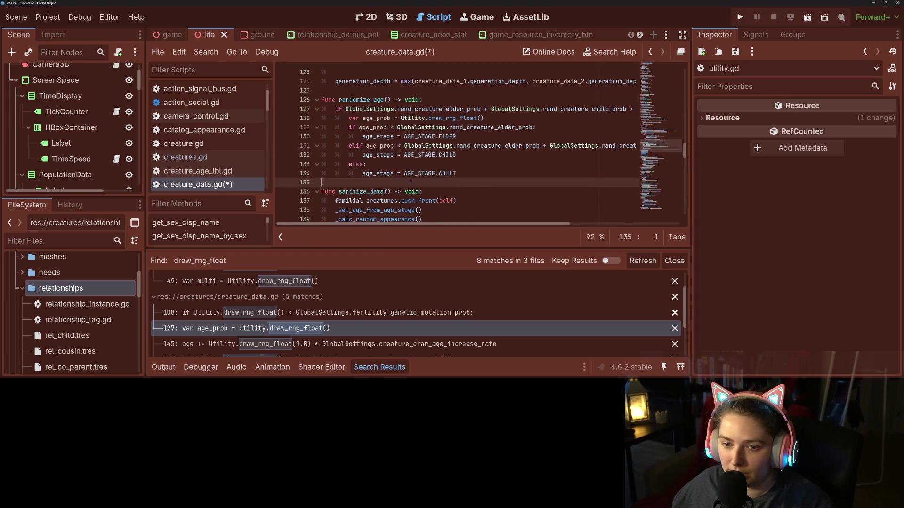
pyautogui.press('Return')
pyautogui.press('Up')
pyautogui.press('Tab')
pyautogui.write('else:')
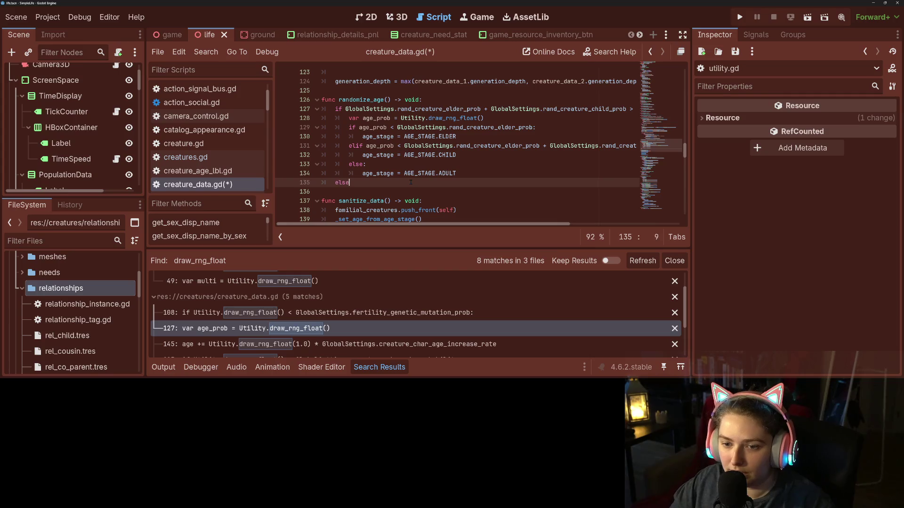
pyautogui.press('Return')
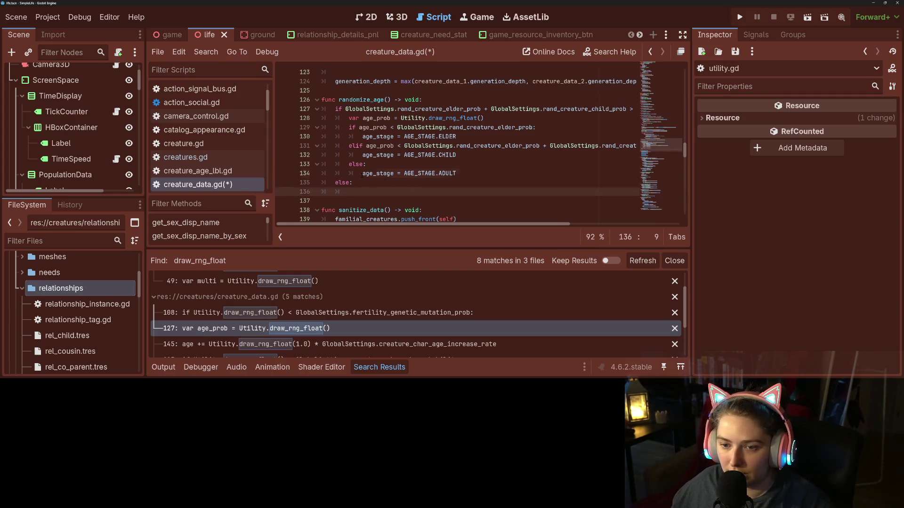
# Step: Put the AGE_STAGE.ADULT assignment in the else branch and save creature_data.gd
pyautogui.moveTo(362, 174); pyautogui.dragTo(457, 173)
pyautogui.hotkey('ctrl', 'c')
pyautogui.click(440, 190)
pyautogui.hotkey('ctrl', 'v')
pyautogui.hotkey('ctrl', 's')
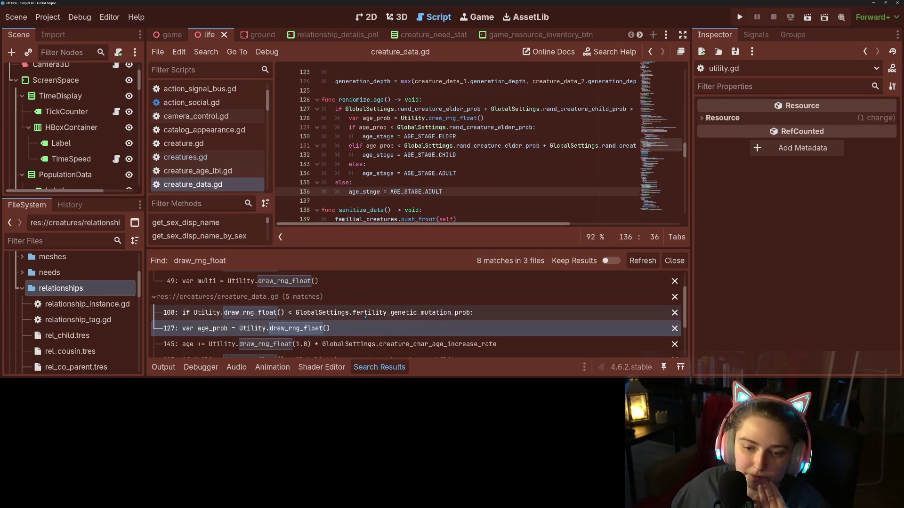
pyautogui.scroll(-1, 330, 320)
pyautogui.click(298, 324)
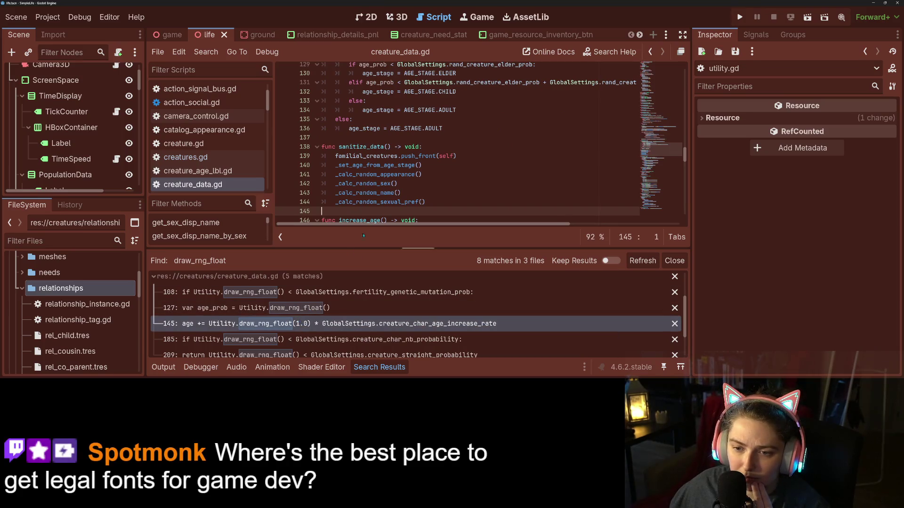
# Step: Prefix the line-188 NB roll with 'GlobalSettings.creature_char_nb_probability > 0 and' and save
pyautogui.scroll(-4, 367, 198)
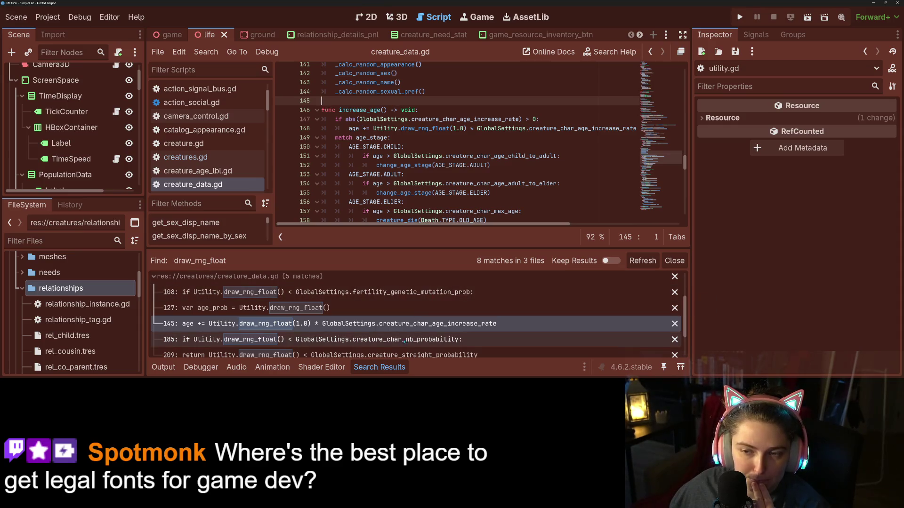
pyautogui.scroll(-2, 403, 340)
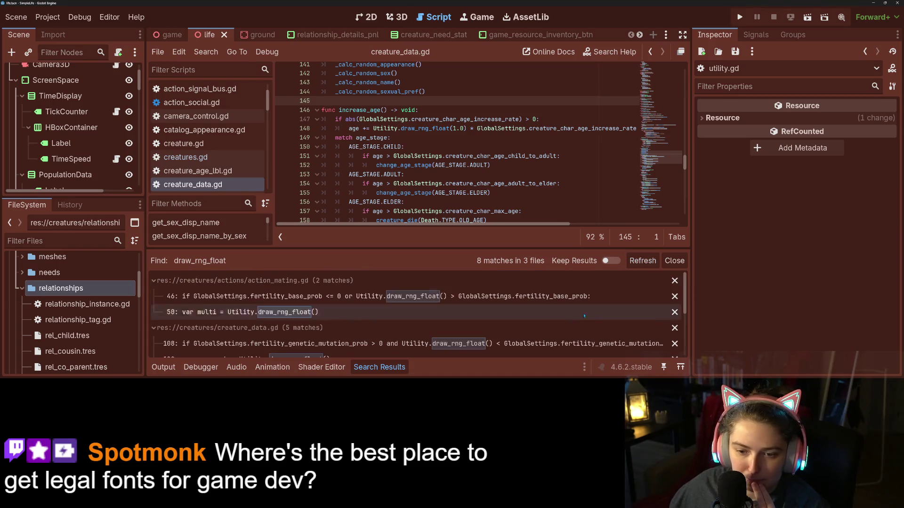
pyautogui.scroll(-1, 409, 344)
pyautogui.click(365, 298)
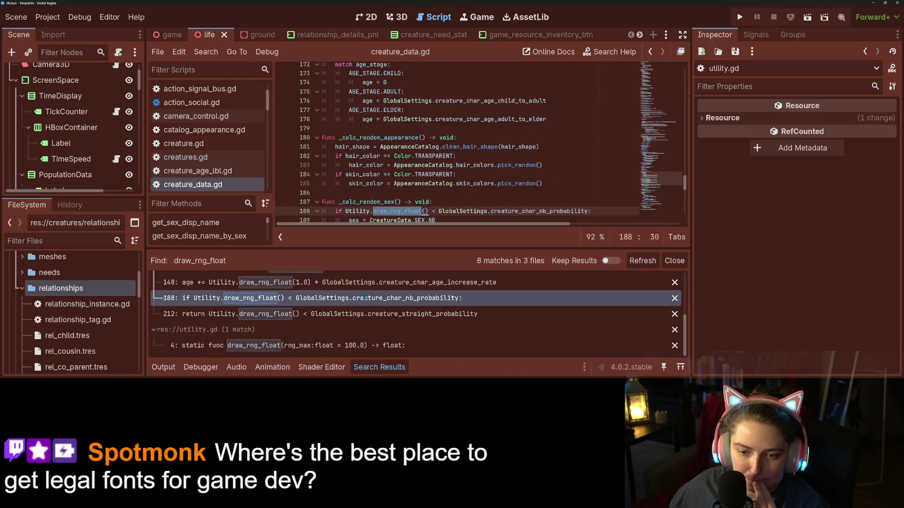
pyautogui.scroll(-3, 410, 173)
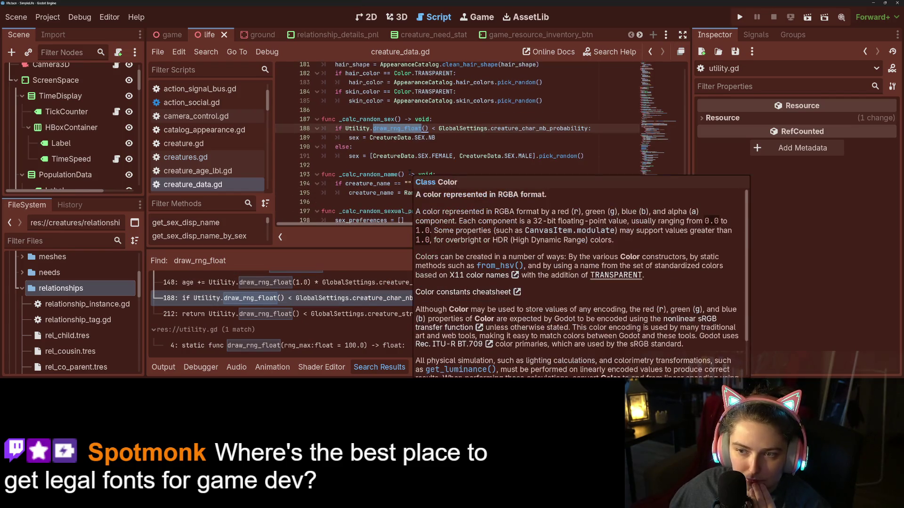
pyautogui.click(374, 128)
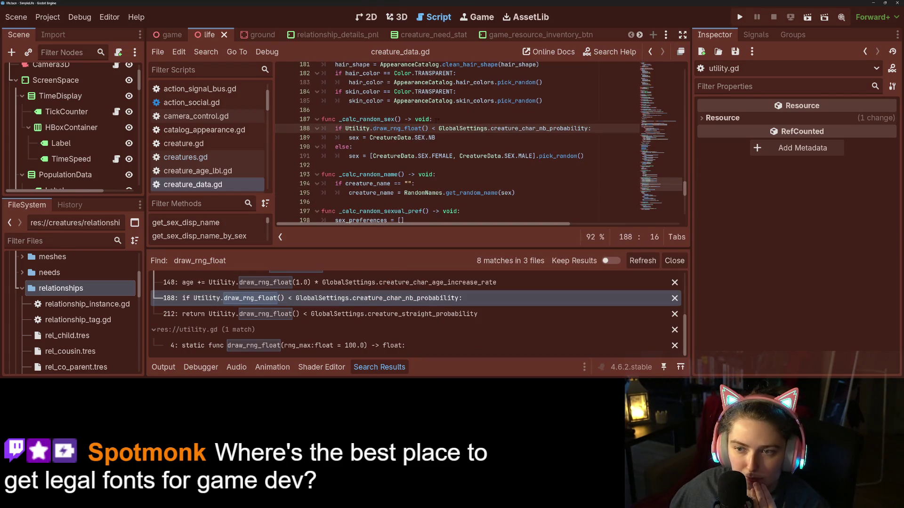
pyautogui.moveTo(439, 128); pyautogui.dragTo(588, 128)
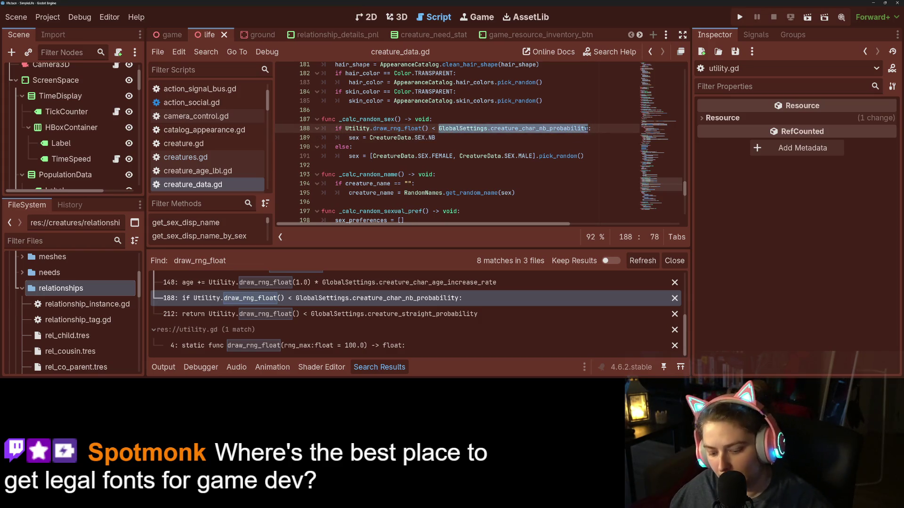
pyautogui.click(495, 119)
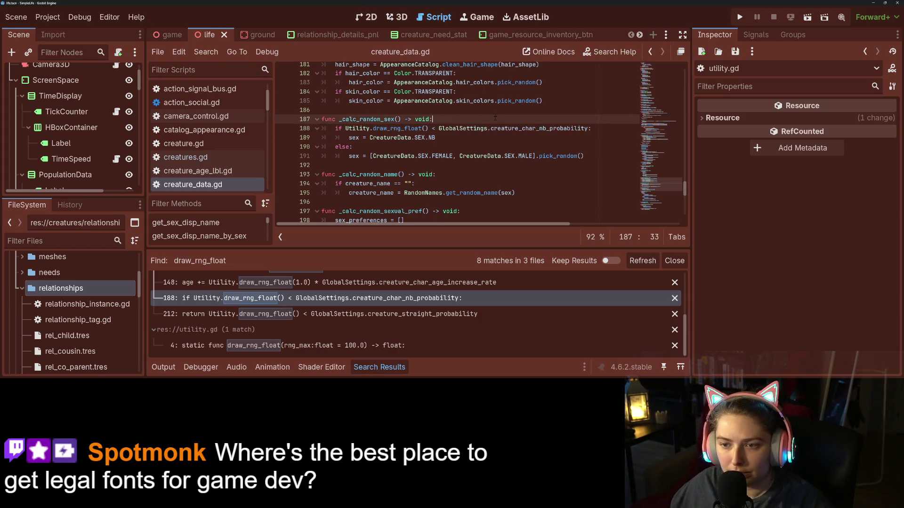
pyautogui.click(346, 128)
pyautogui.hotkey('ctrl', 'v')
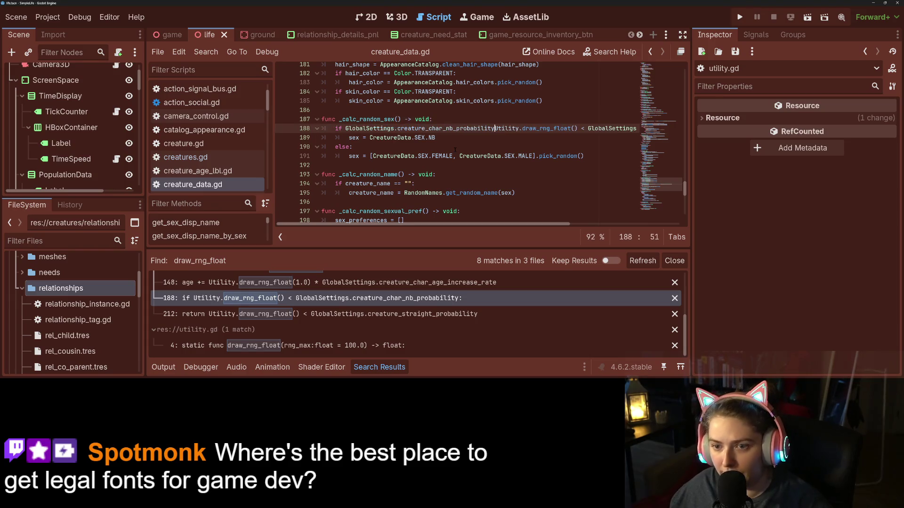
pyautogui.write('> 0')
pyautogui.write(' and')
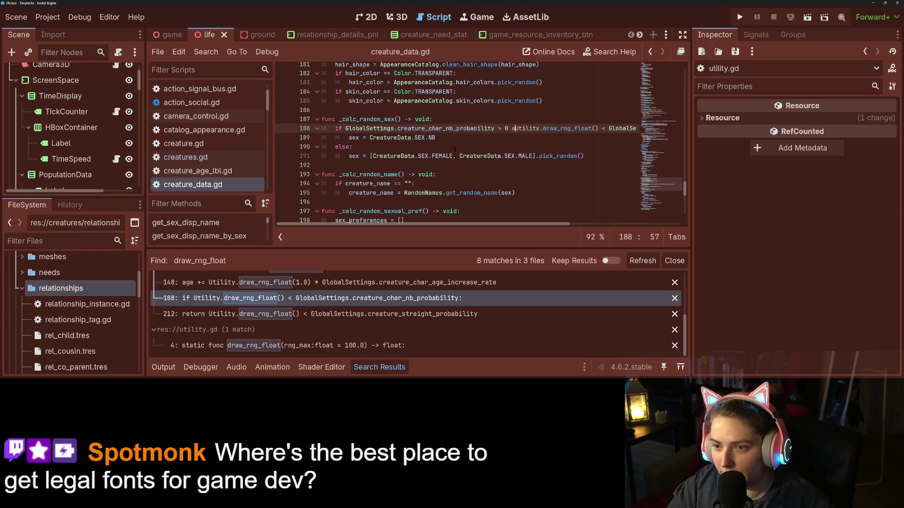
pyautogui.hotkey('ctrl', 's')
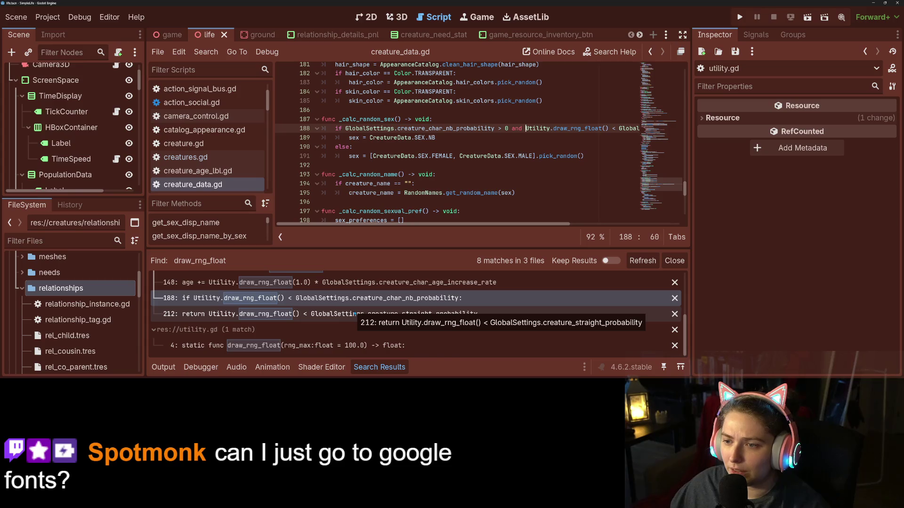
pyautogui.click(357, 314)
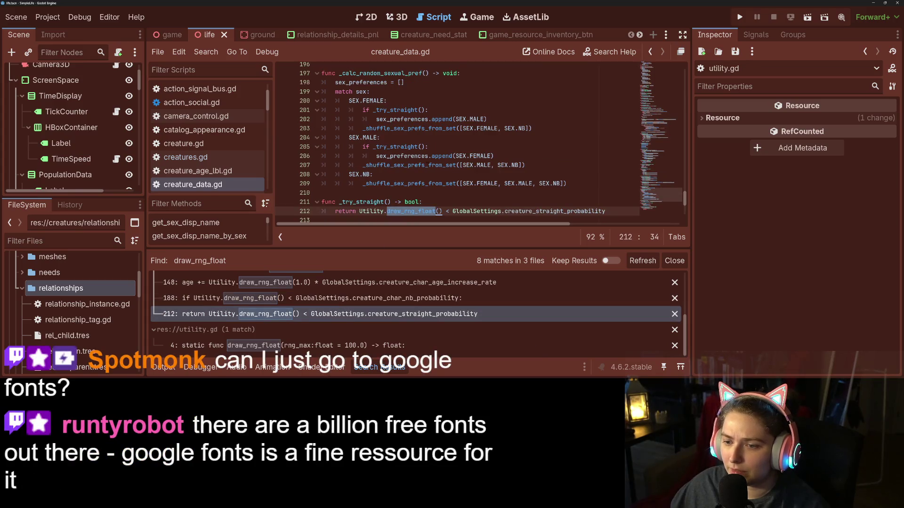
# Step: Add 'if creature_straight_probability >= 100.0: return true' at the top of _try_straight
pyautogui.scroll(-2, 432, 156)
pyautogui.doubleClick(375, 147)
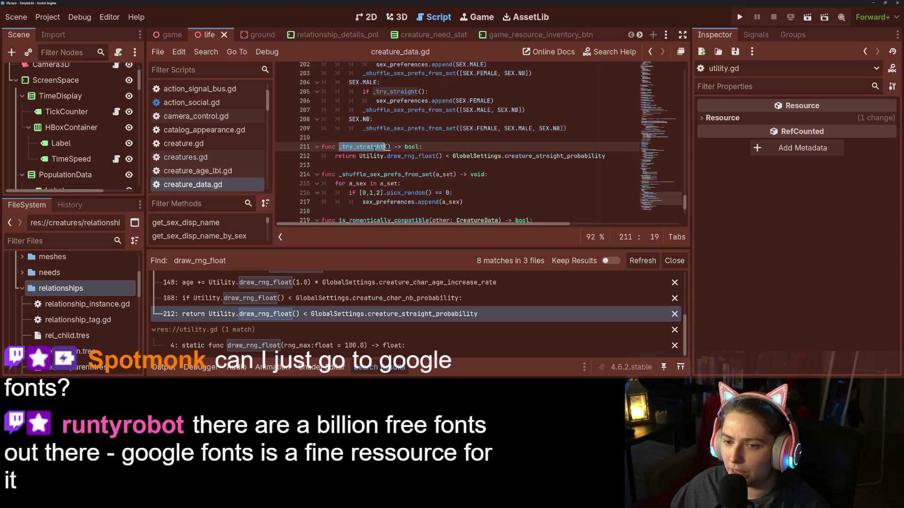
pyautogui.moveTo(452, 156); pyautogui.dragTo(605, 155)
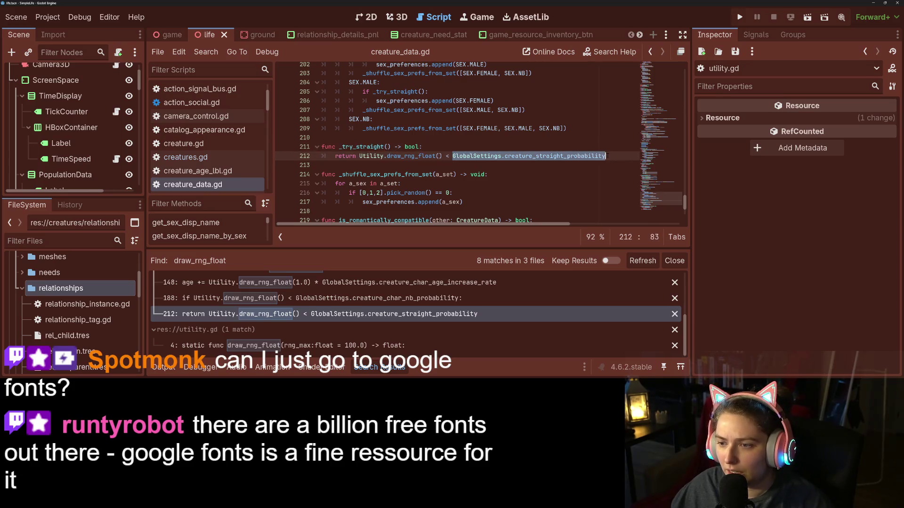
pyautogui.click(512, 146)
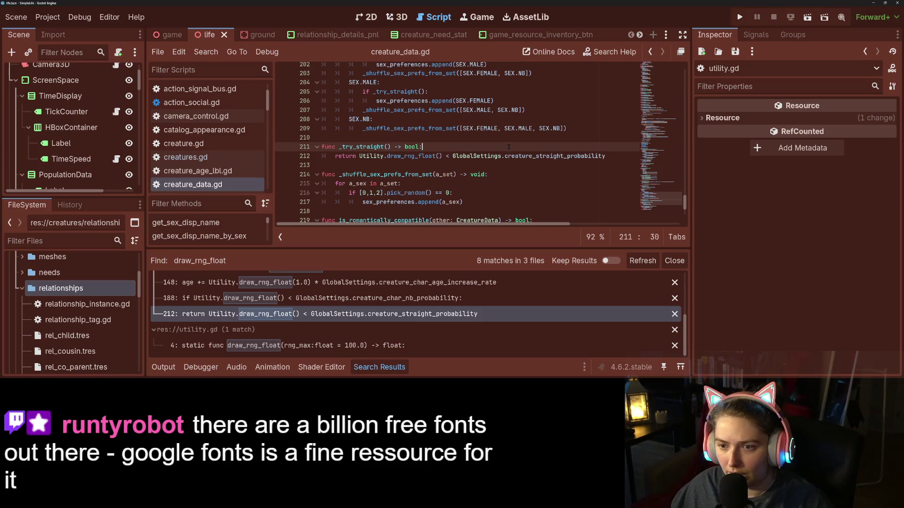
pyautogui.press('Return')
pyautogui.hotkey('ctrl', 'v')
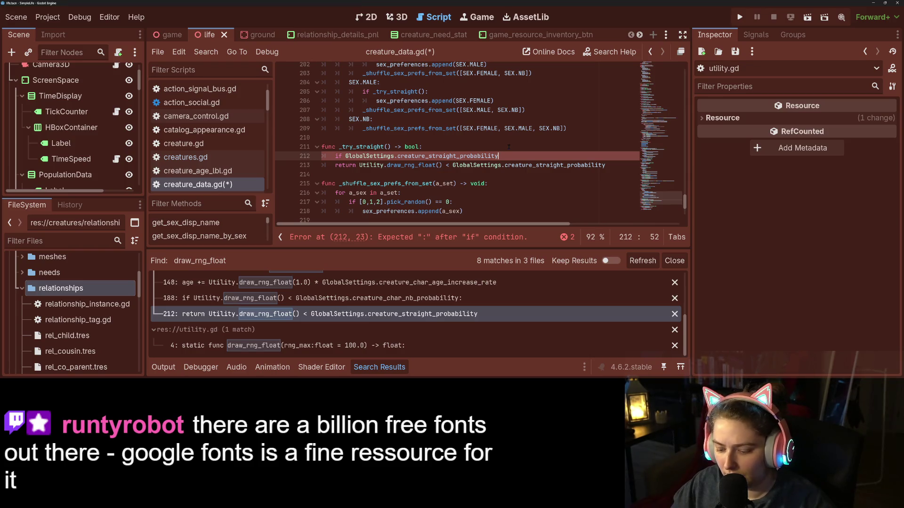
pyautogui.write('100.')
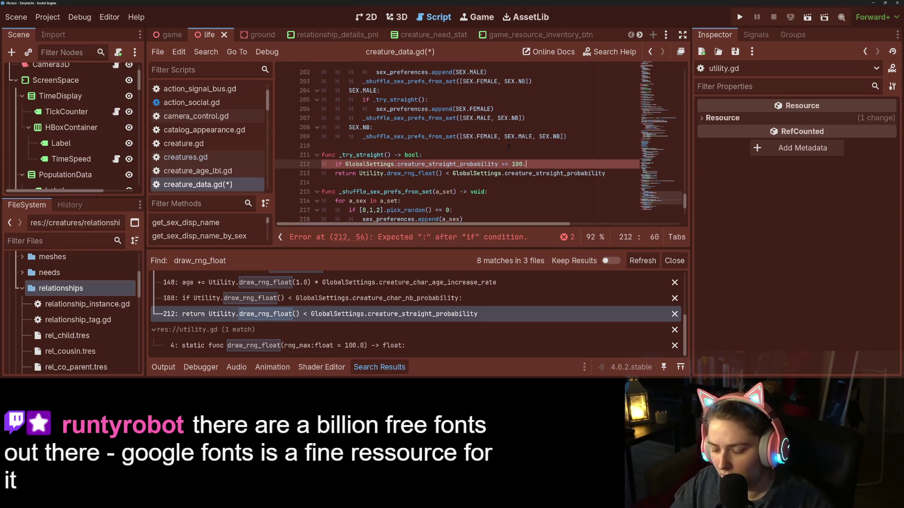
pyautogui.write('0:')
pyautogui.press('Return')
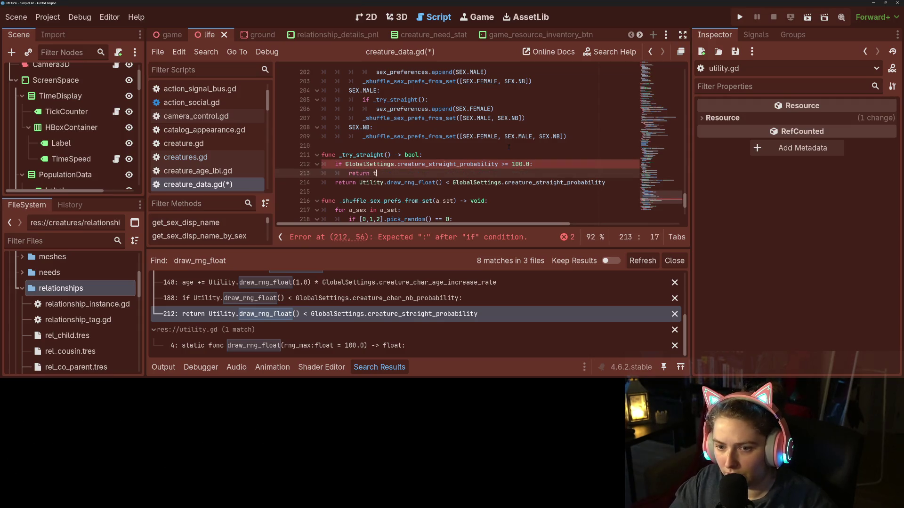
pyautogui.press('Return')
# Step: Add 'elif creature_straight_probability <= 0: return false' below it and save the script
pyautogui.write('if')
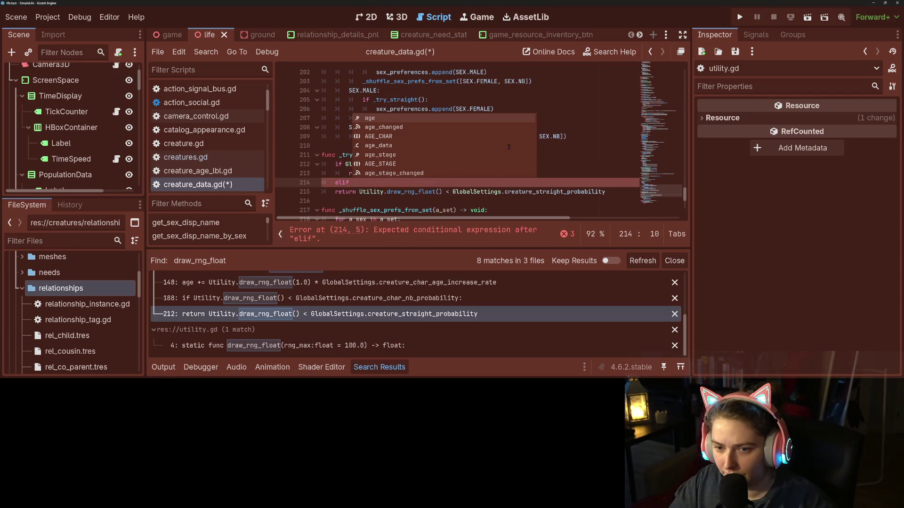
pyautogui.hotkey('ctrl', 'v')
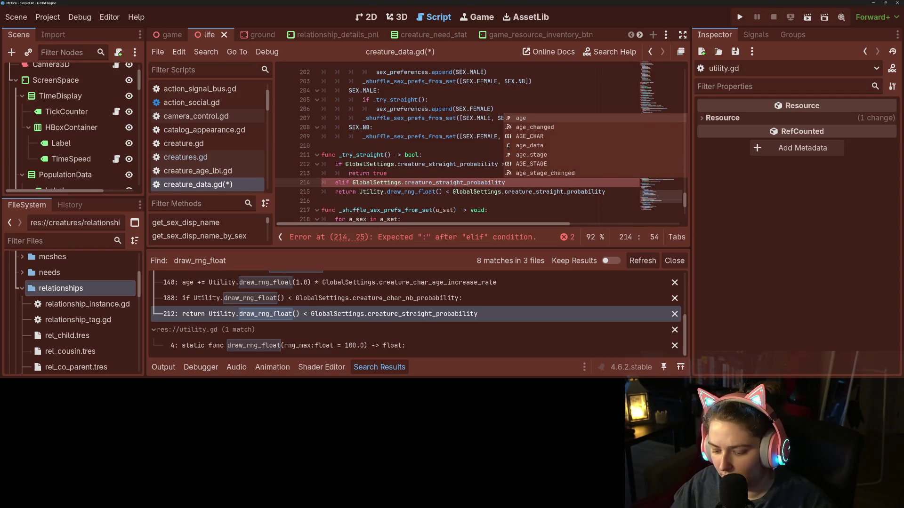
pyautogui.write('<= ')
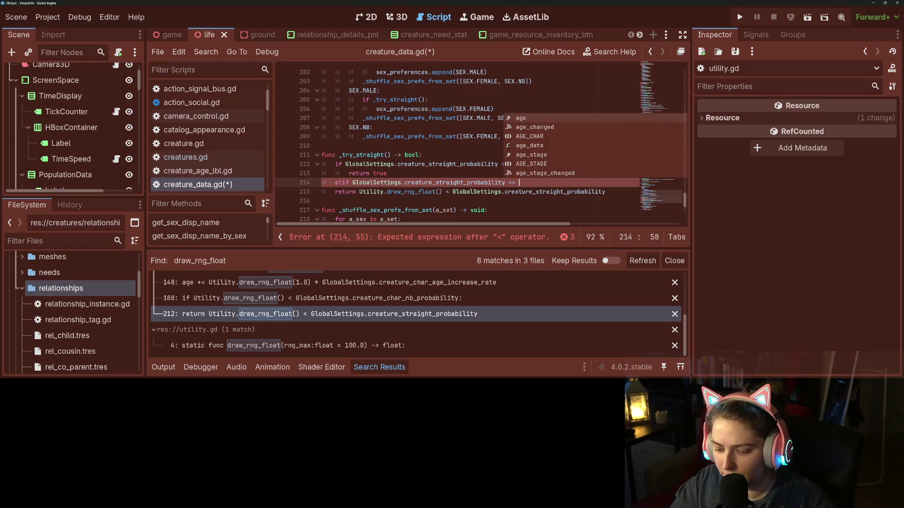
pyautogui.write('0:')
pyautogui.press('Return')
pyautogui.write('rn ')
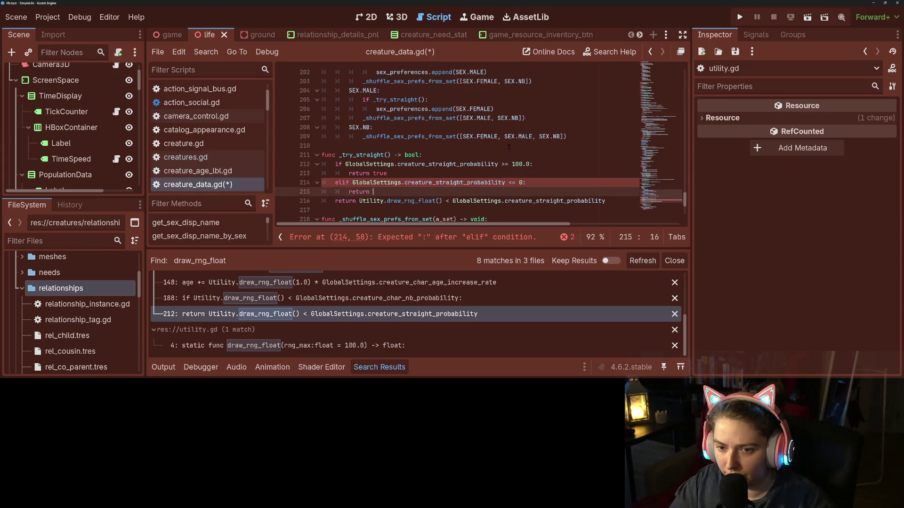
pyautogui.write('false')
pyautogui.hotkey('ctrl', 's')
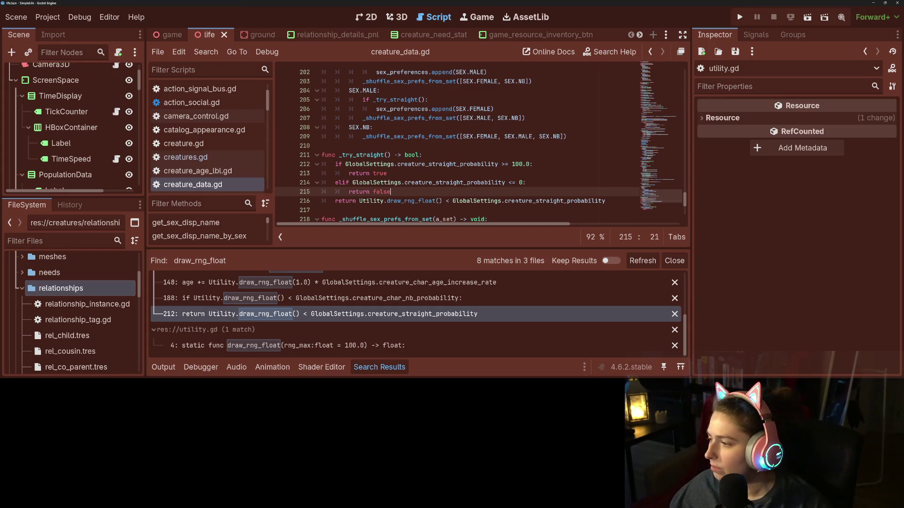
pyautogui.moveTo(527, 201)
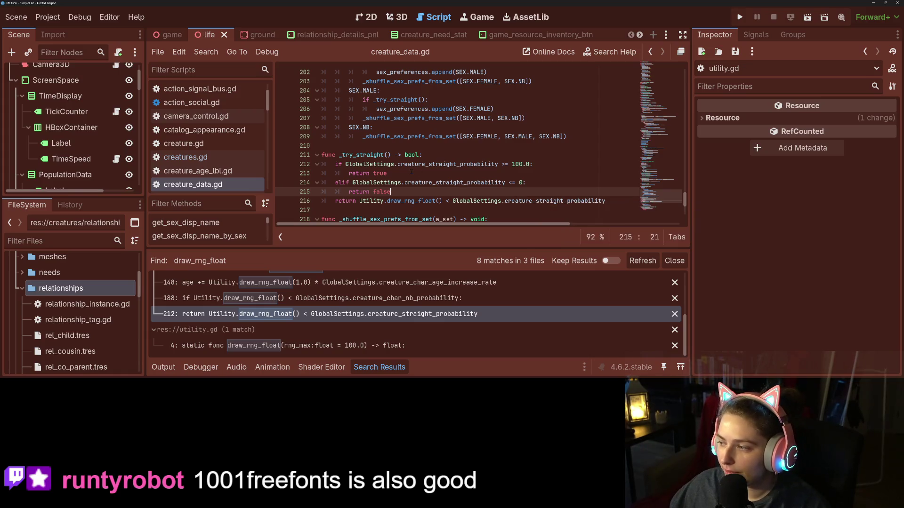
# Step: Try the line-220 pick_random check in place of false on line 215 and save
pyautogui.doubleClick(381, 191)
pyautogui.scroll(-1, 385, 192)
pyautogui.scroll(-3, 386, 192)
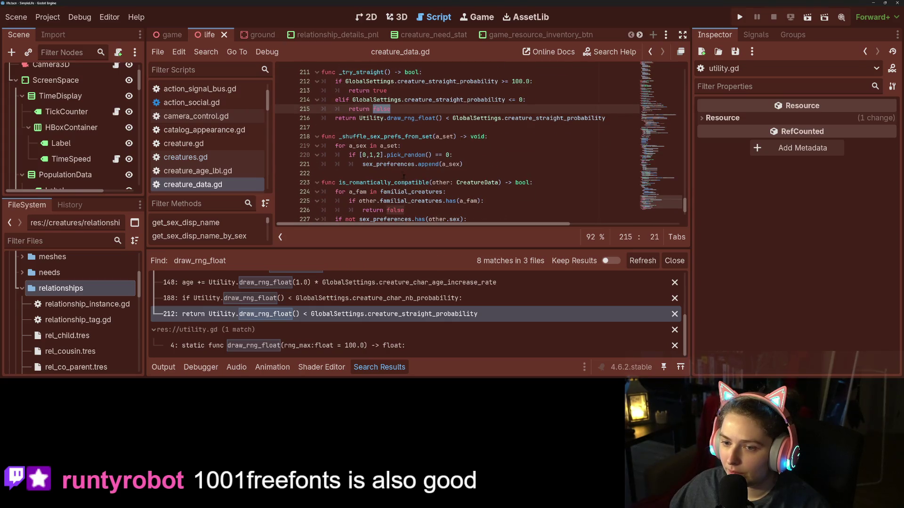
pyautogui.moveTo(349, 155); pyautogui.dragTo(451, 154)
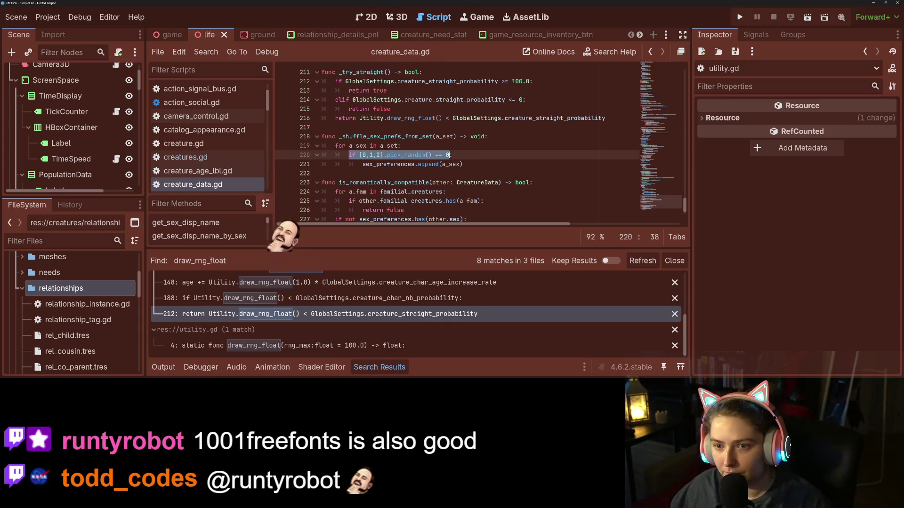
pyautogui.scroll(2, 450, 155)
pyautogui.hotkey('ctrl', 'c')
pyautogui.doubleClick(379, 164)
pyautogui.hotkey('ctrl', 'v')
pyautogui.hotkey('ctrl', 's')
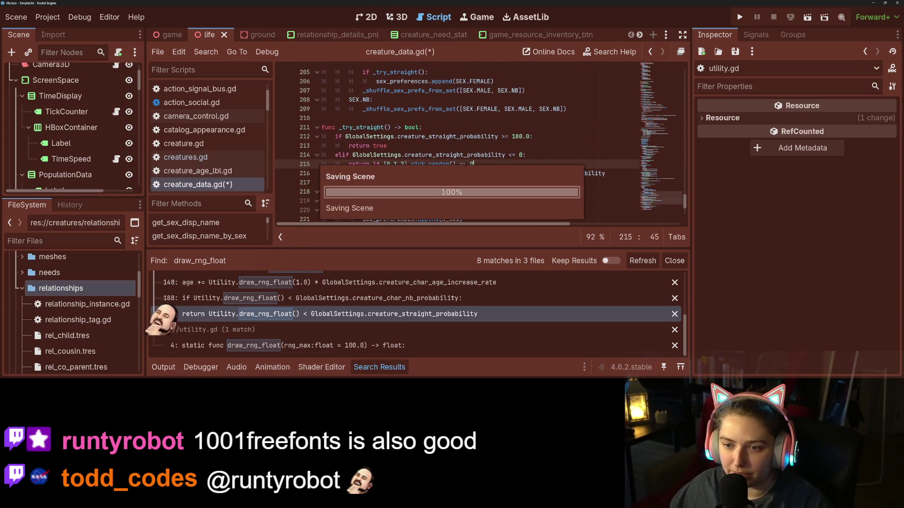
pyautogui.doubleClick(378, 163)
pyautogui.press('Delete')
pyautogui.press('Delete')
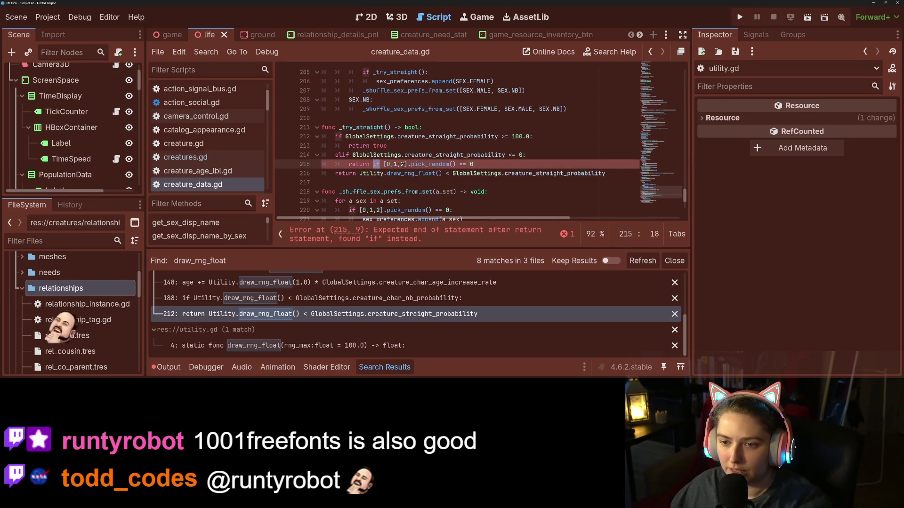
pyautogui.click(404, 165)
pyautogui.hotkey('ctrl', 's')
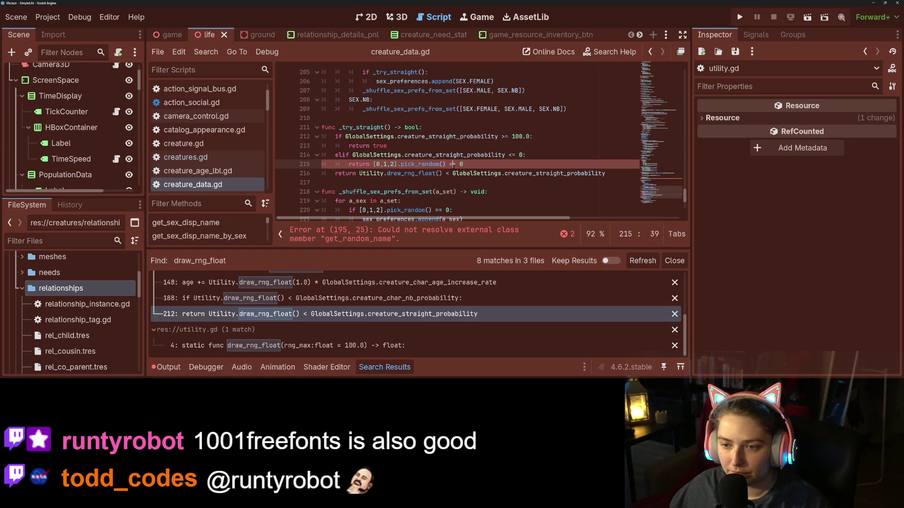
# Step: Restore 'return false' on line 215, save, hide Search Results and scroll to the top
pyautogui.moveTo(463, 164); pyautogui.dragTo(370, 164)
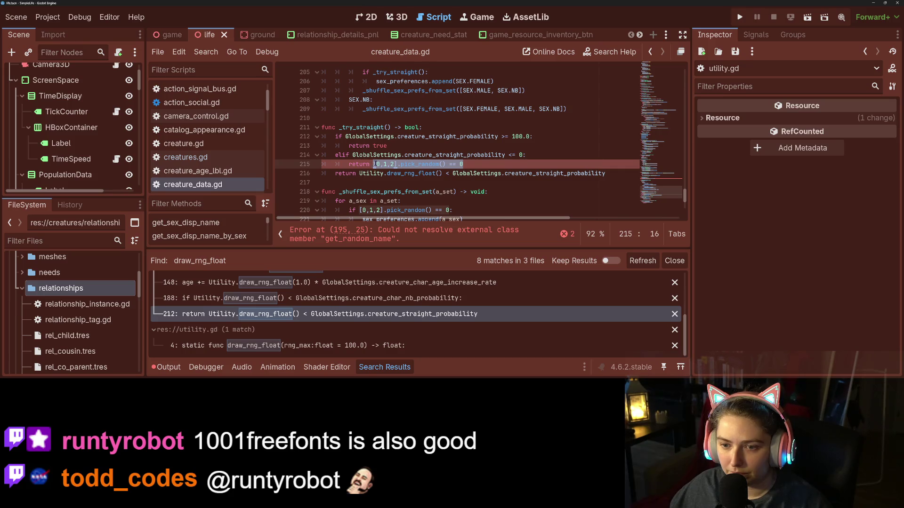
pyautogui.scroll(-2, 374, 164)
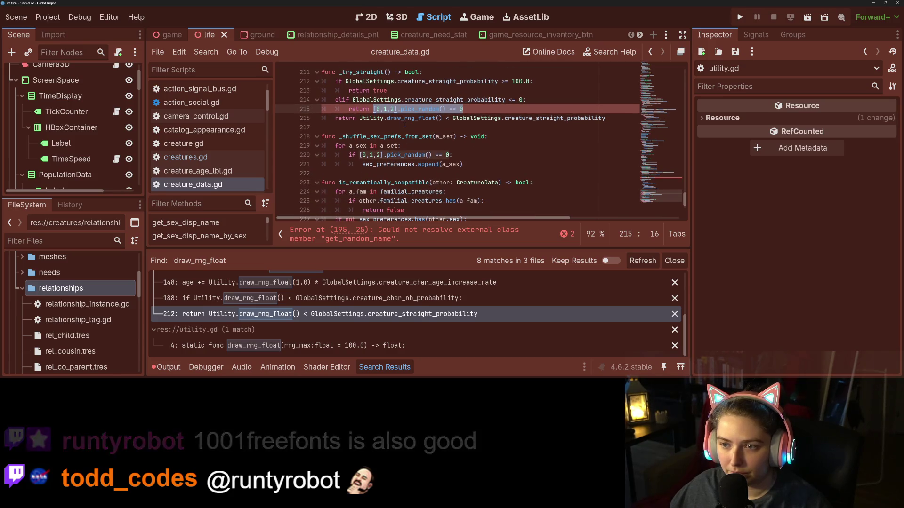
pyautogui.scroll(-1, 393, 128)
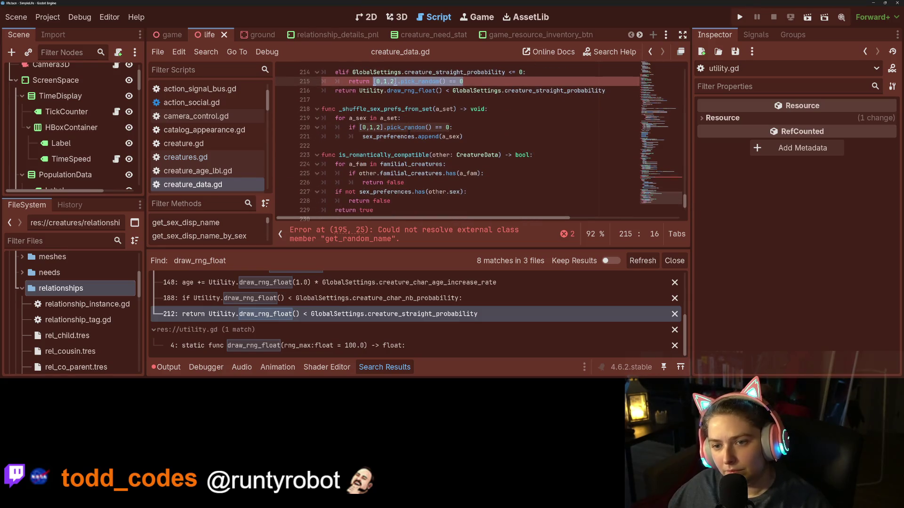
pyautogui.write('fal')
pyautogui.hotkey('ctrl', 's')
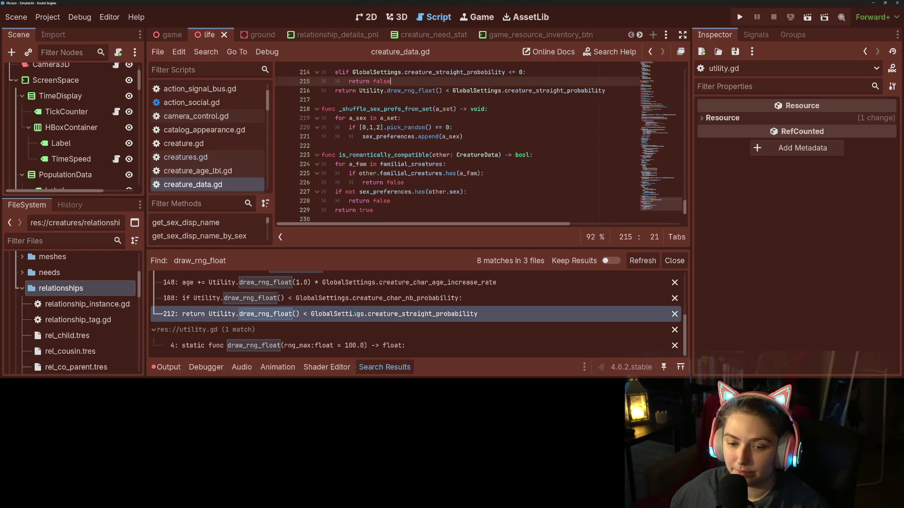
pyautogui.click(385, 367)
pyautogui.click(498, 199)
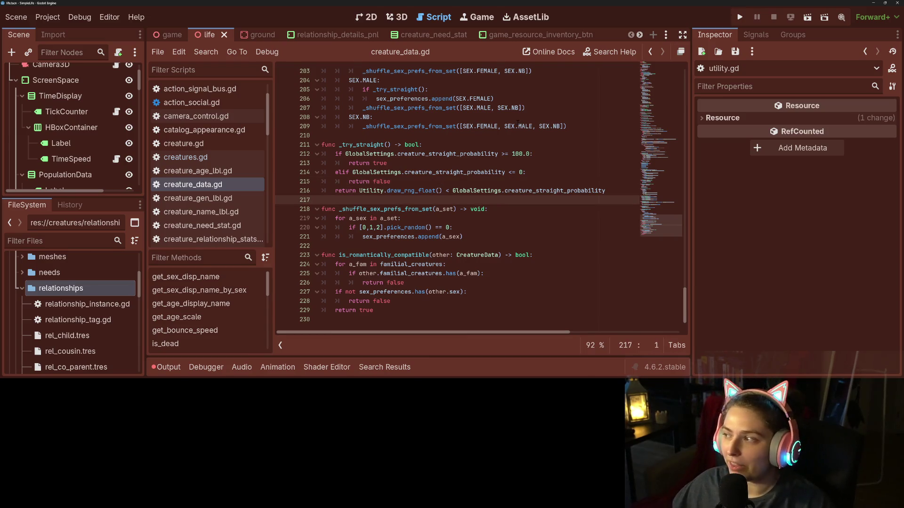
pyautogui.scroll(15, 471, 127)
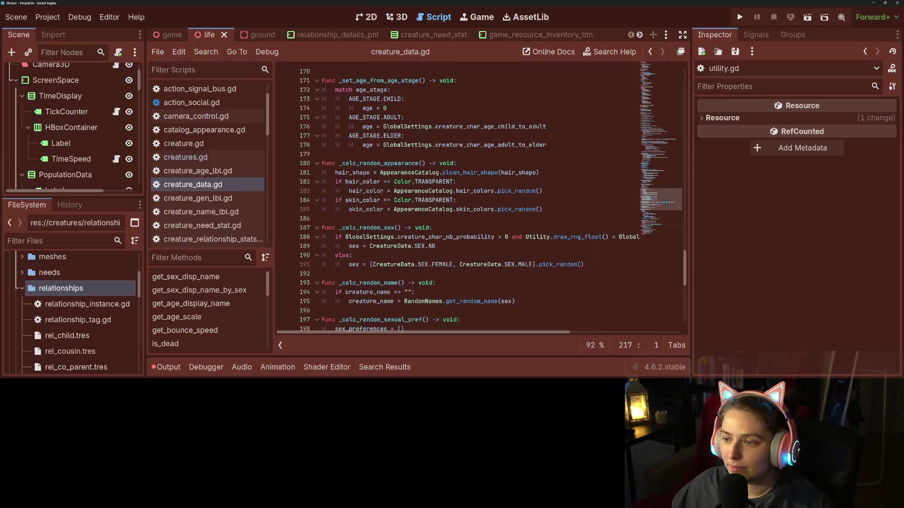
pyautogui.click(664, 83)
pyautogui.scroll(5, 664, 83)
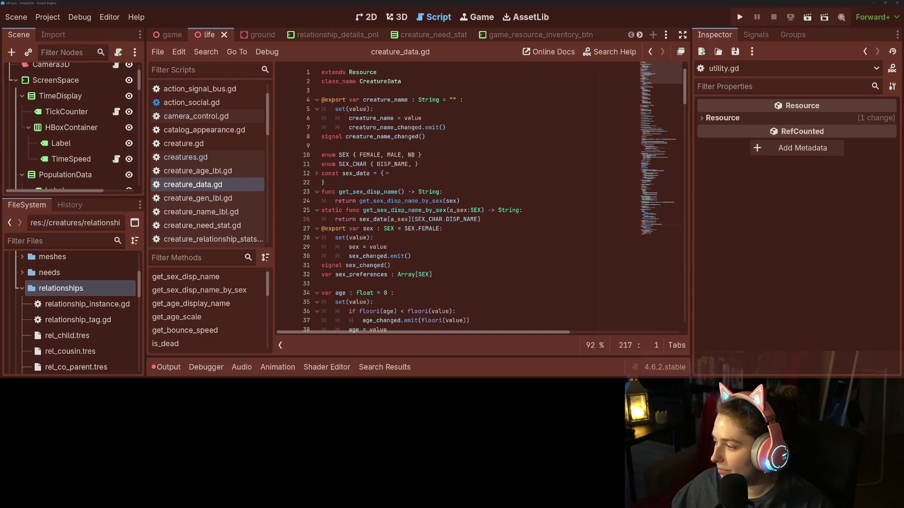
pyautogui.hotkey('alt', 'Tab')
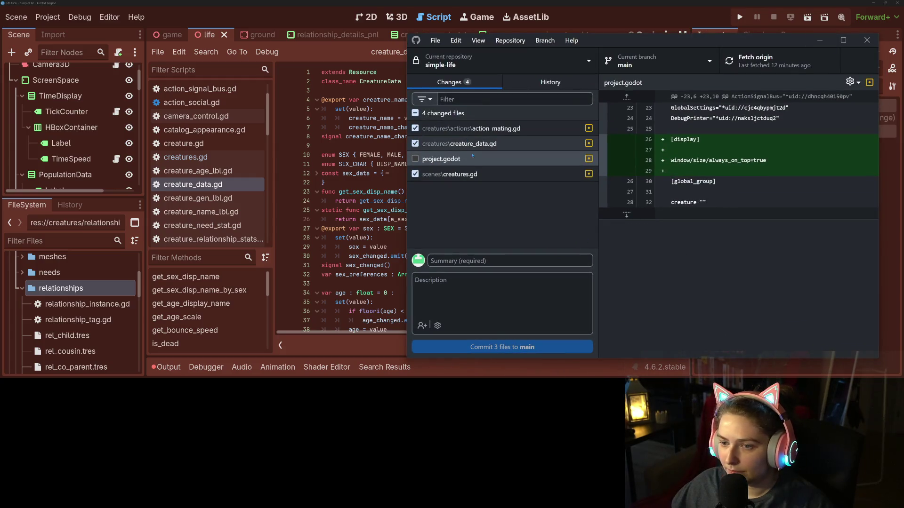
# Step: Write a commit summary about adding checks before calling randf_range
pyautogui.click(482, 175)
pyautogui.click(507, 259)
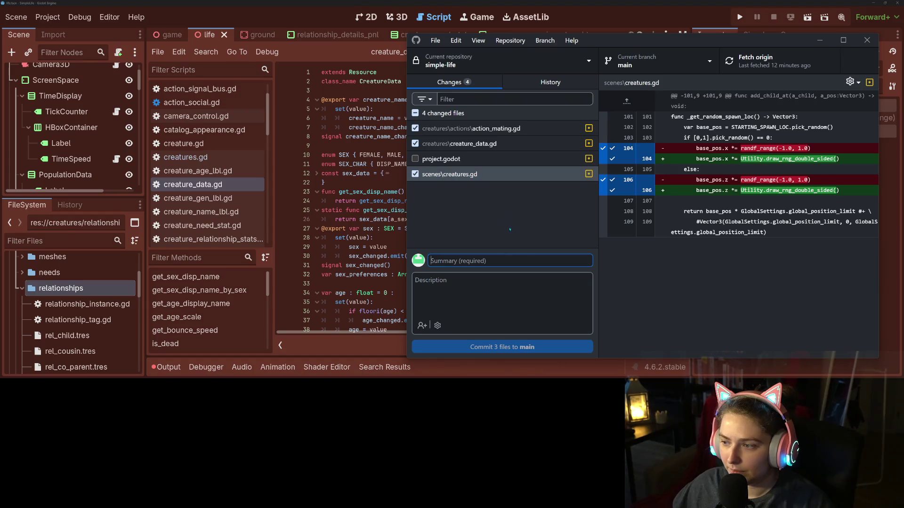
pyautogui.write('I')
pyautogui.press('BackSpace')
pyautogui.write('links all randf_range to l')
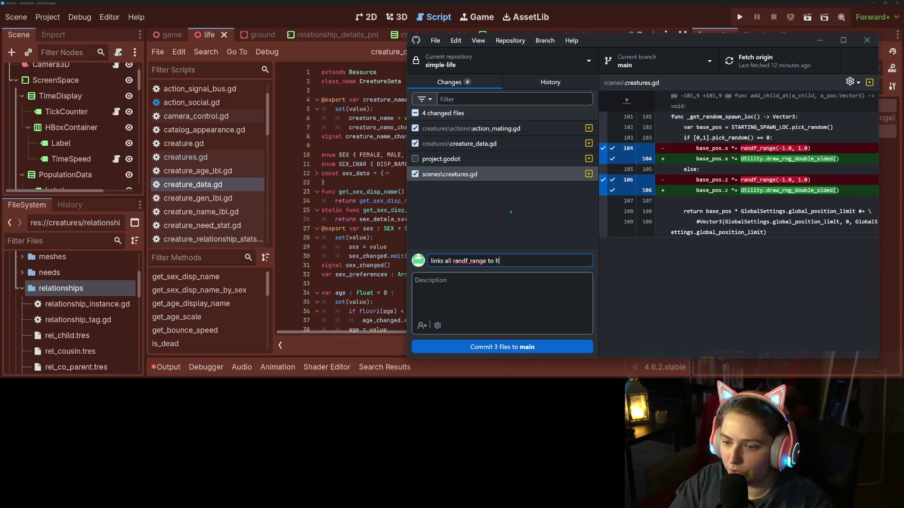
pyautogui.write('tility functions,')
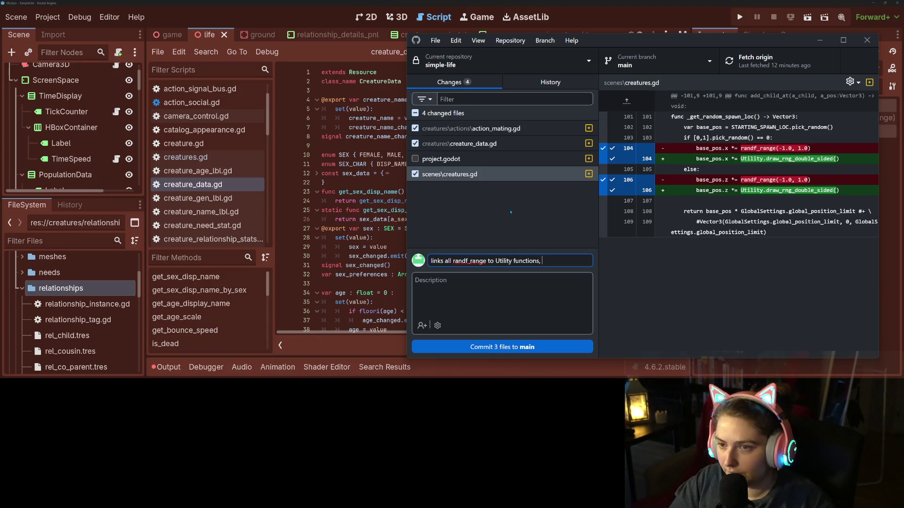
pyautogui.write('adds checsk')
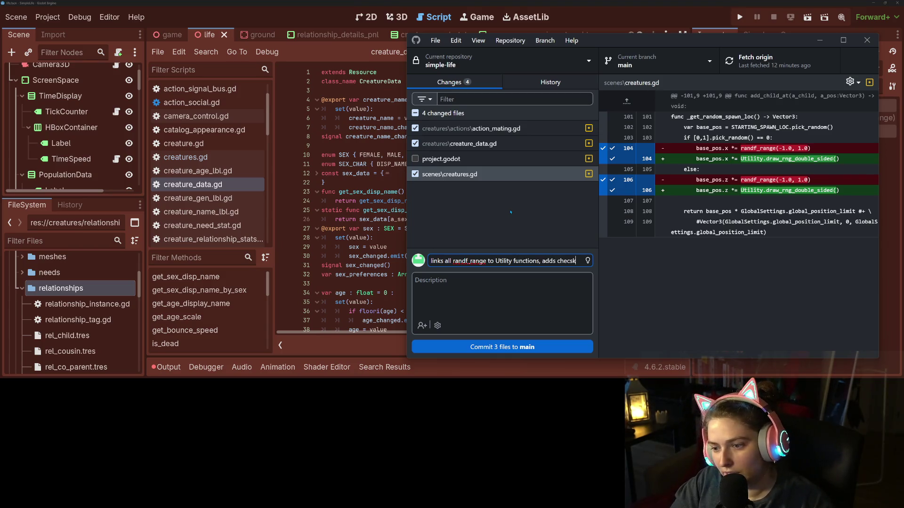
pyautogui.write('ls')
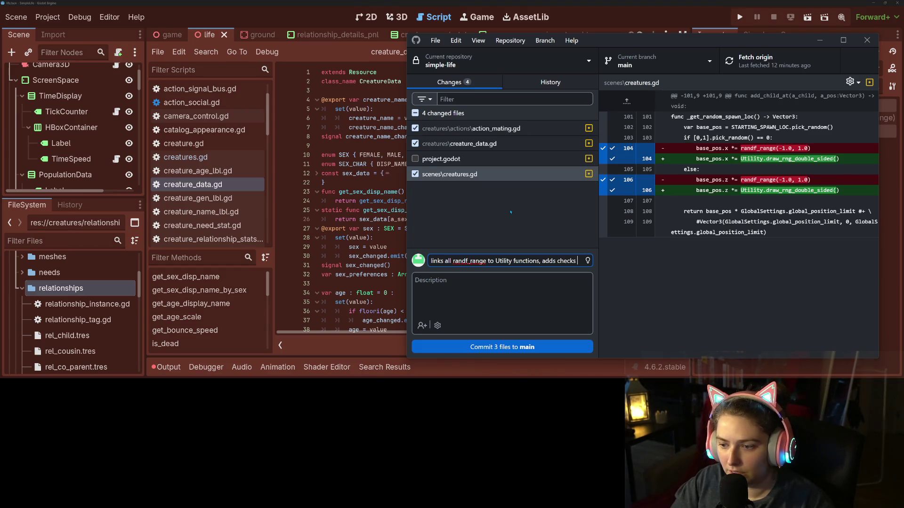
pyautogui.write('before')
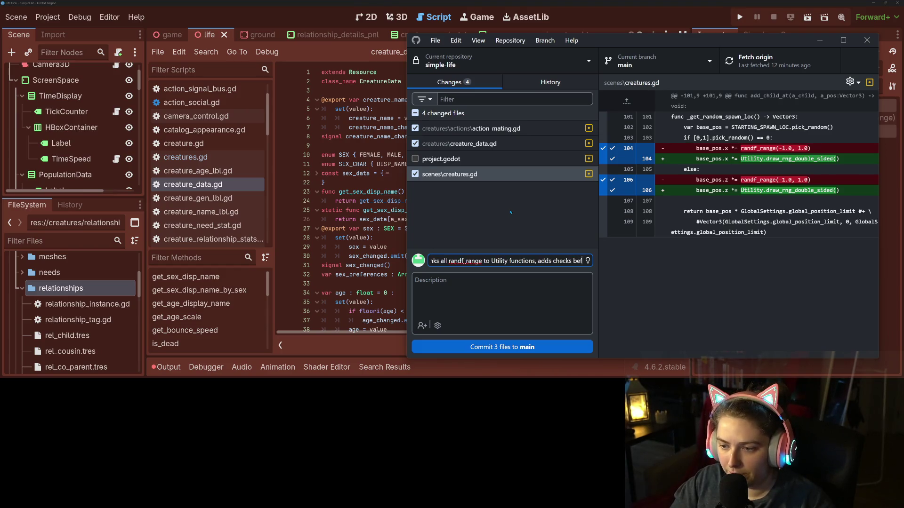
pyautogui.write(' calling rand')
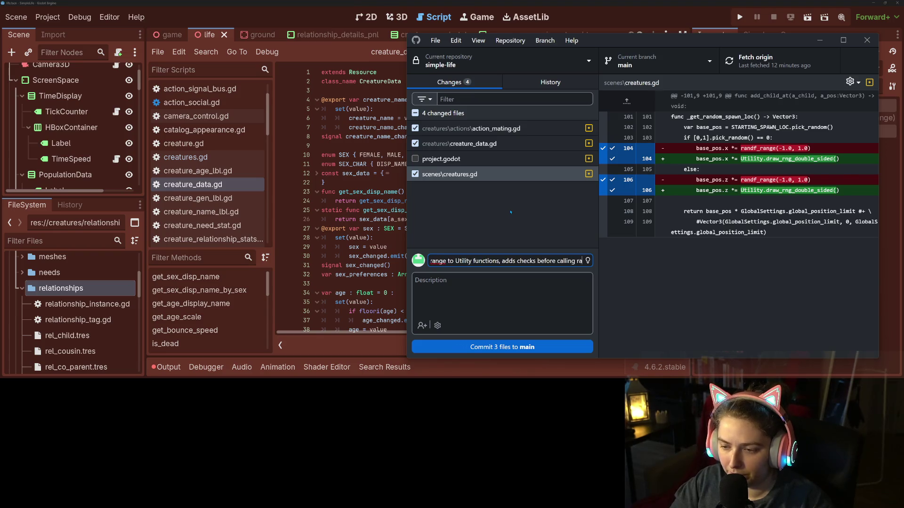
pyautogui.write('f_range')
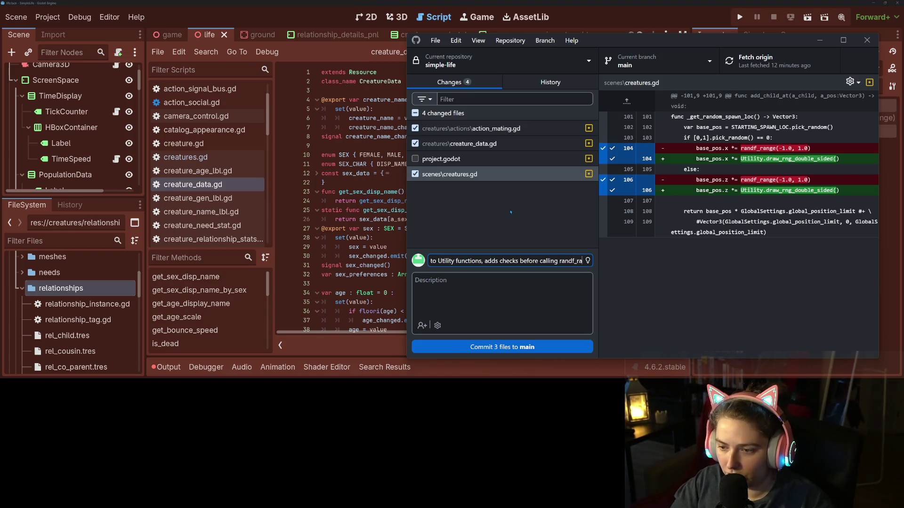
pyautogui.write(' to avoid if')
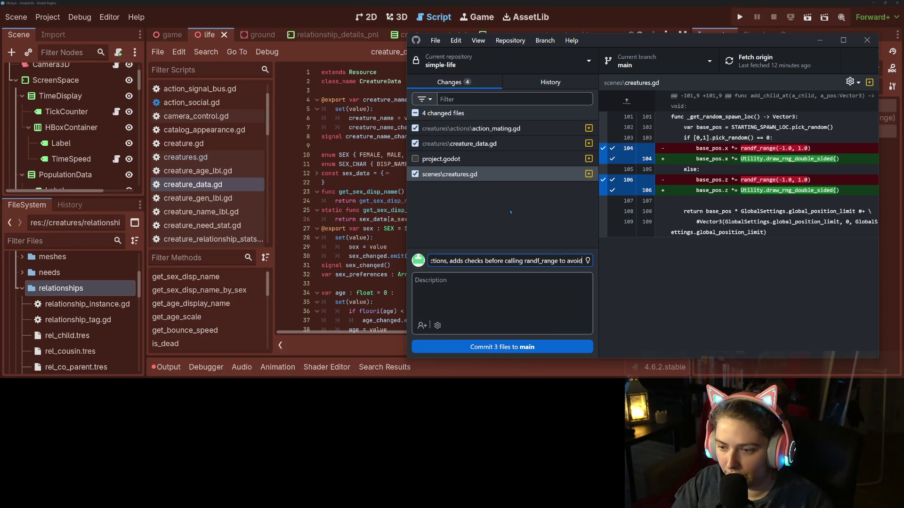
pyautogui.write(' possible')
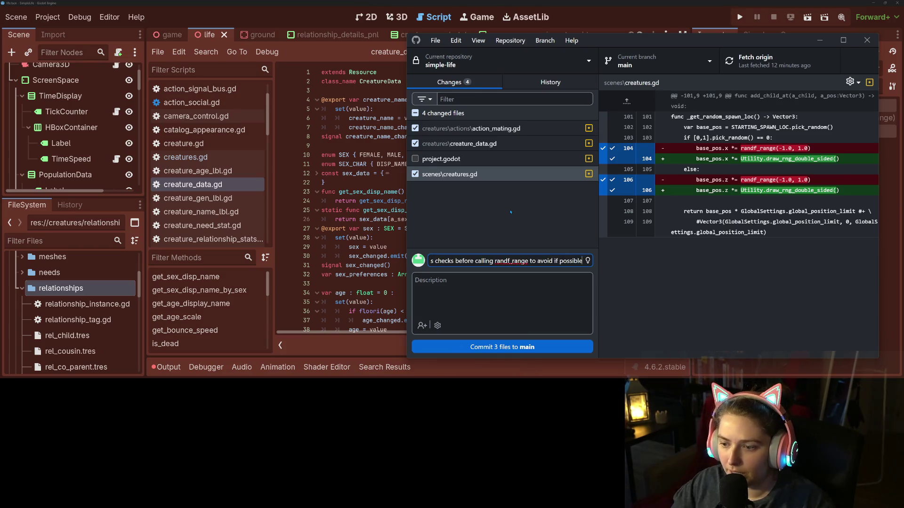
# Step: Review the creature_data.gd and action_mating.gd diffs, then run the Godot project
pyautogui.click(519, 144)
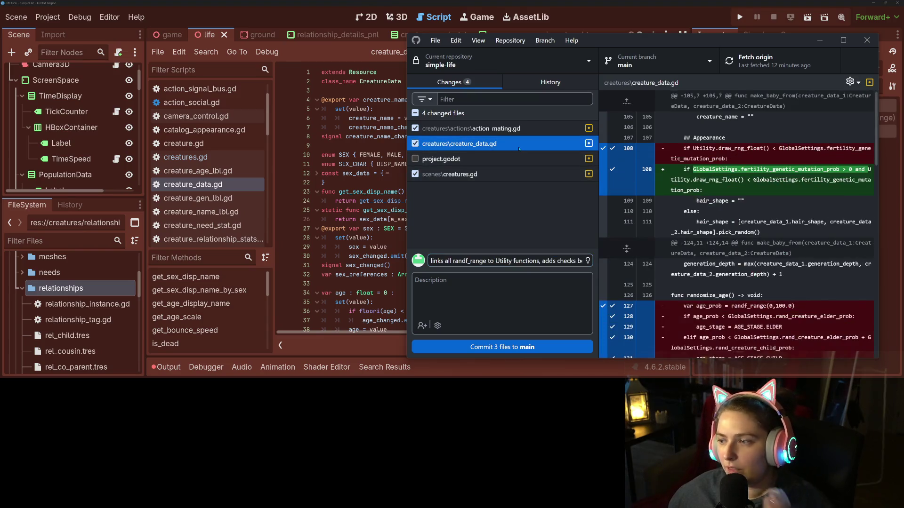
pyautogui.scroll(-6, 760, 187)
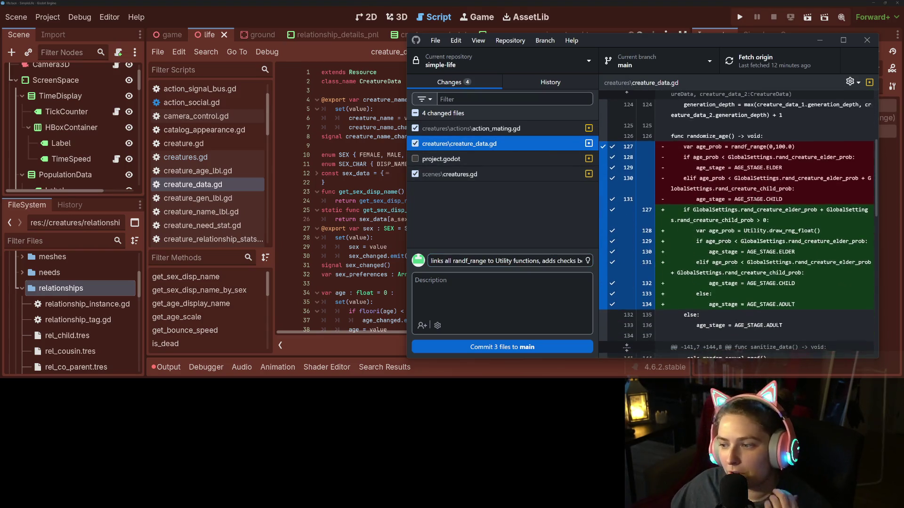
pyautogui.scroll(-10, 748, 197)
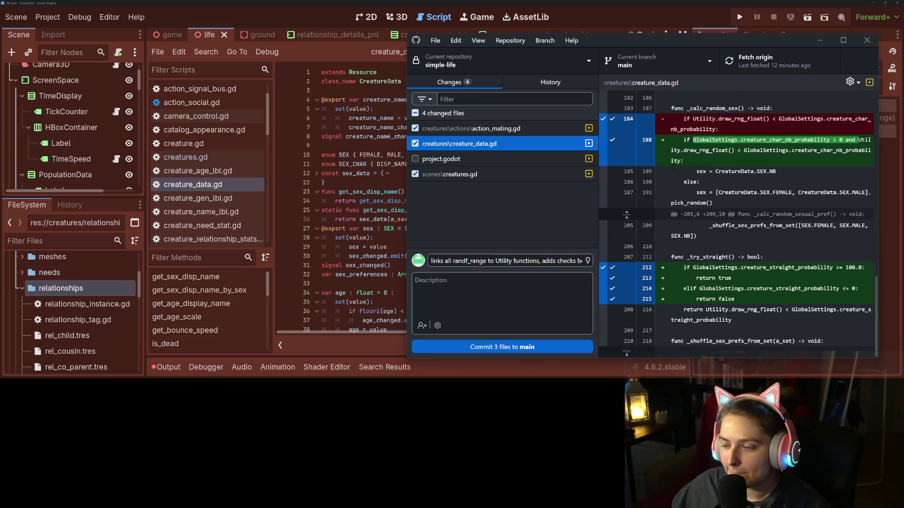
pyautogui.click(546, 128)
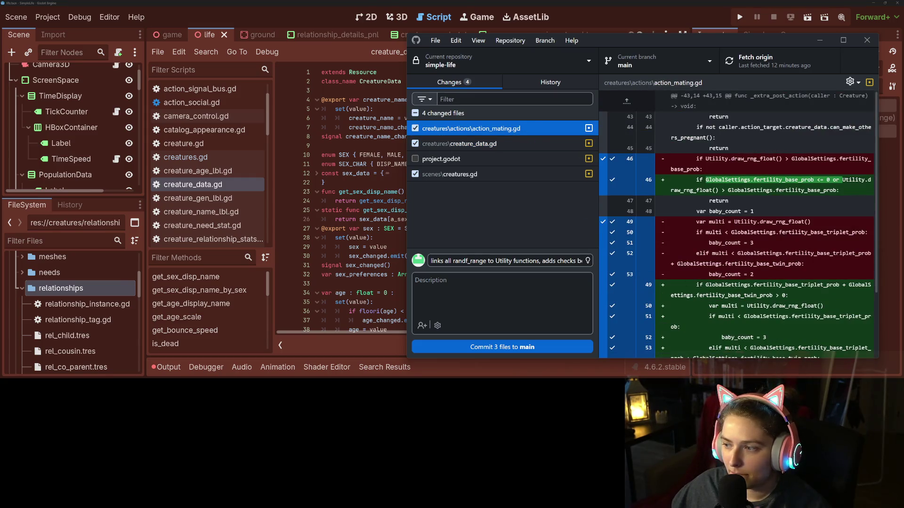
pyautogui.scroll(-2, 700, 281)
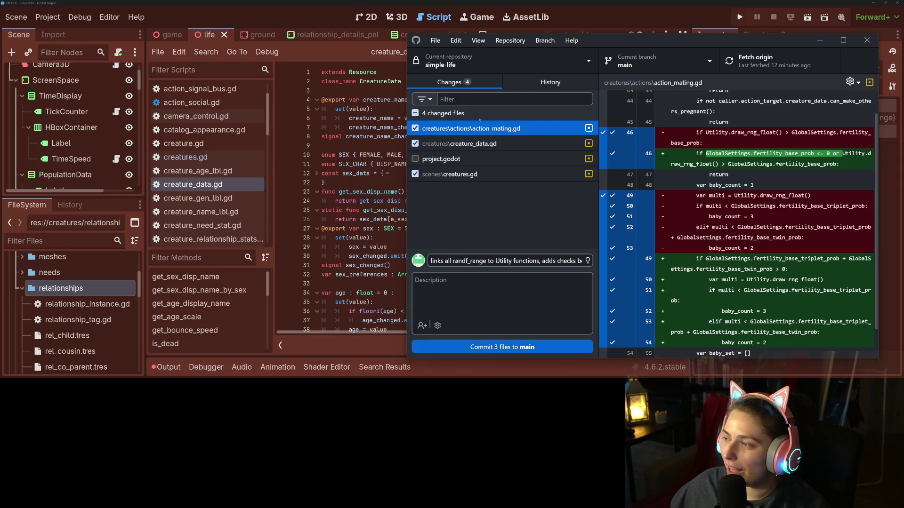
pyautogui.click(360, 2)
pyautogui.press('F5')
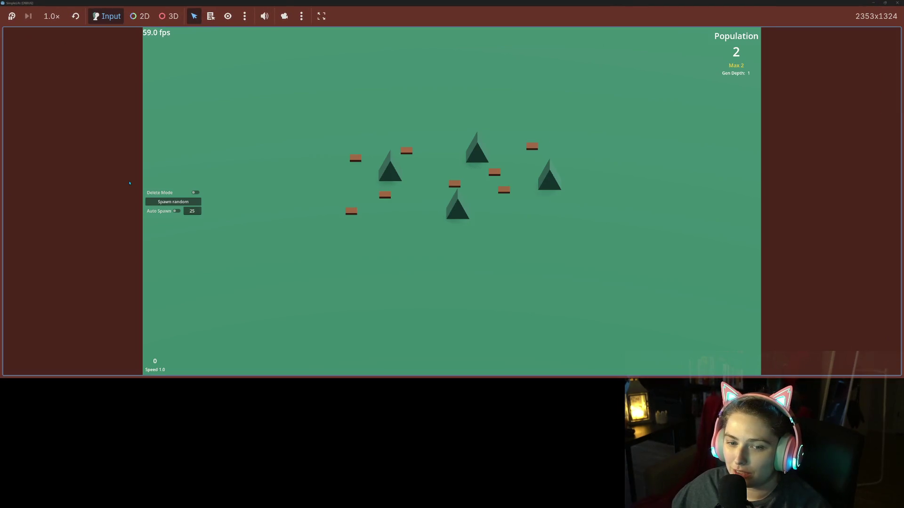
# Step: Enable Auto Spawn and raise the simulation speed to 4x, then 8x
pyautogui.click(177, 211)
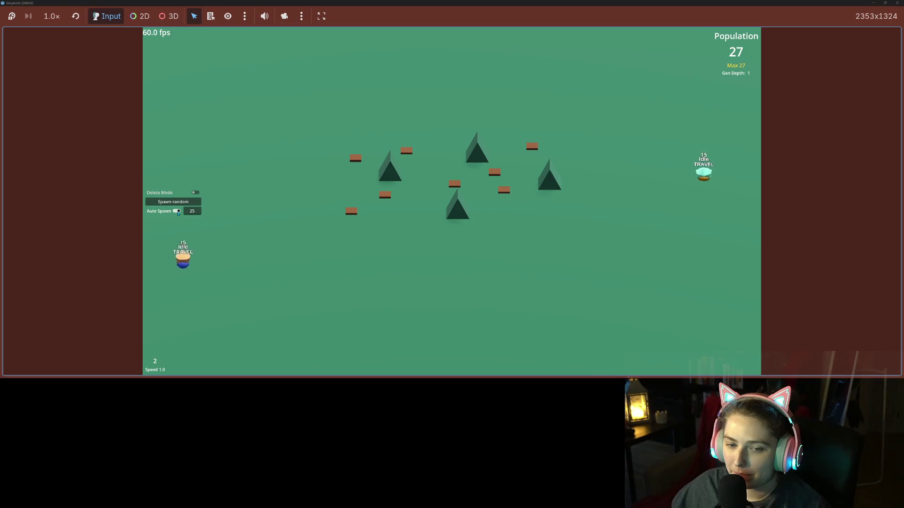
pyautogui.click(177, 212)
pyautogui.press('4')
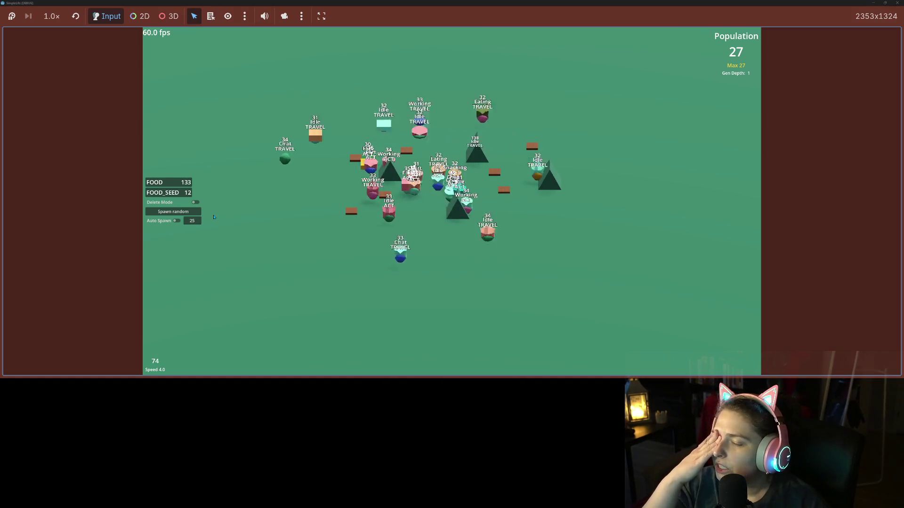
pyautogui.press('Up')
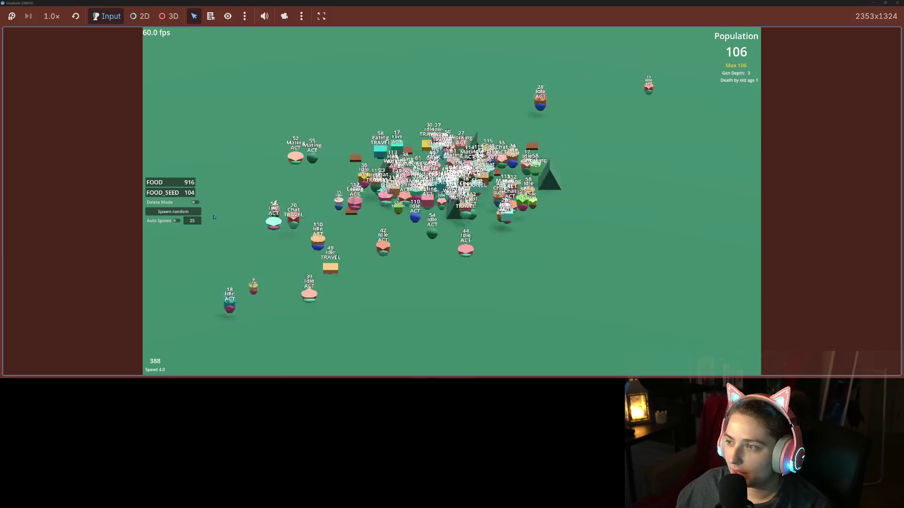
# Step: Vary the simulation speed between 0.1x and 16x, settling back at 1.0
pyautogui.press('-')
pyautogui.press('+')
pyautogui.press('+')
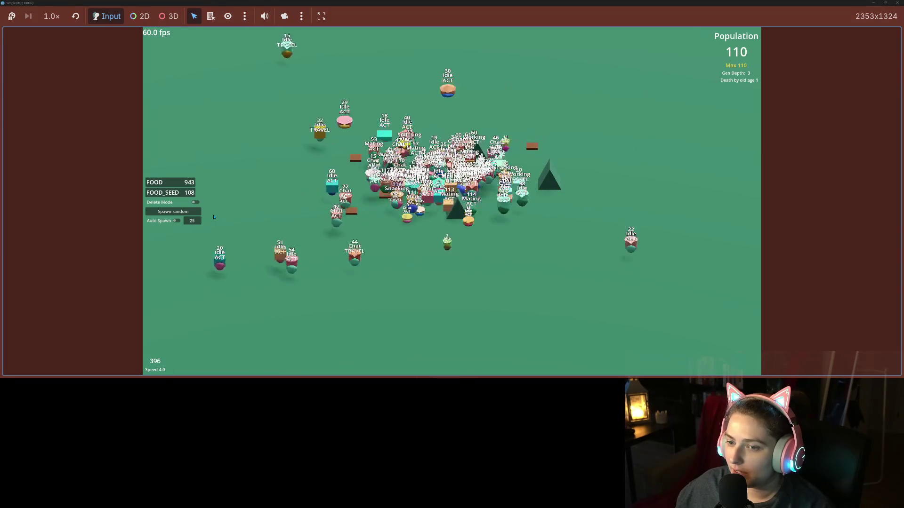
pyautogui.press('-')
pyautogui.press('-')
pyautogui.press('-')
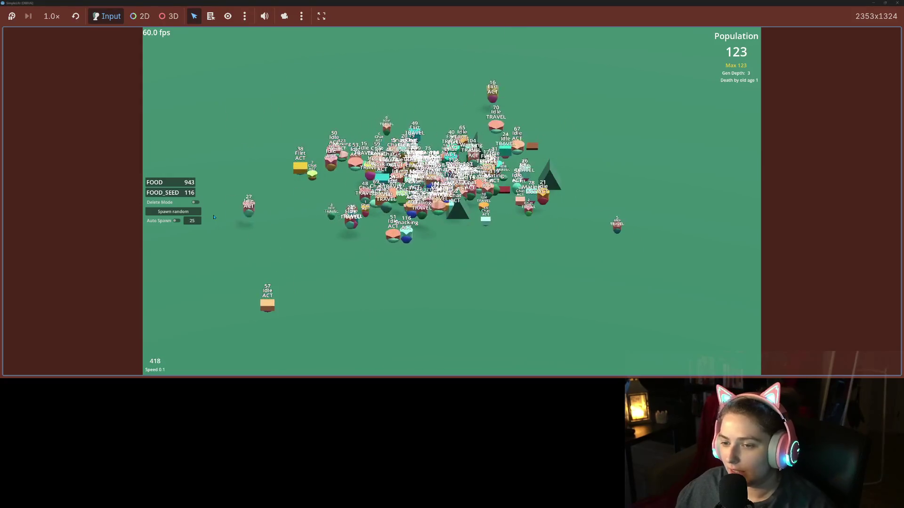
pyautogui.press('+')
pyautogui.press('+')
pyautogui.press('+')
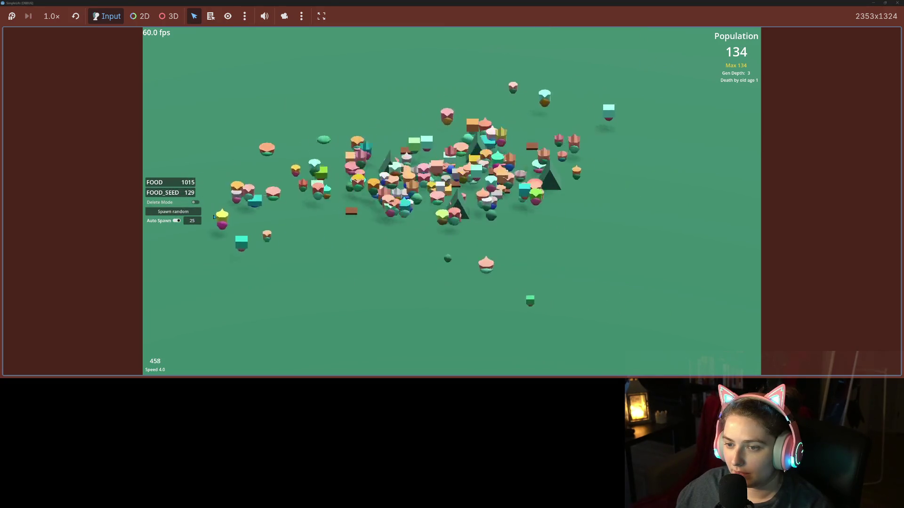
pyautogui.press('1')
pyautogui.press('2')
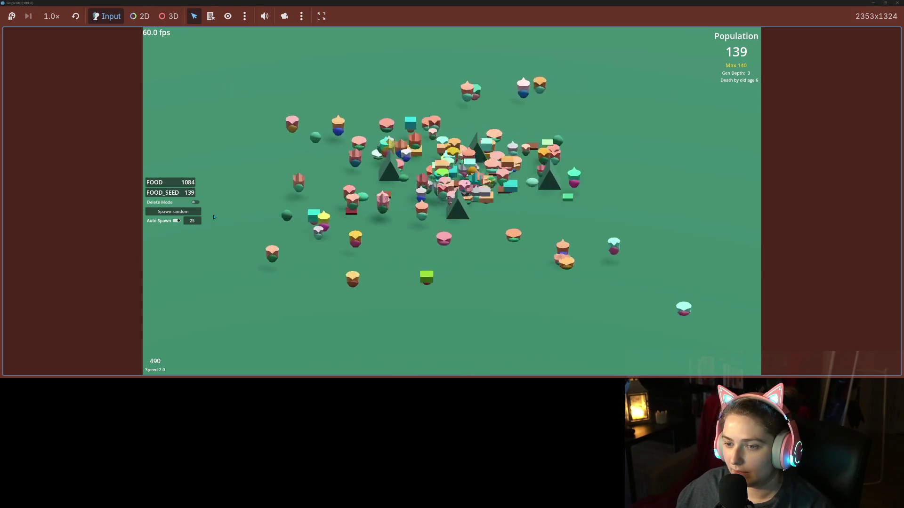
pyautogui.press('-')
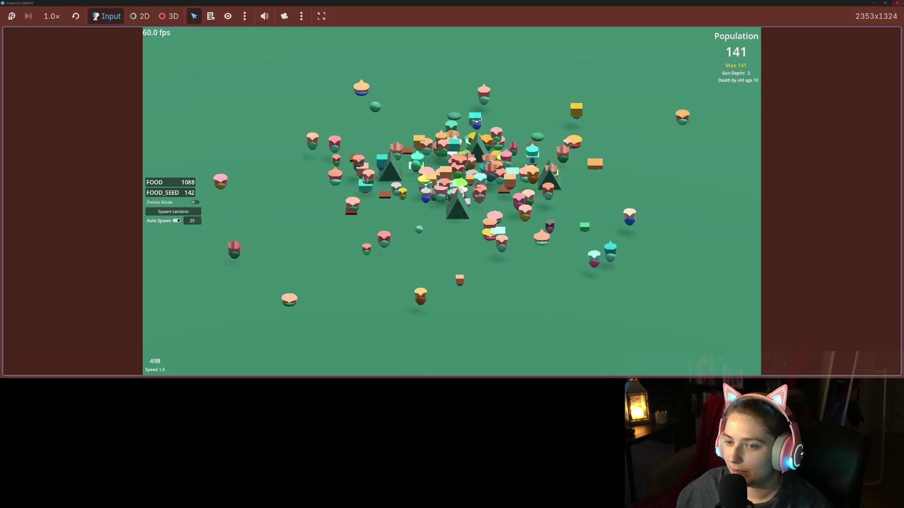
# Step: Stop the game and move the 0% probability card from Todo to Done in Trello
pyautogui.press('F8')
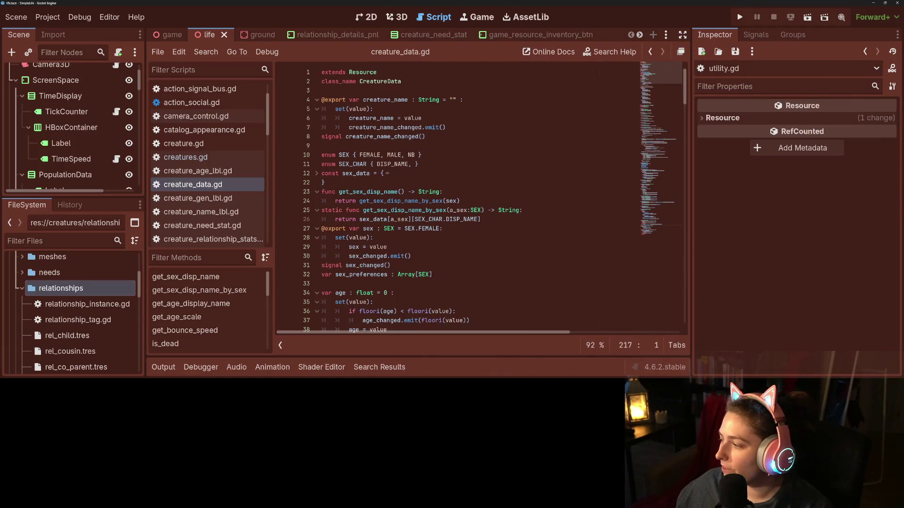
pyautogui.hotkey('alt', 'Tab')
pyautogui.moveTo(527, 122); pyautogui.dragTo(678, 127)
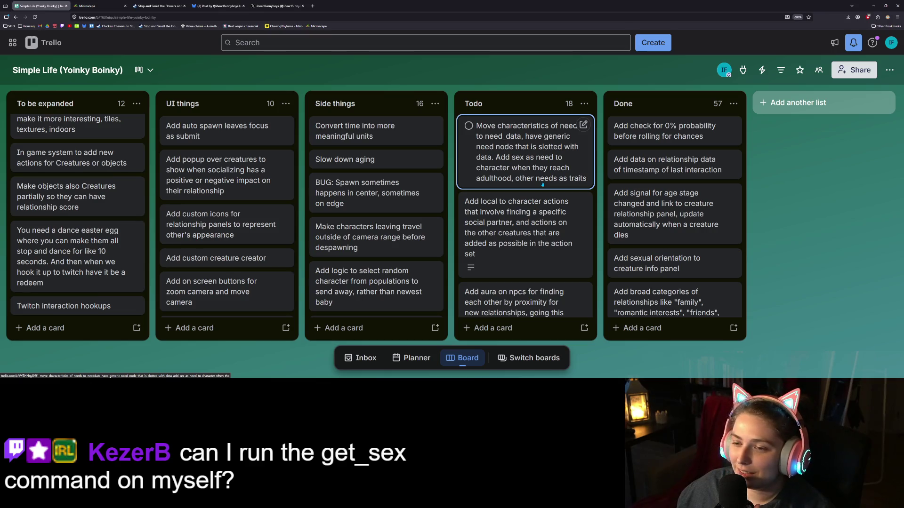
pyautogui.scroll(-1, 565, 220)
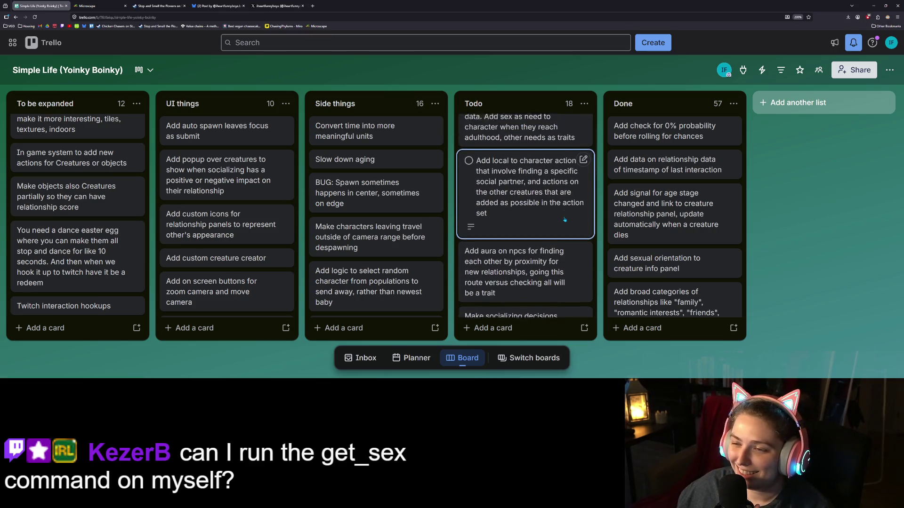
pyautogui.scroll(1, 564, 219)
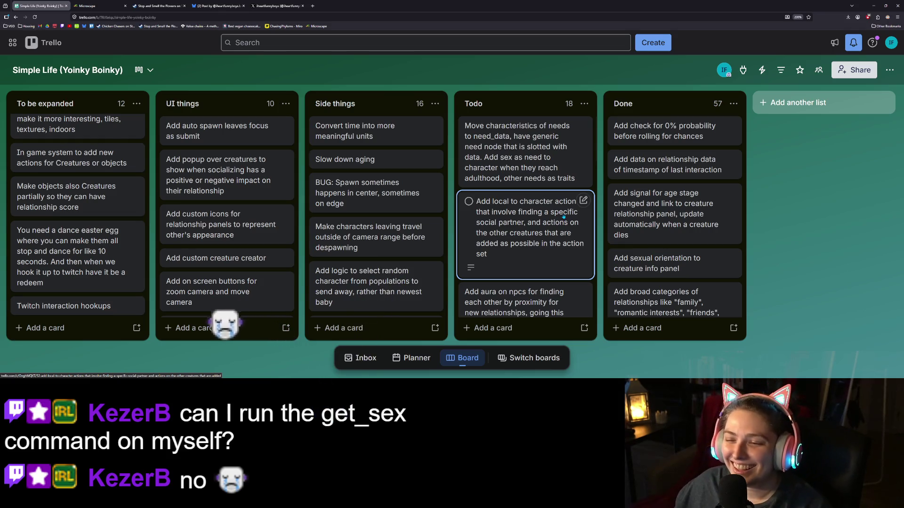
pyautogui.scroll(-1, 526, 195)
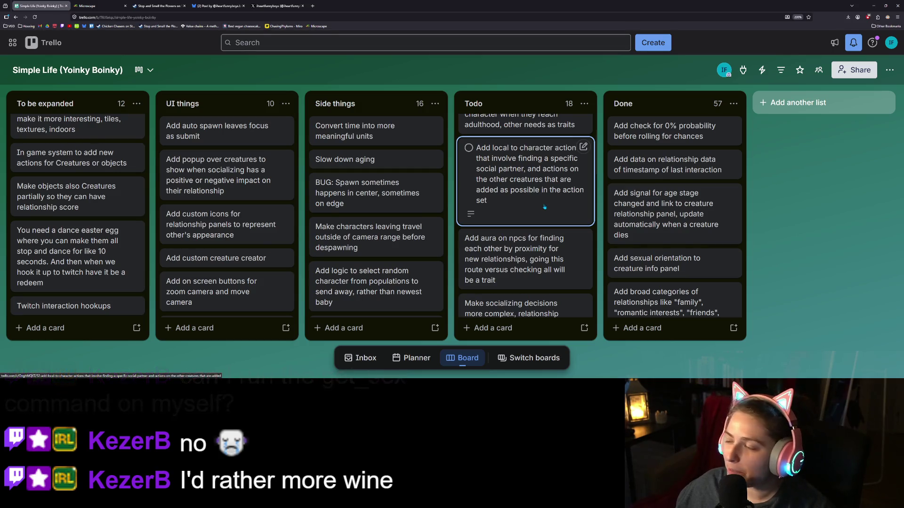
pyautogui.scroll(2, 543, 211)
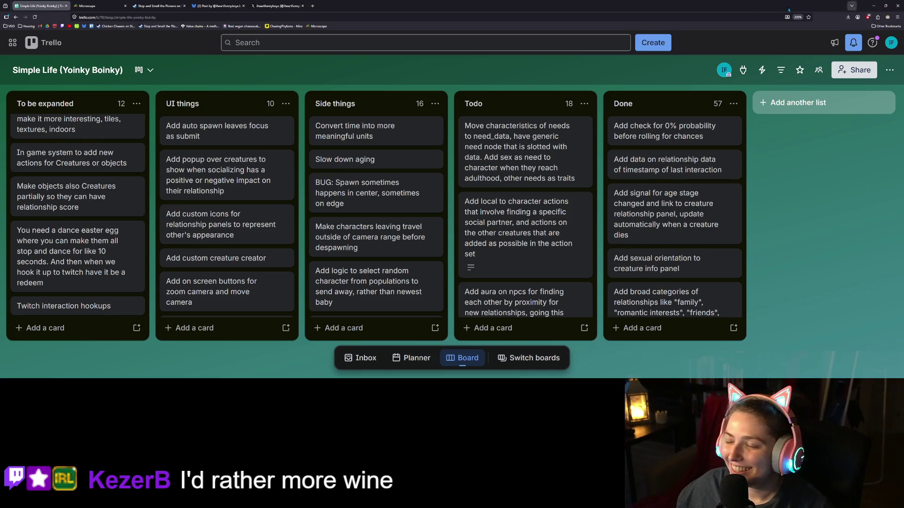
# Step: Open the Stop and Smell the Flowers post from Bluesky notifications and copy its address
pyautogui.click(196, 5)
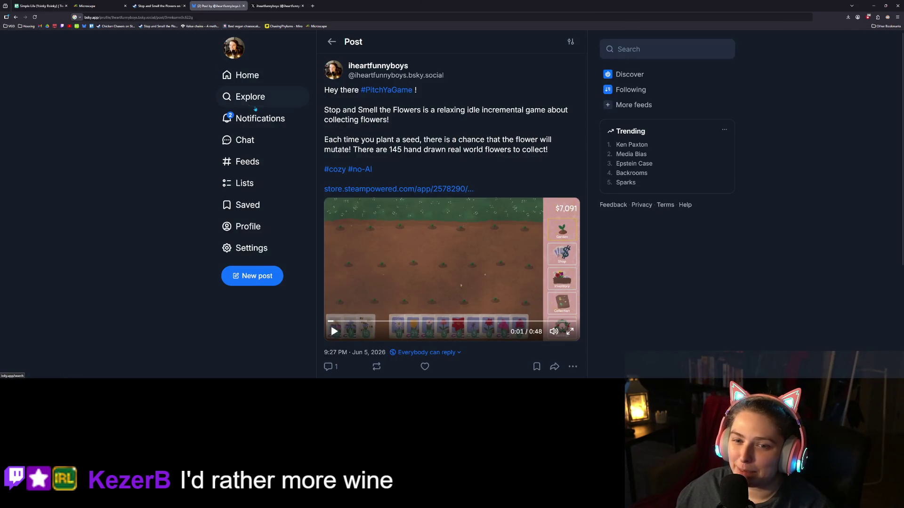
pyautogui.click(267, 121)
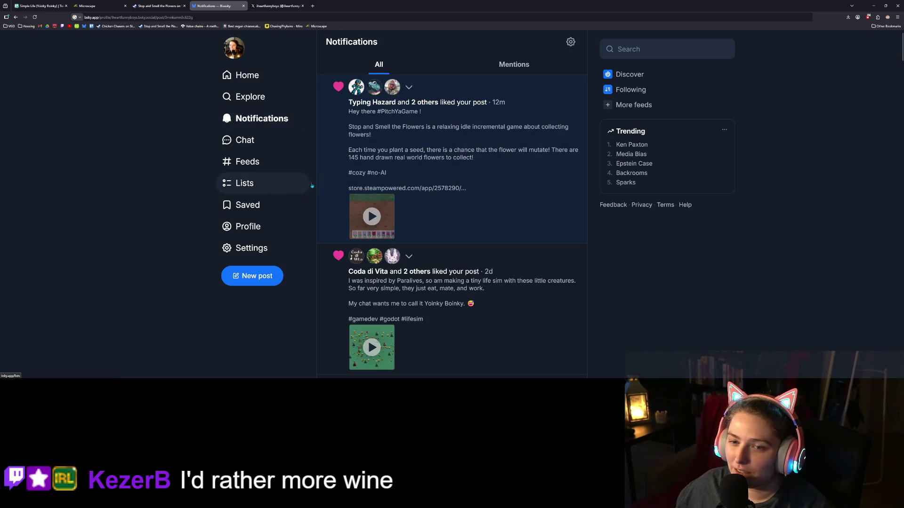
pyautogui.click(357, 179)
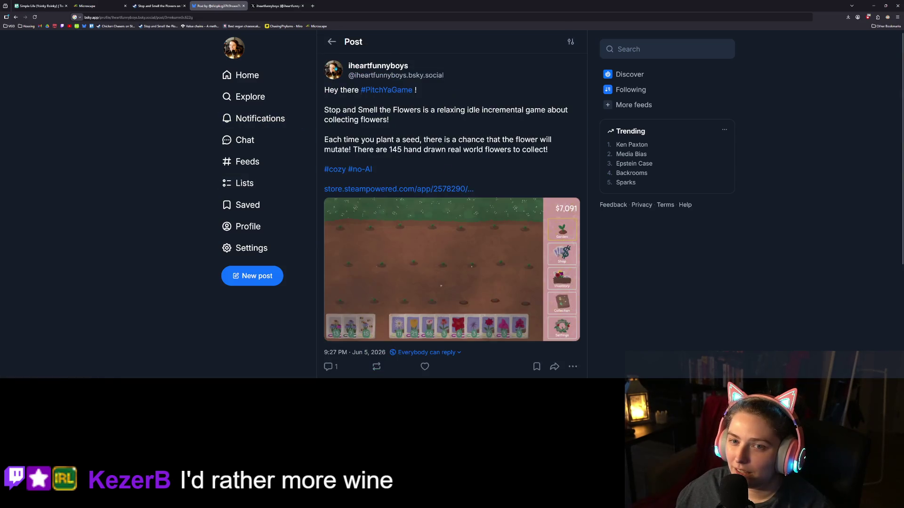
pyautogui.click(350, 18)
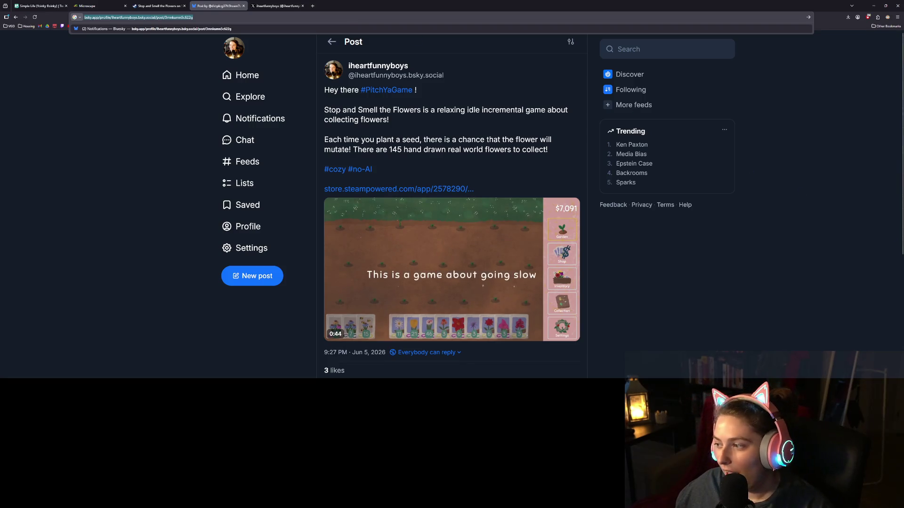
pyautogui.press('Escape')
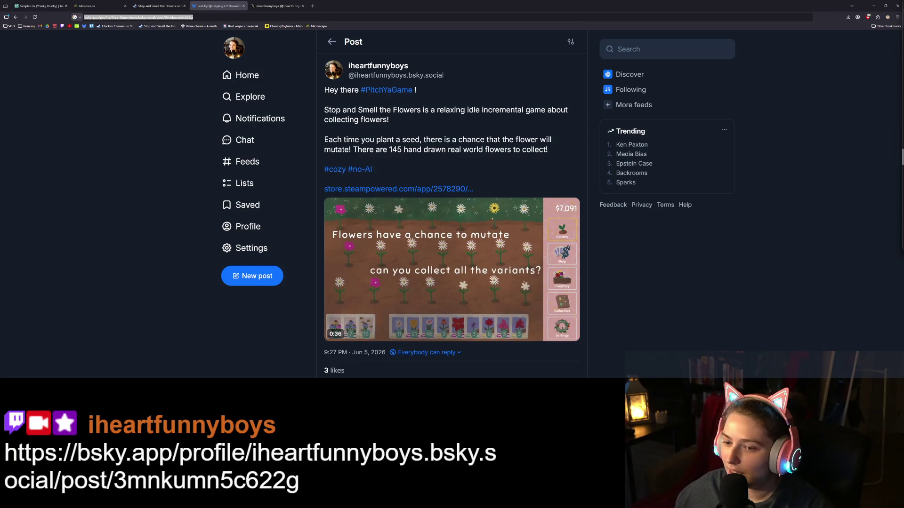
# Step: Scroll through the post and pause its gameplay video
pyautogui.scroll(-2, 686, 250)
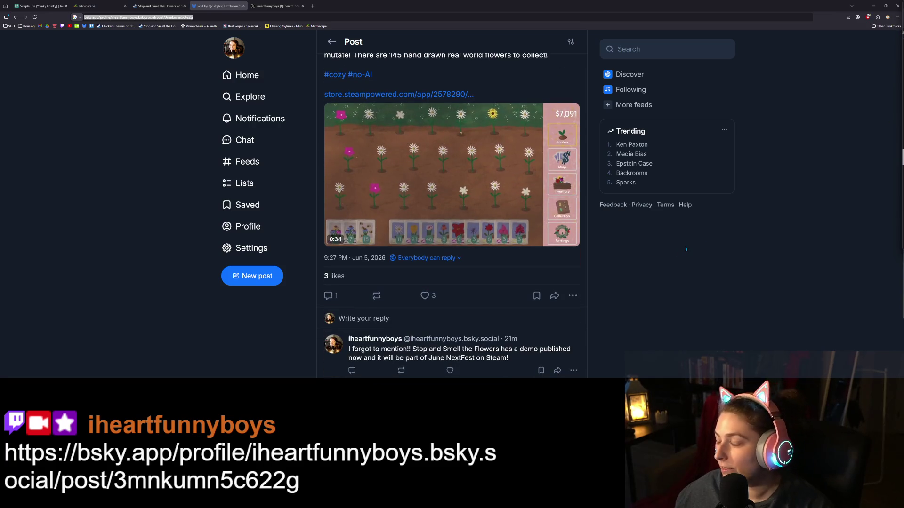
pyautogui.scroll(-2, 353, 171)
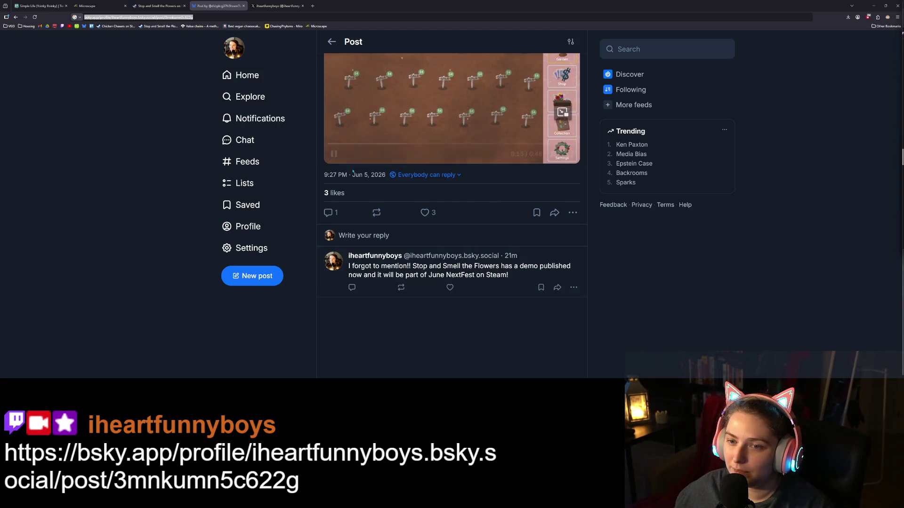
pyautogui.click(353, 155)
pyautogui.scroll(4, 605, 276)
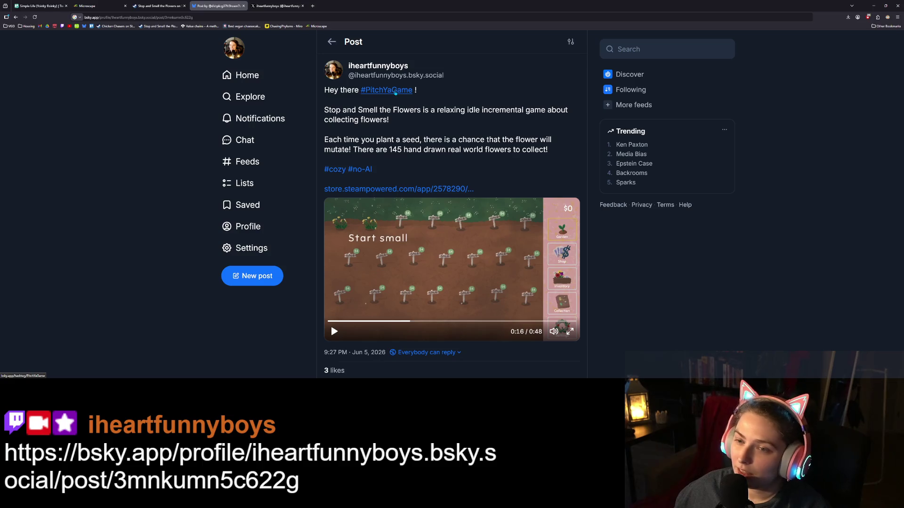
pyautogui.scroll(-2, 520, 172)
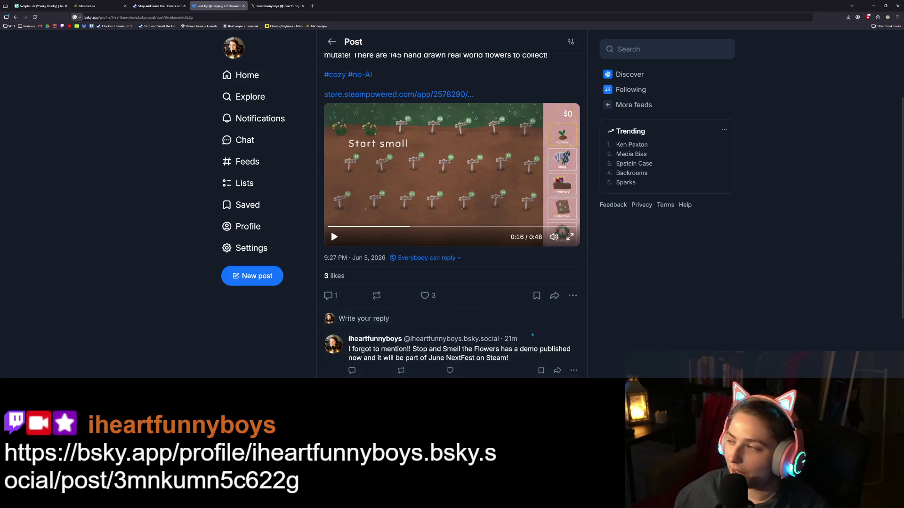
pyautogui.scroll(2, 531, 335)
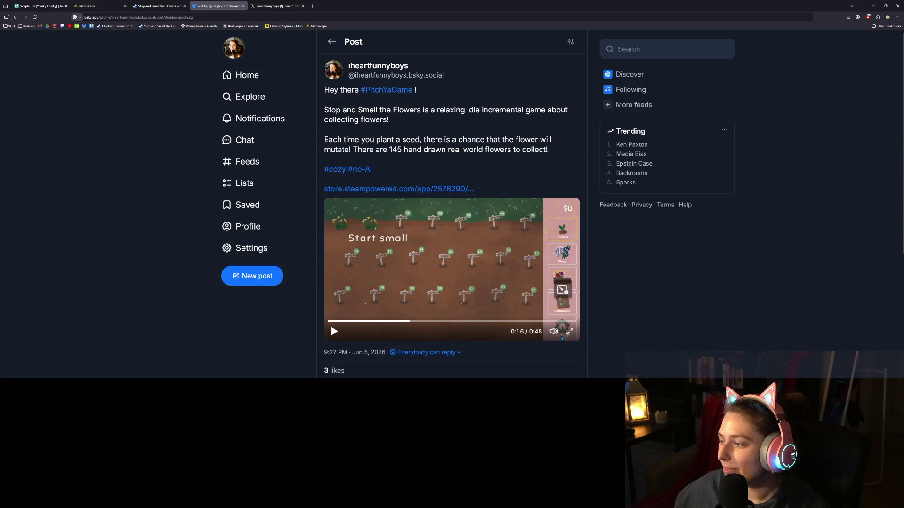
pyautogui.moveTo(558, 336)
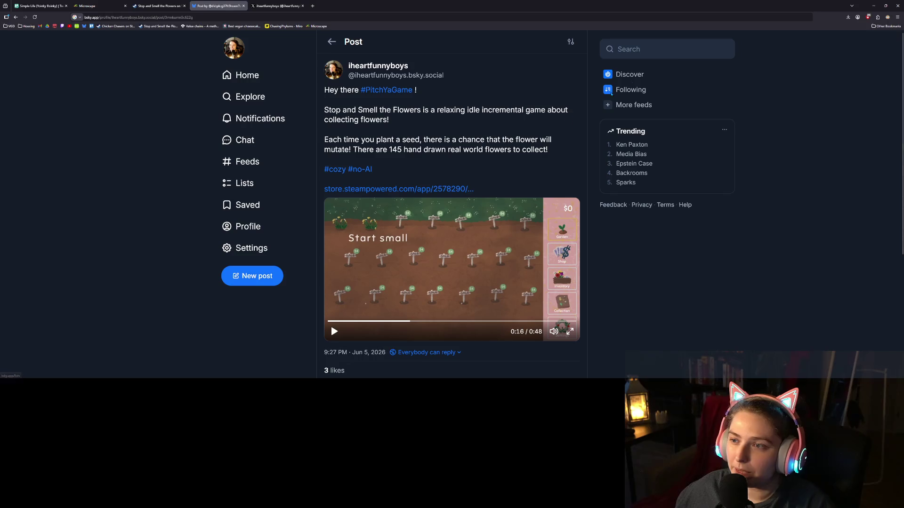
# Step: Search 'nerdy', open the 2 Nerdy Nerds profile and like their pinned Reclaim The Living post
pyautogui.click(676, 49)
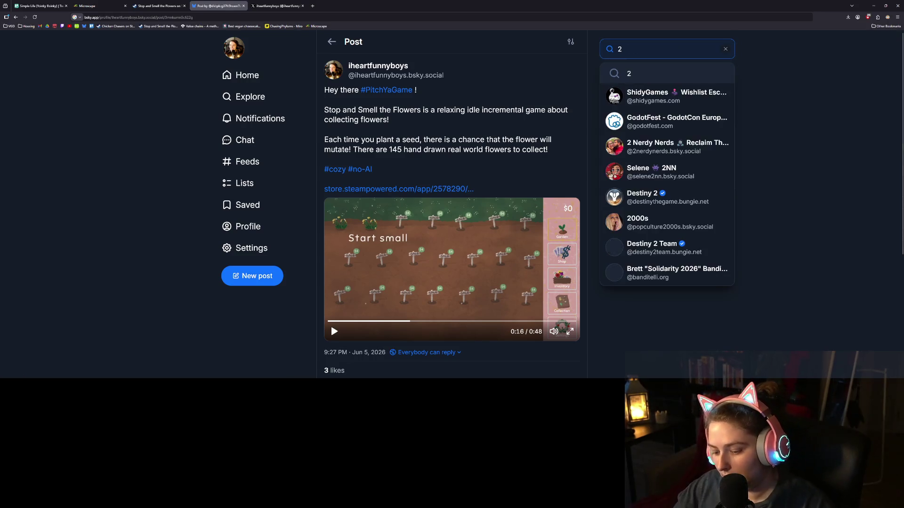
pyautogui.write('nerdy')
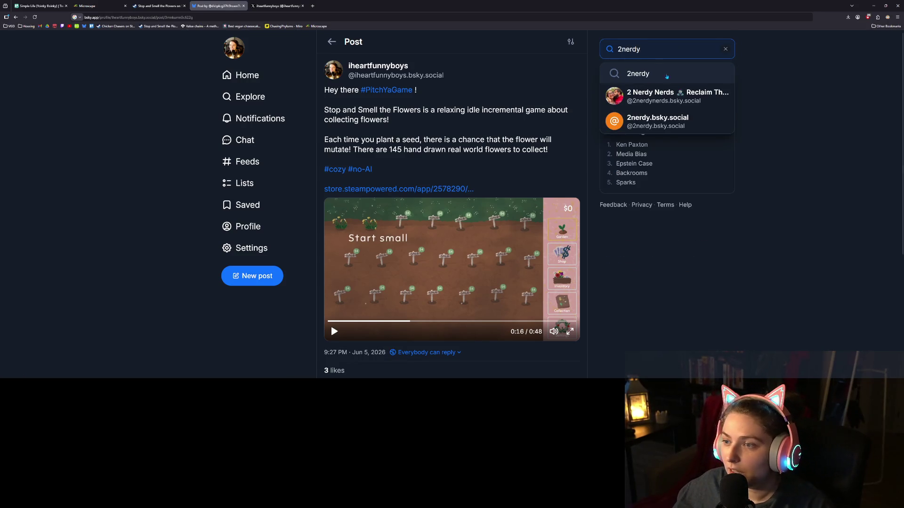
pyautogui.click(675, 93)
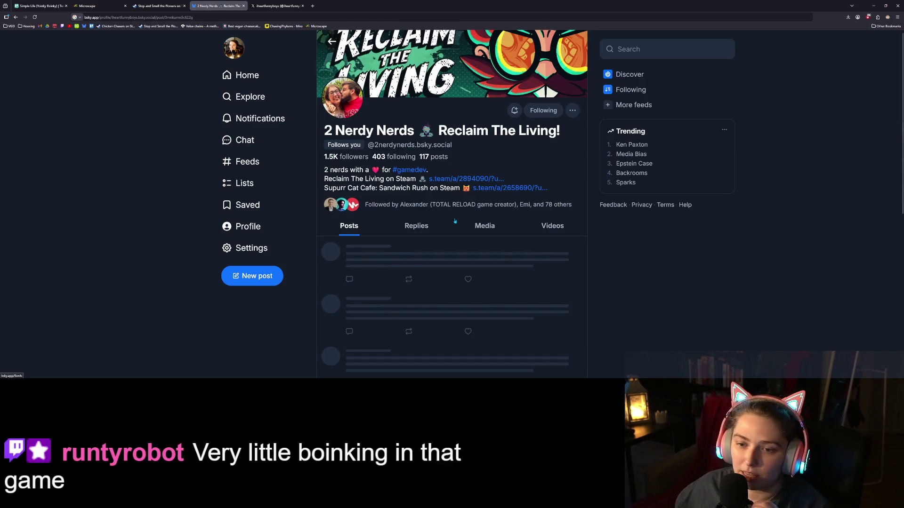
pyautogui.scroll(-4, 447, 314)
pyautogui.click(449, 312)
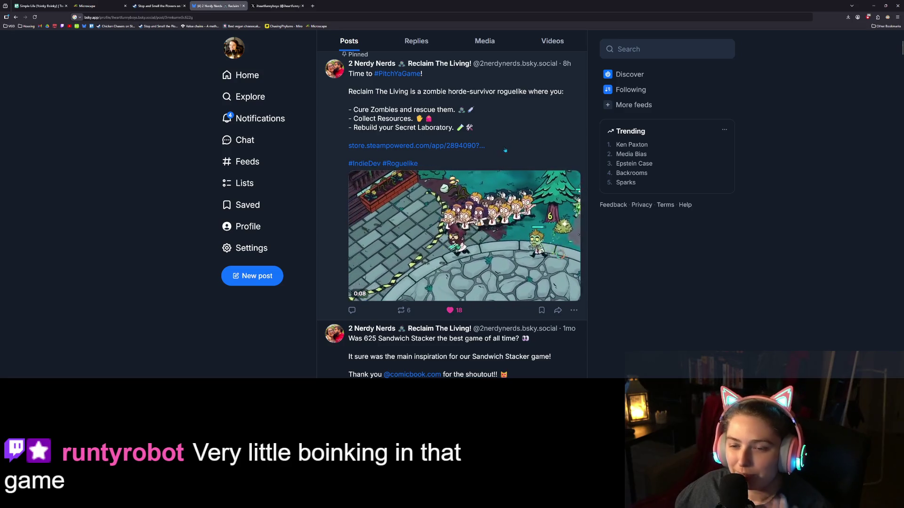
# Step: Open the pinned post on its own page, copy its address, and pause and replay its video
pyautogui.click(514, 143)
pyautogui.click(400, 14)
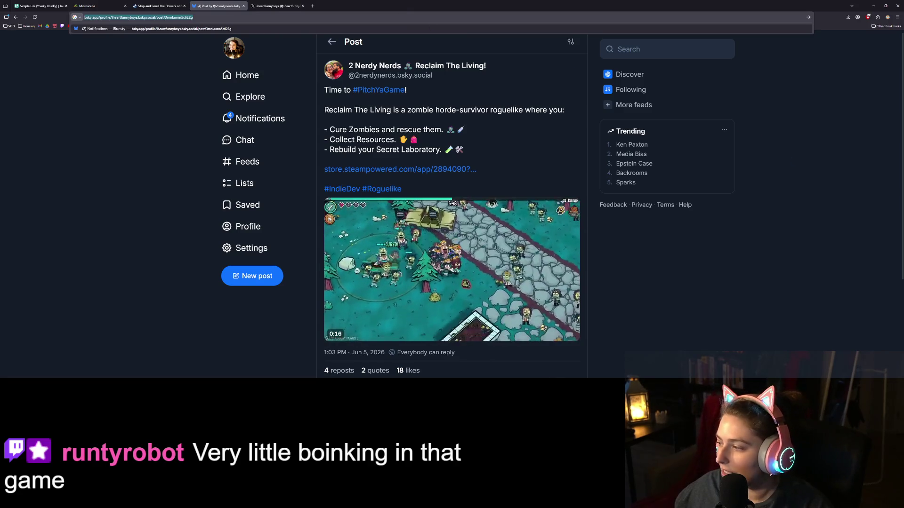
pyautogui.press('Escape')
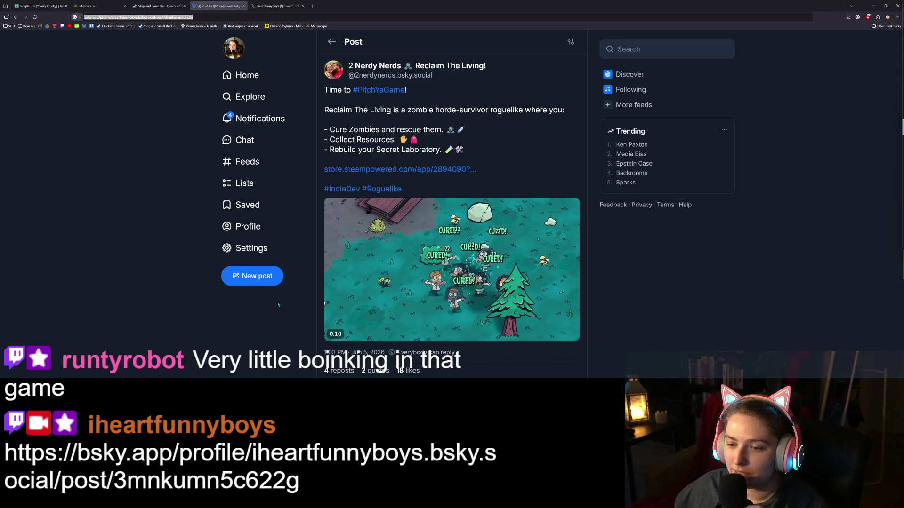
pyautogui.click(470, 282)
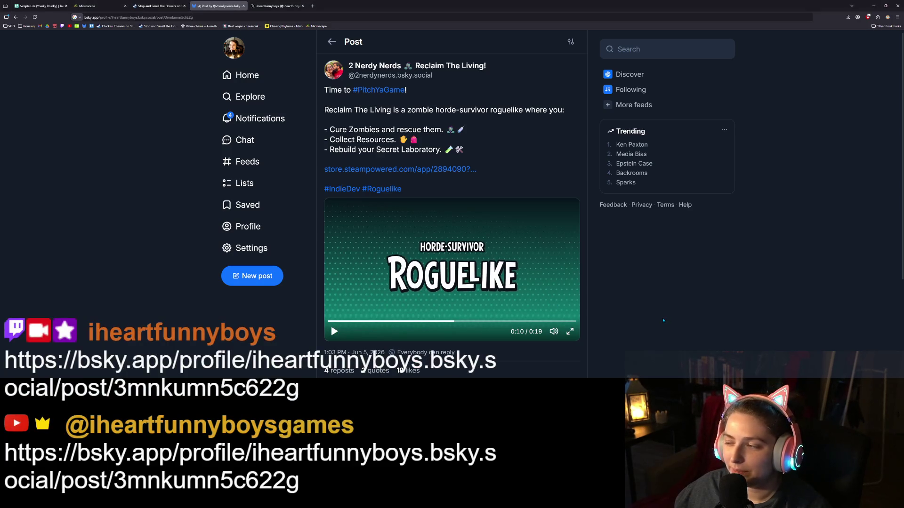
pyautogui.click(335, 333)
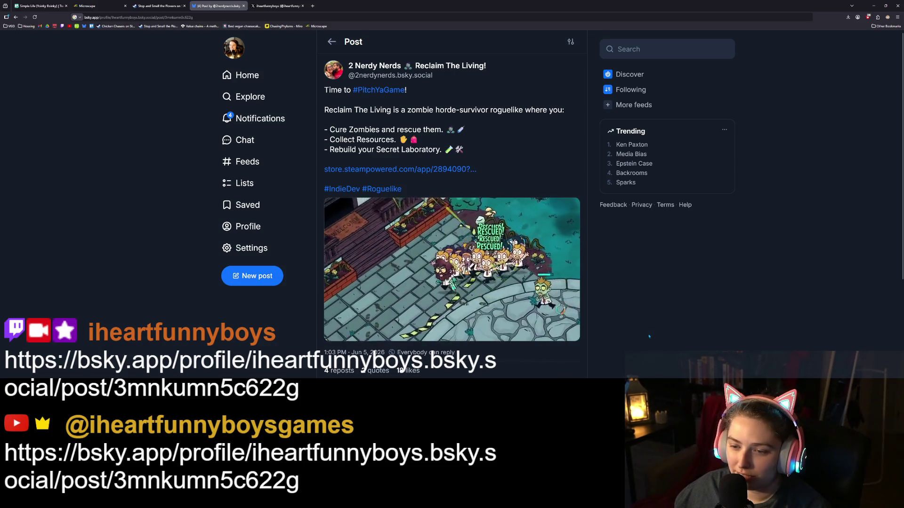
pyautogui.scroll(-2, 612, 325)
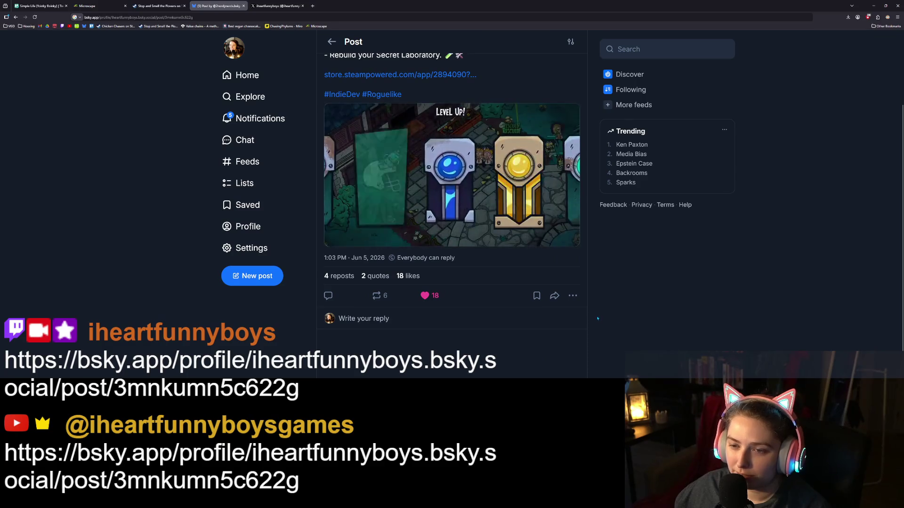
pyautogui.click(333, 236)
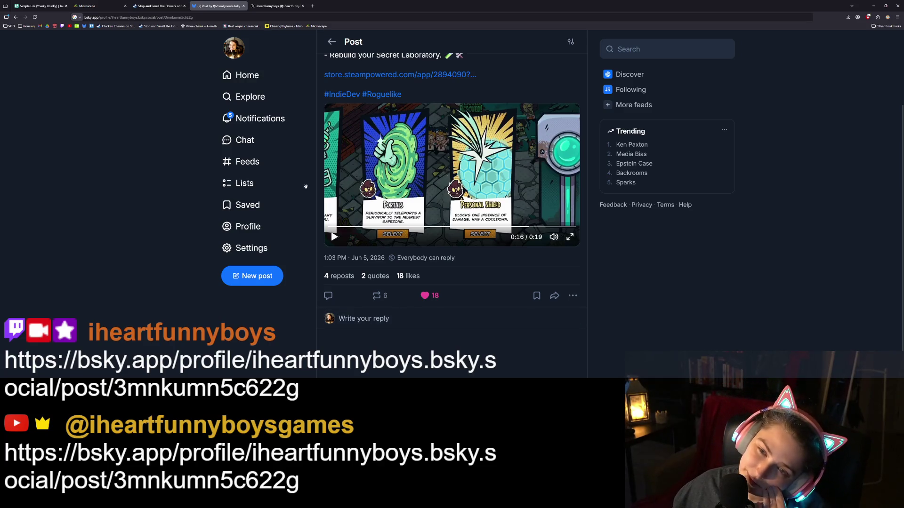
pyautogui.scroll(2, 439, 188)
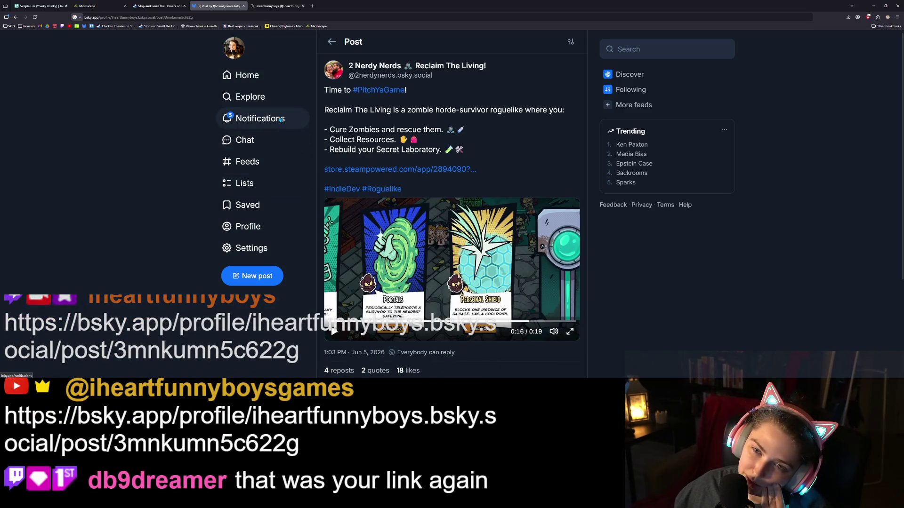
# Step: Check notifications, browse your own Bluesky profile posts, then move to your X profile
pyautogui.click(280, 120)
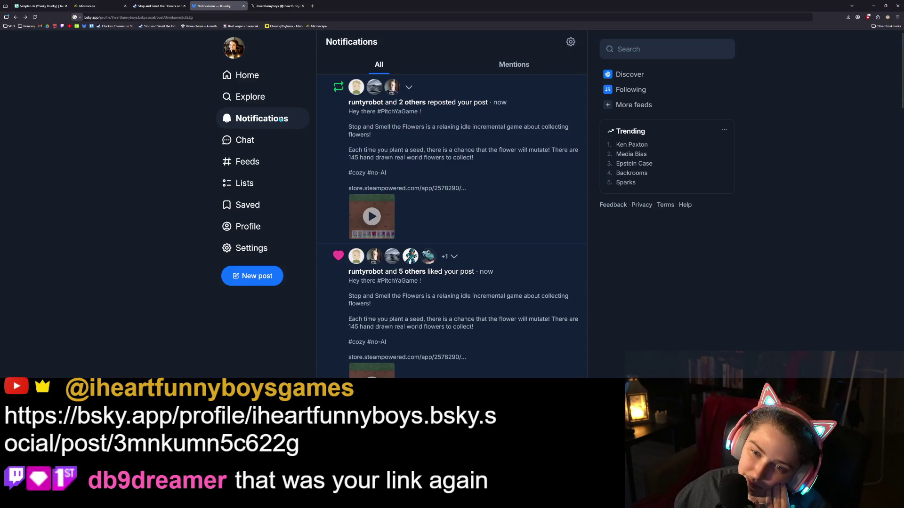
pyautogui.scroll(-4, 500, 157)
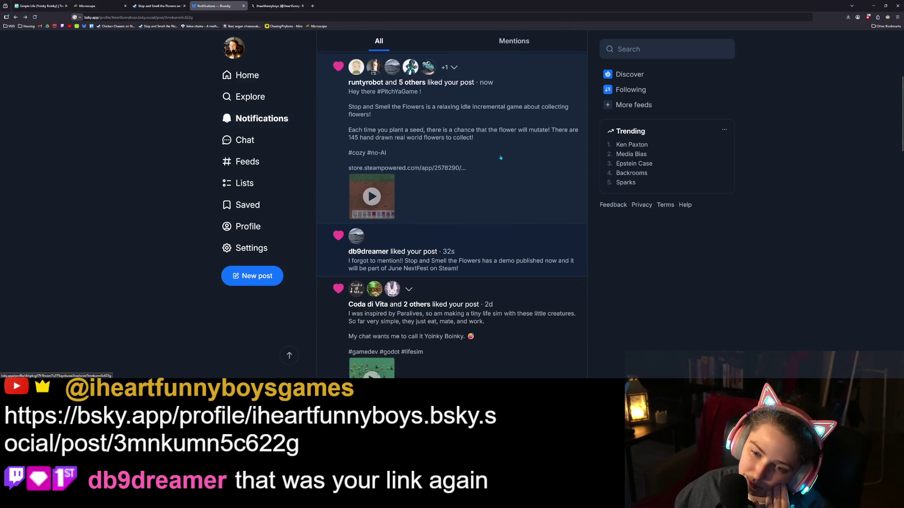
pyautogui.scroll(4, 501, 158)
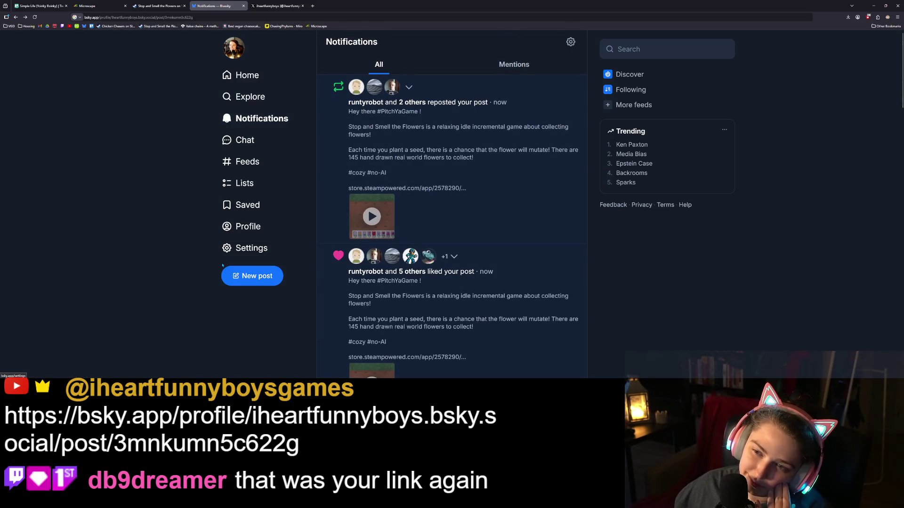
pyautogui.click(242, 227)
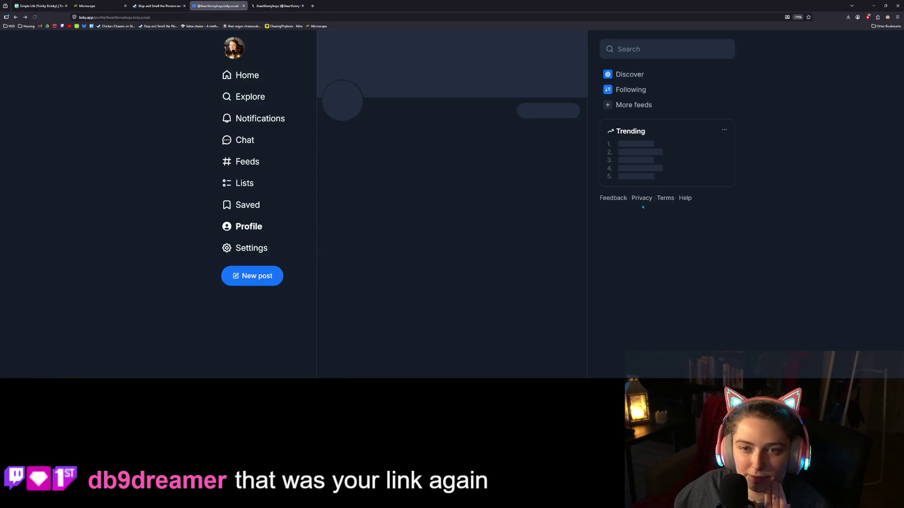
pyautogui.scroll(-5, 560, 239)
pyautogui.scroll(4, 386, 260)
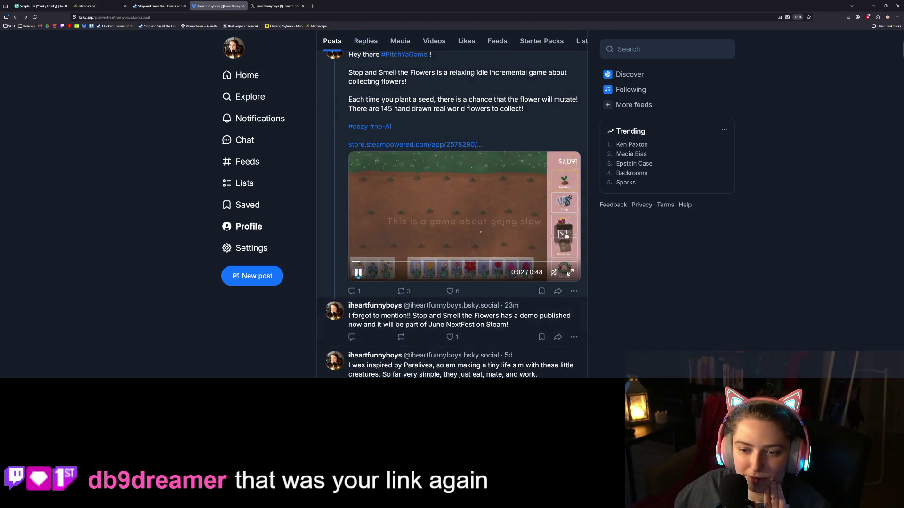
pyautogui.scroll(-5, 588, 299)
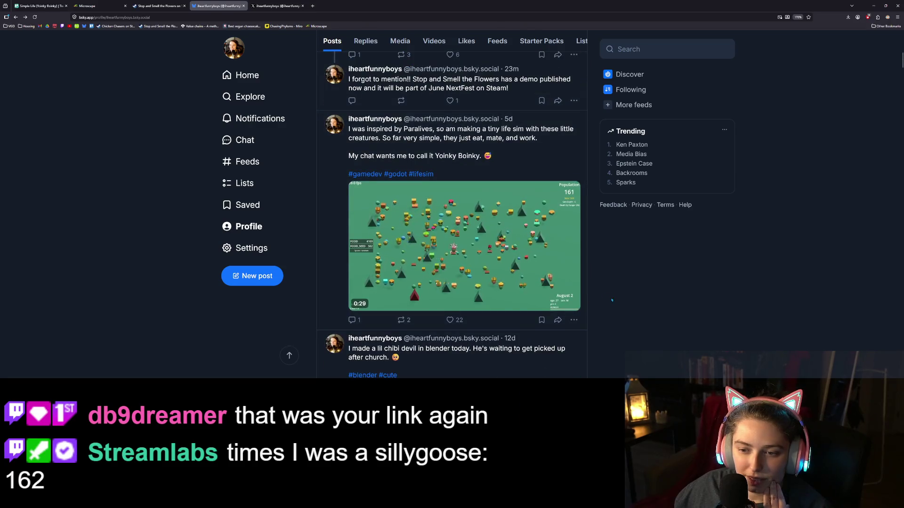
pyautogui.scroll(-1, 588, 299)
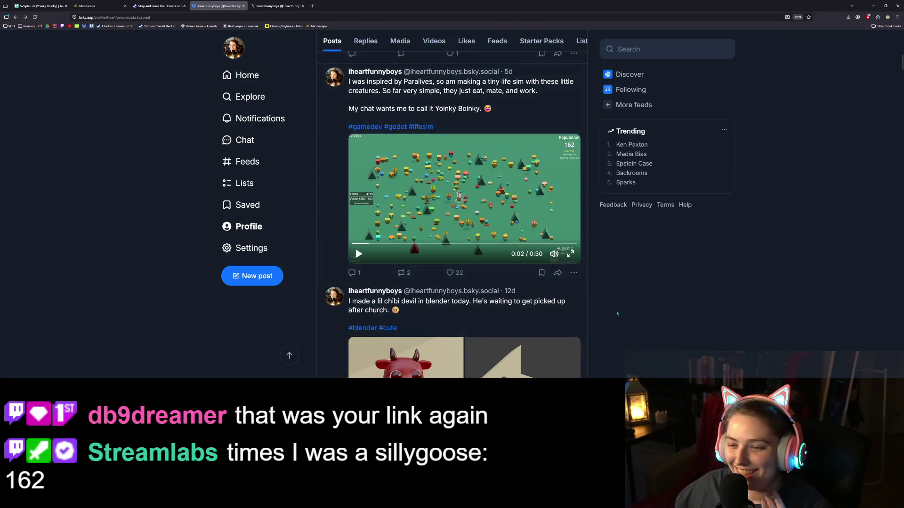
pyautogui.scroll(10, 586, 304)
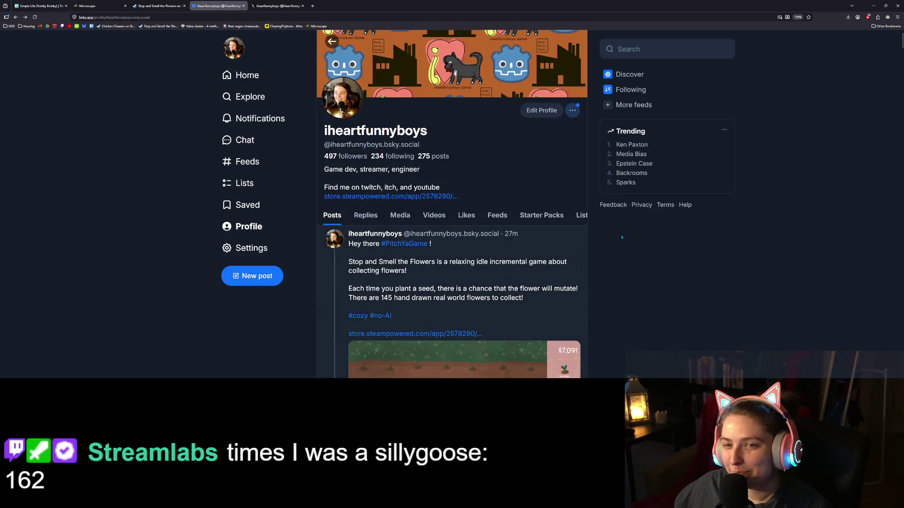
pyautogui.click(277, 6)
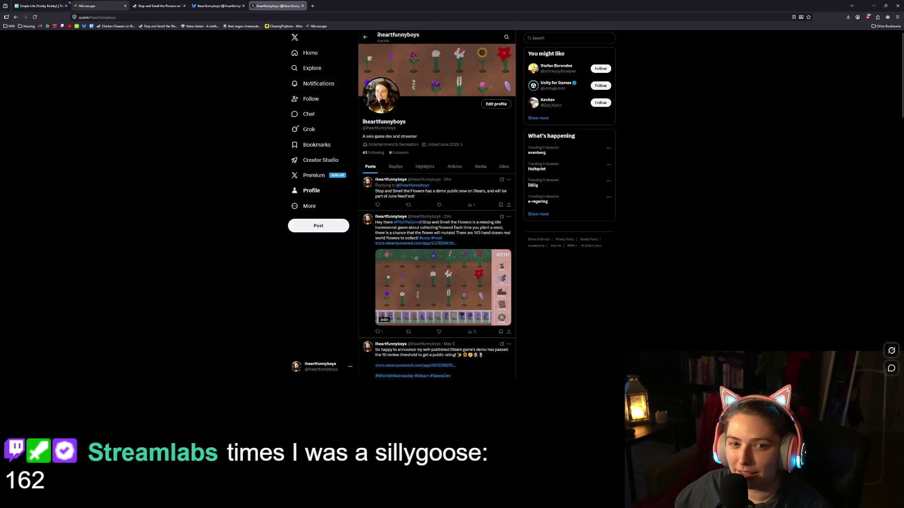
# Step: Reload the X profile page, then go back to the Bluesky profile
pyautogui.click(35, 17)
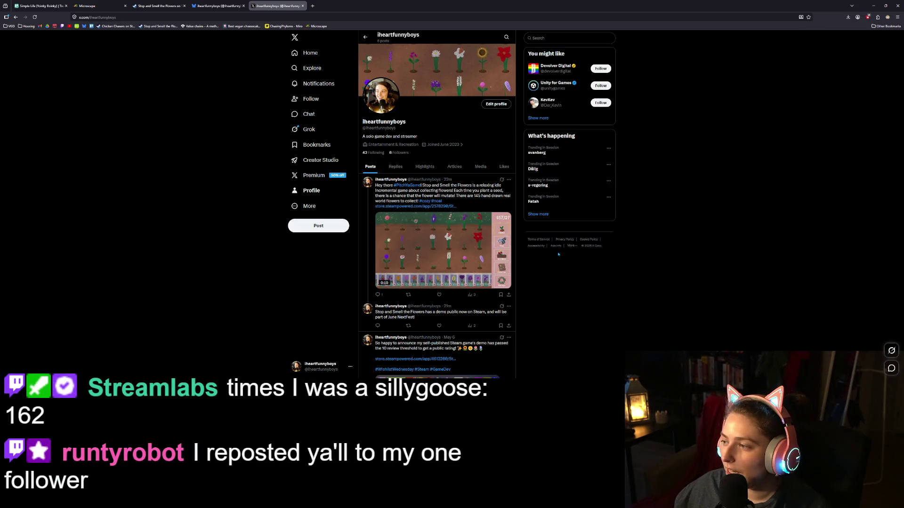
pyautogui.click(207, 5)
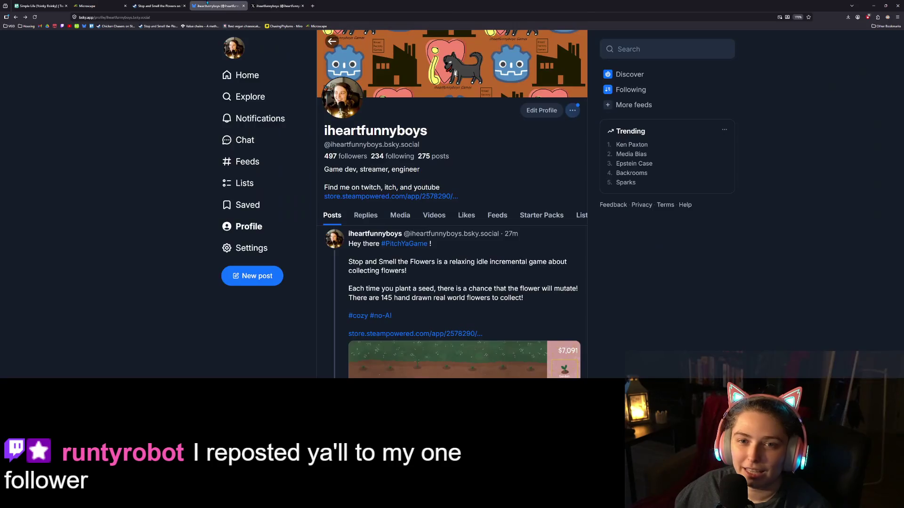
# Step: Go back to the home feed, search '2ne', and open 2 Nerdy Nerds' pinned Reclaim The Living post and its address
pyautogui.click(16, 17)
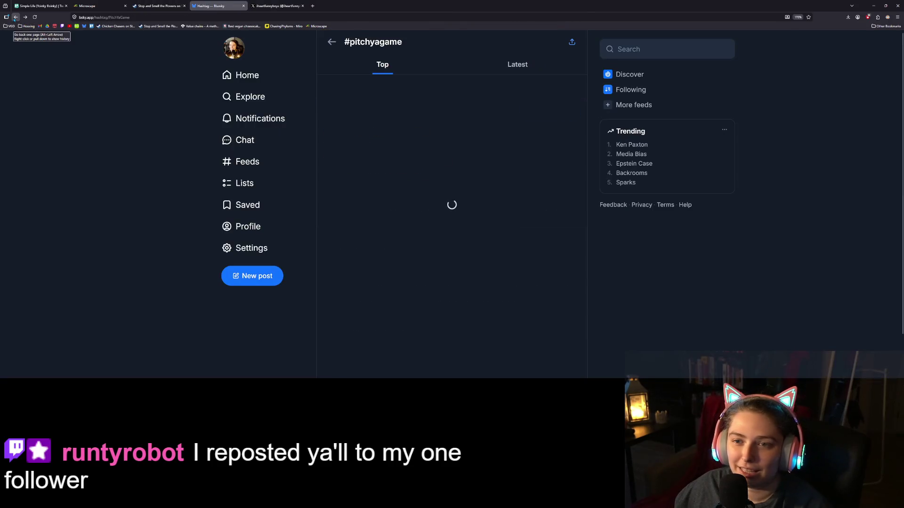
pyautogui.click(17, 18)
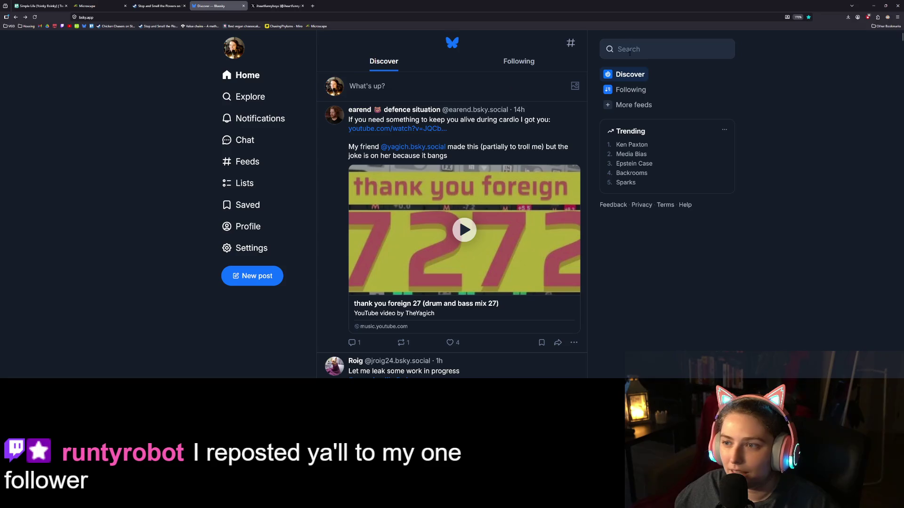
pyautogui.click(629, 53)
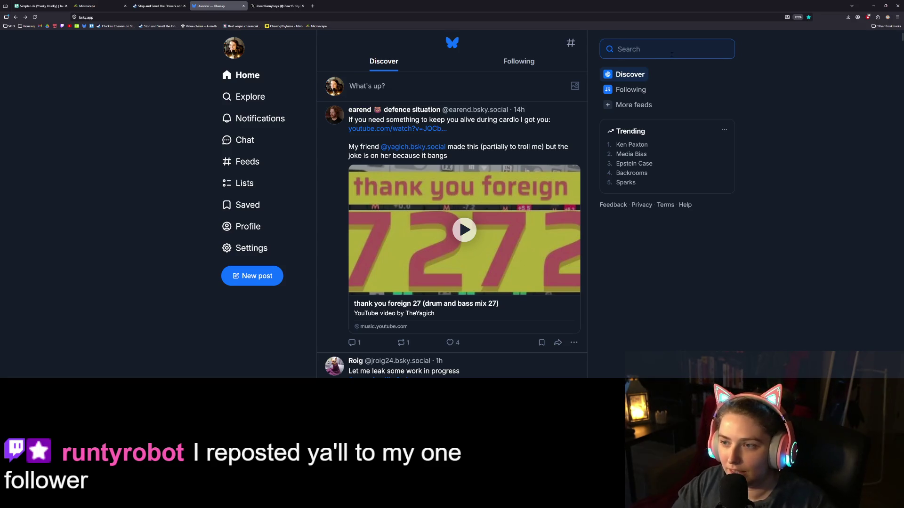
pyautogui.write('2ne')
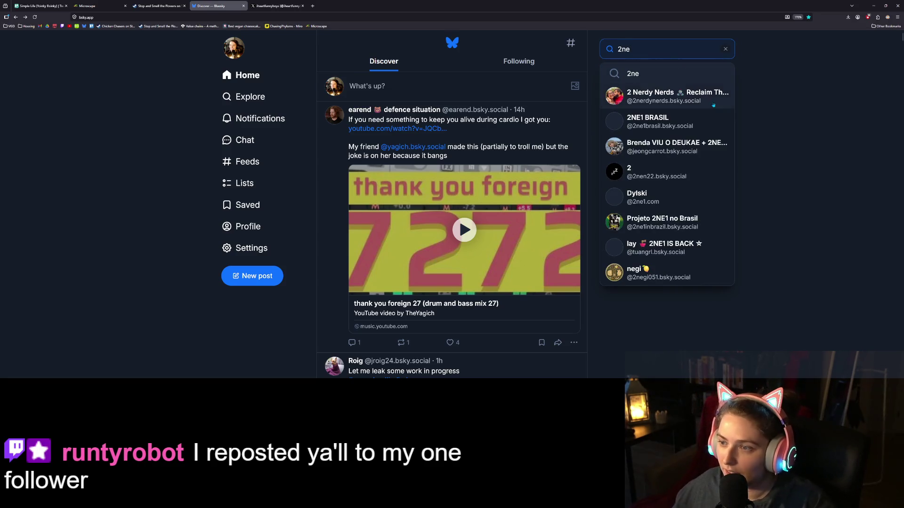
pyautogui.click(713, 105)
pyautogui.scroll(-4, 446, 241)
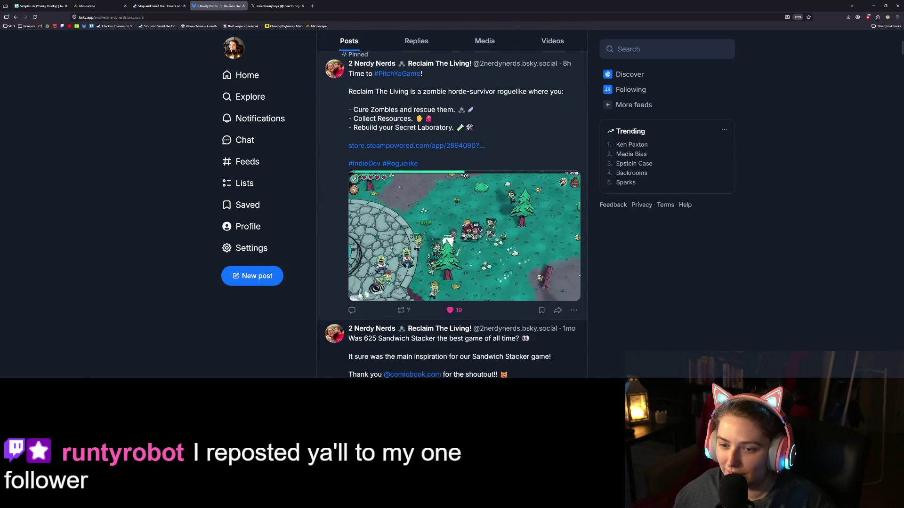
pyautogui.click(452, 91)
pyautogui.click(317, 17)
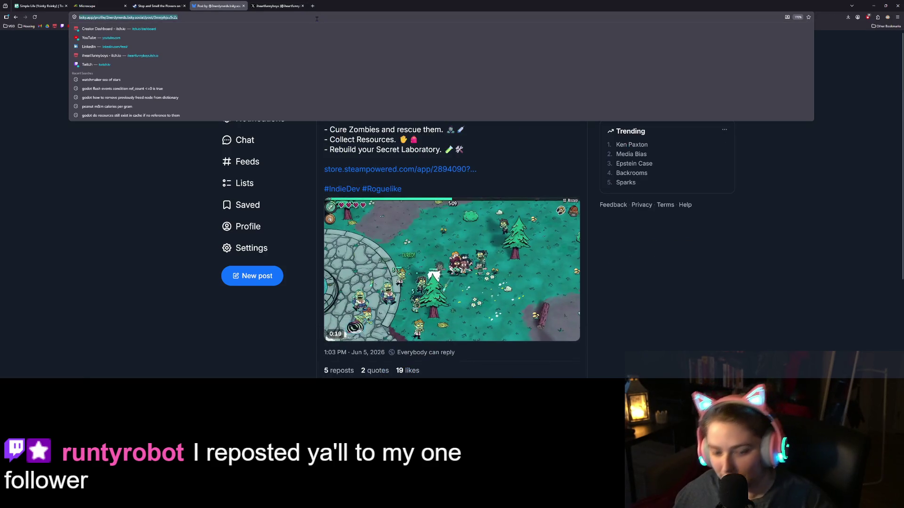
# Step: Copy the pinned post's link, return to your own profile, and minimize the browser
pyautogui.hotkey('alt', 'Tab')
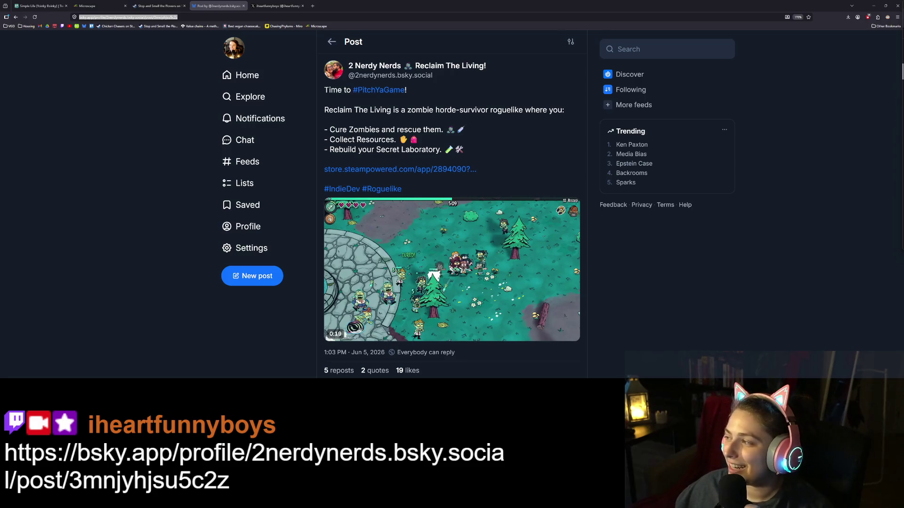
pyautogui.click(844, 304)
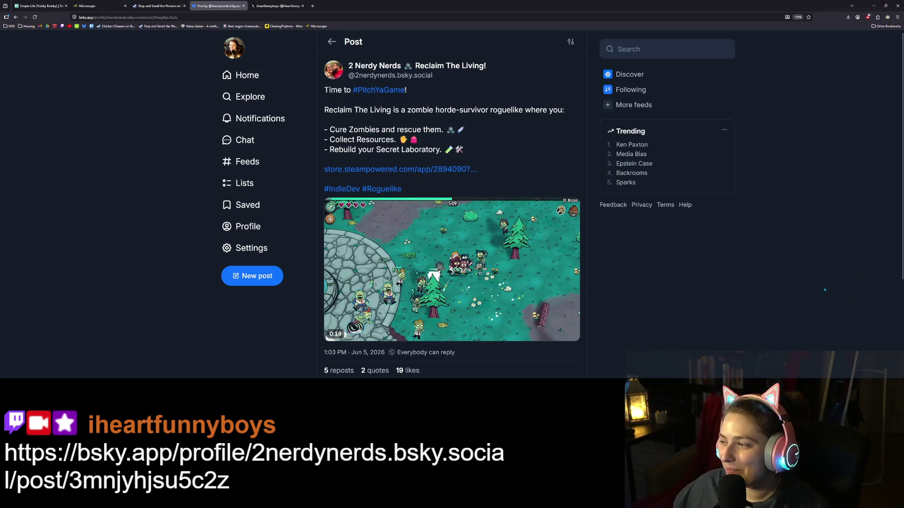
pyautogui.scroll(-2, 438, 158)
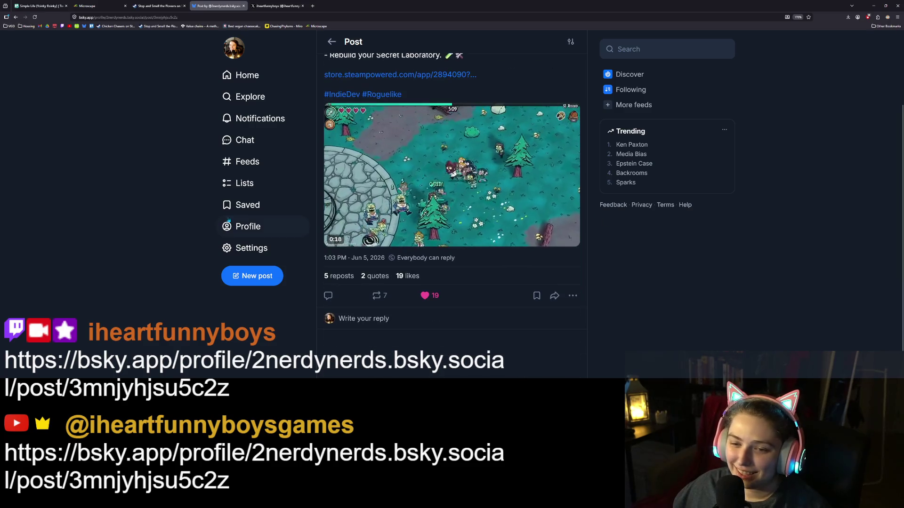
pyautogui.press('Return')
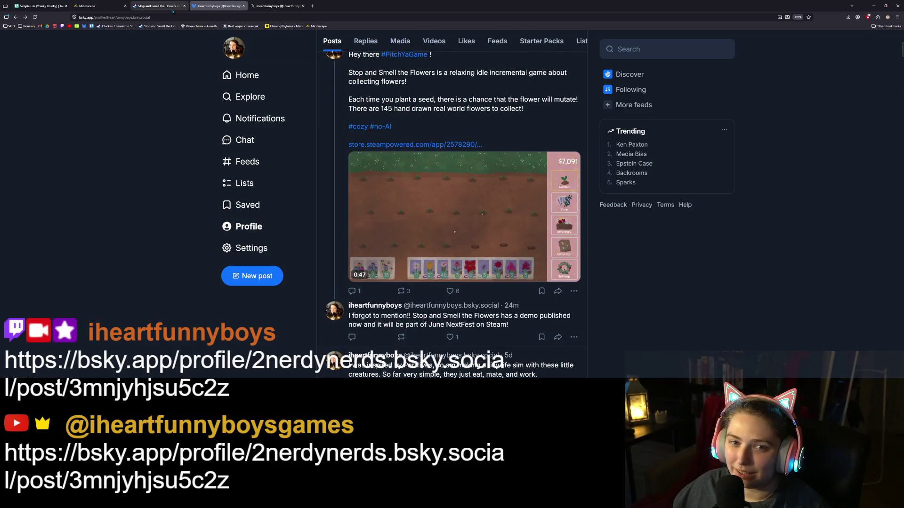
pyautogui.click(874, 8)
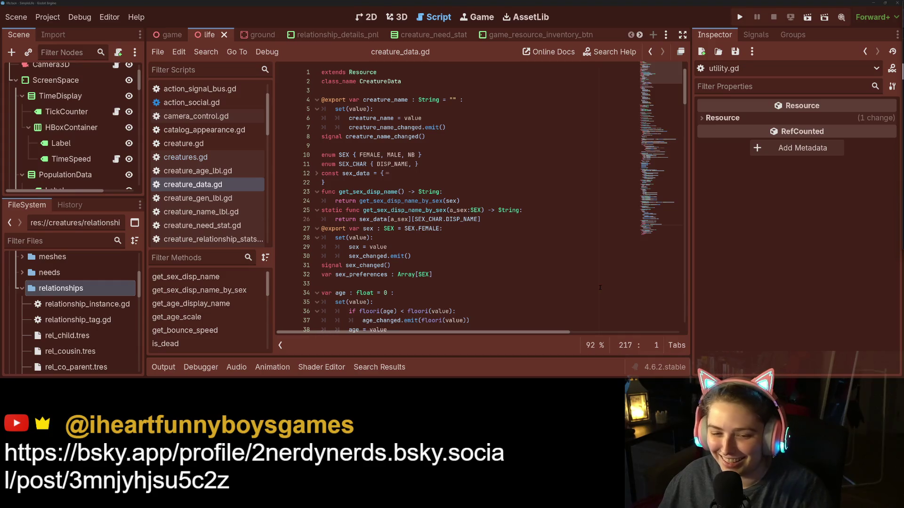
# Step: Open the creature scene, enlarge the Scene dock, collapse Needs, then bring up the world_action scene
pyautogui.click(441, 245)
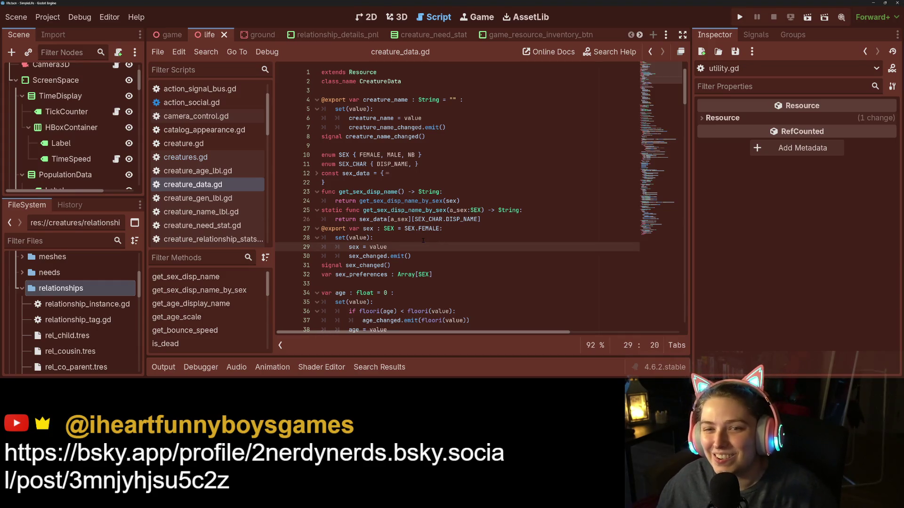
pyautogui.scroll(-4, 499, 36)
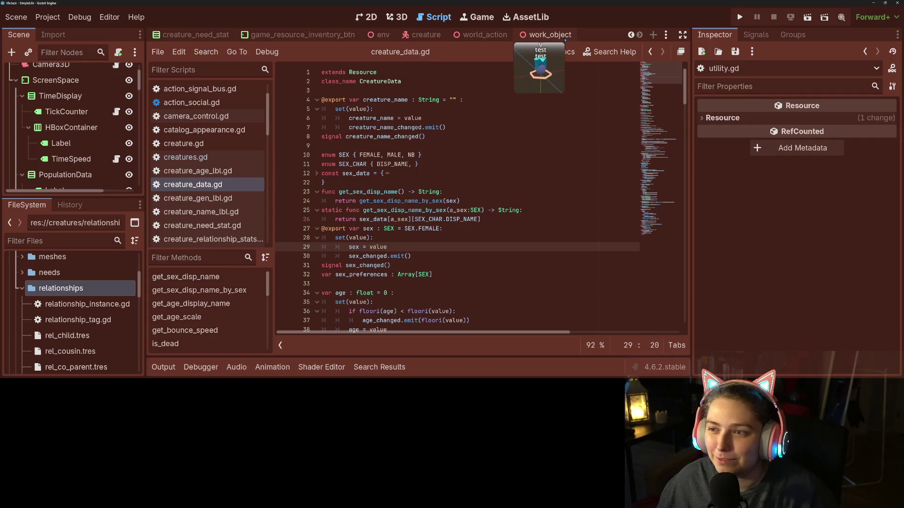
pyautogui.click(424, 35)
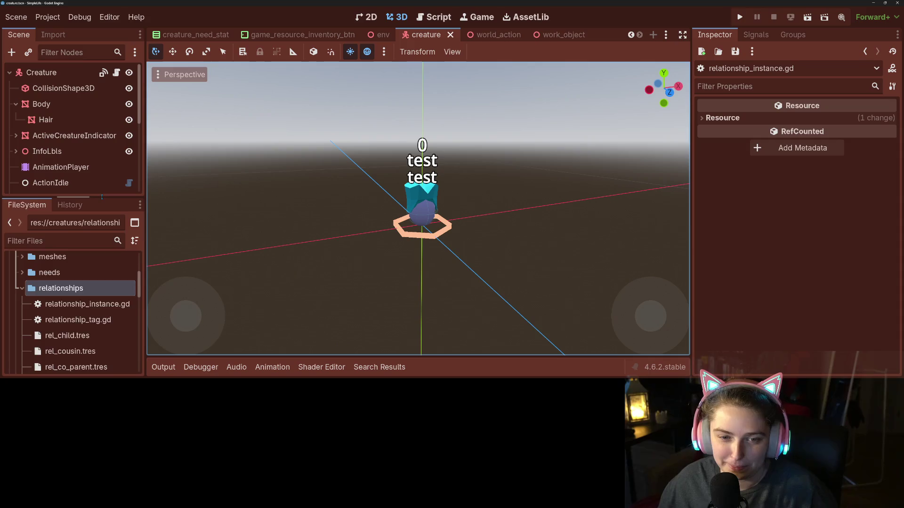
pyautogui.moveTo(101, 197); pyautogui.dragTo(95, 253)
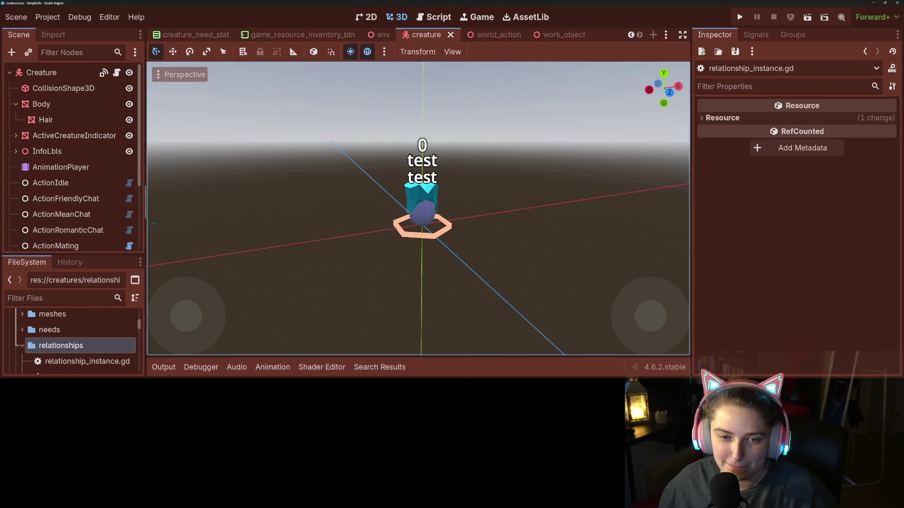
pyautogui.moveTo(145, 223); pyautogui.dragTo(219, 225)
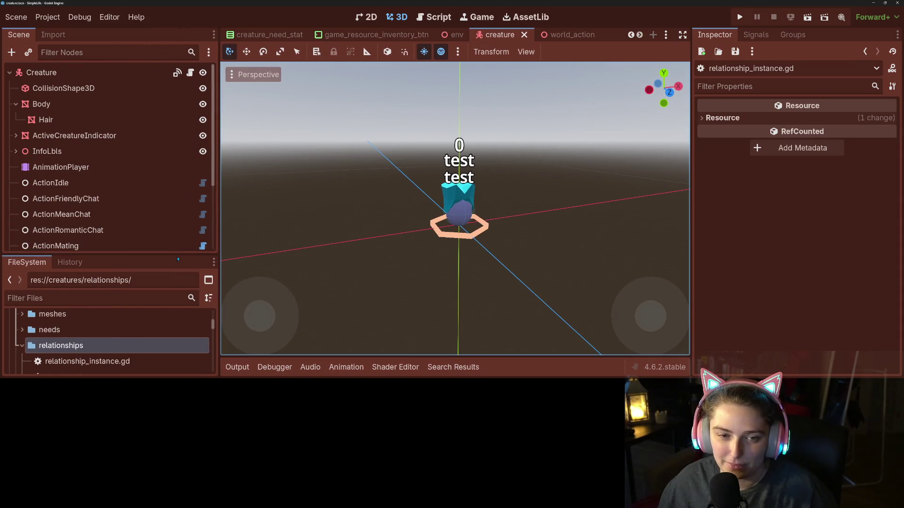
pyautogui.moveTo(183, 255); pyautogui.dragTo(179, 310)
pyautogui.scroll(-2, 28, 234)
pyautogui.scroll(2, 28, 246)
pyautogui.click(15, 278)
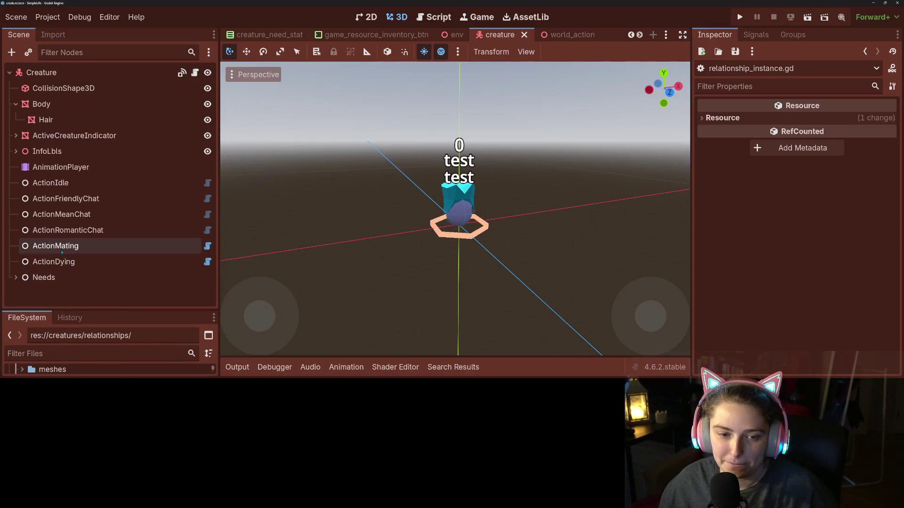
pyautogui.click(558, 35)
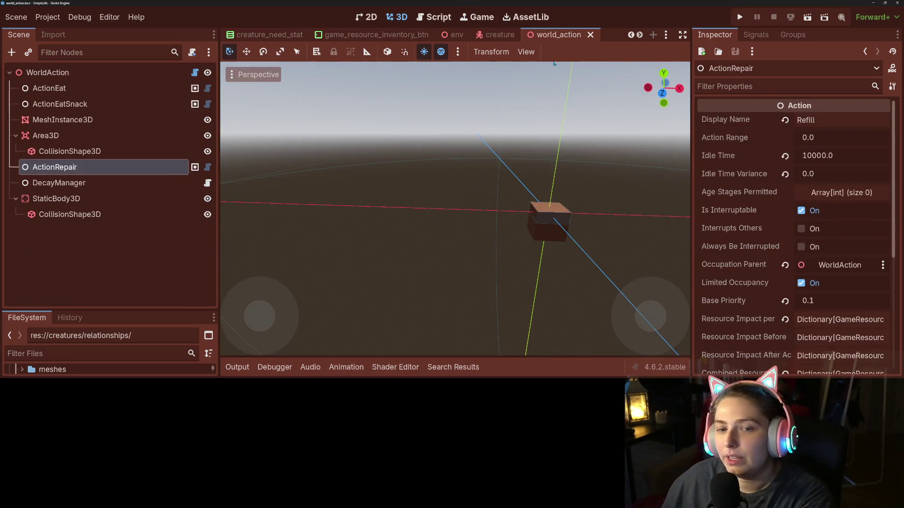
# Step: Inspect StaticBody3D, Area3D and WorldAction's action set, then select the creature scene's Creature root
pyautogui.click(112, 202)
pyautogui.scroll(-3, 340, 240)
pyautogui.press('f')
pyautogui.moveTo(340, 240); pyautogui.dragTo(395, 233)
pyautogui.click(45, 137)
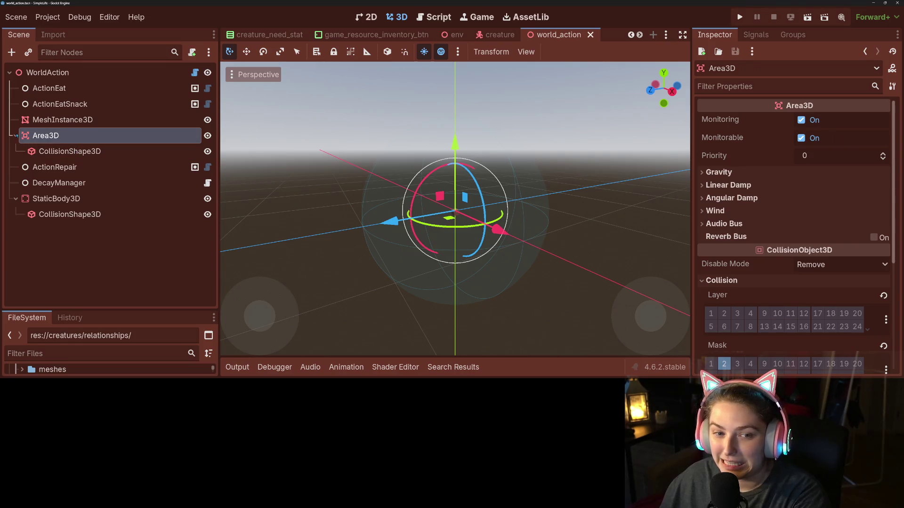
pyautogui.click(16, 136)
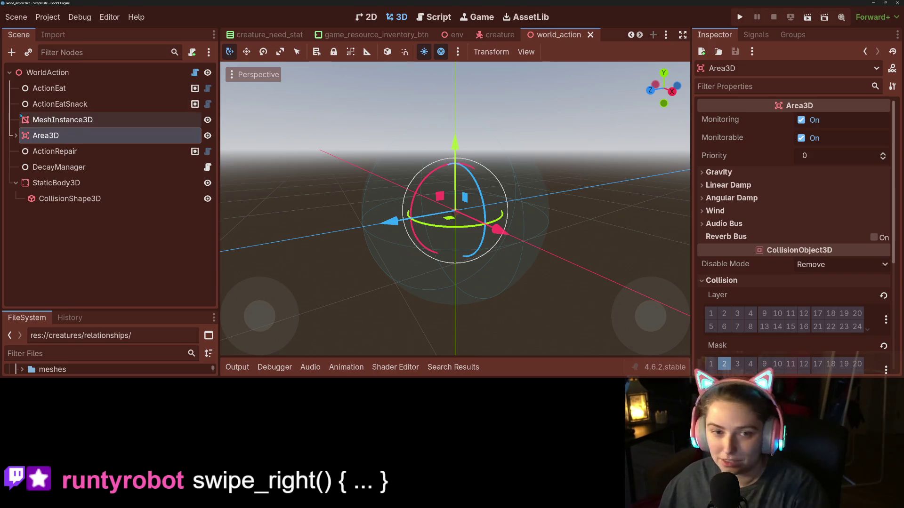
pyautogui.click(58, 71)
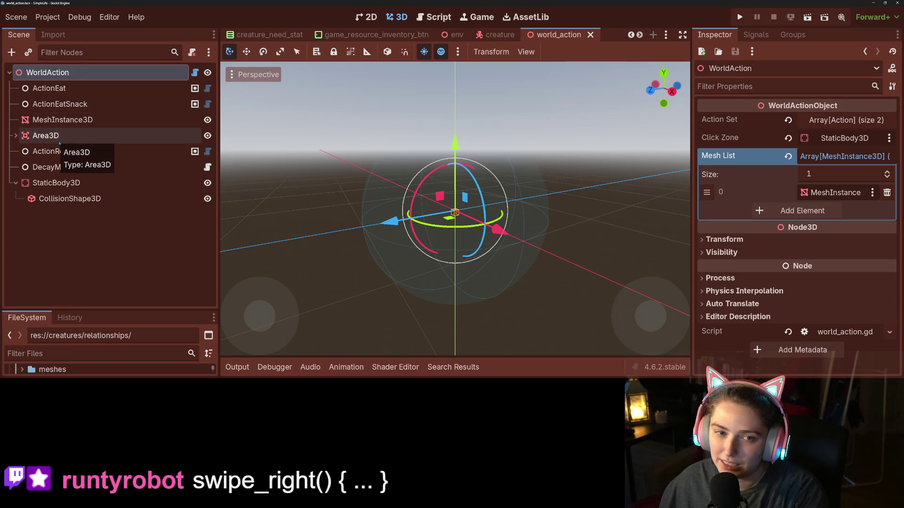
pyautogui.click(494, 34)
pyautogui.click(86, 74)
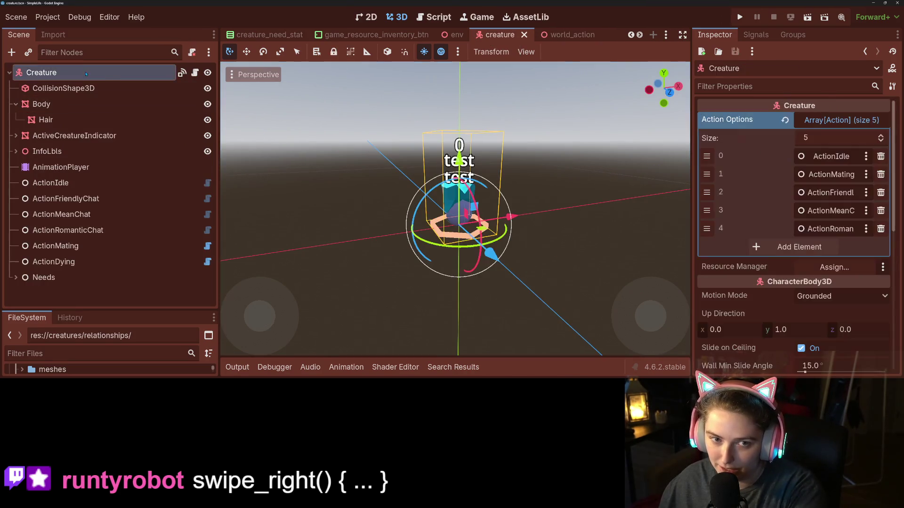
# Step: Instantiate work_object.tscn under Creature, filtering the scene picker with 'worl'
pyautogui.rightClick(86, 74)
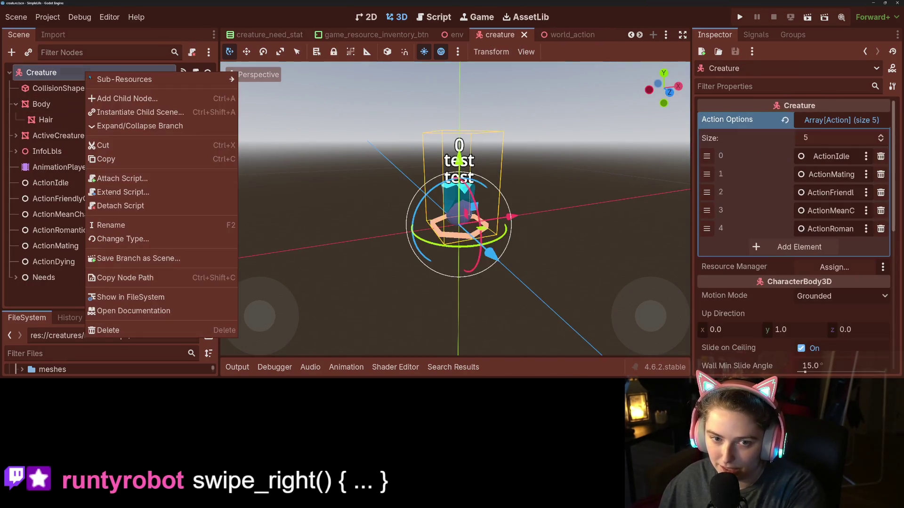
pyautogui.click(143, 113)
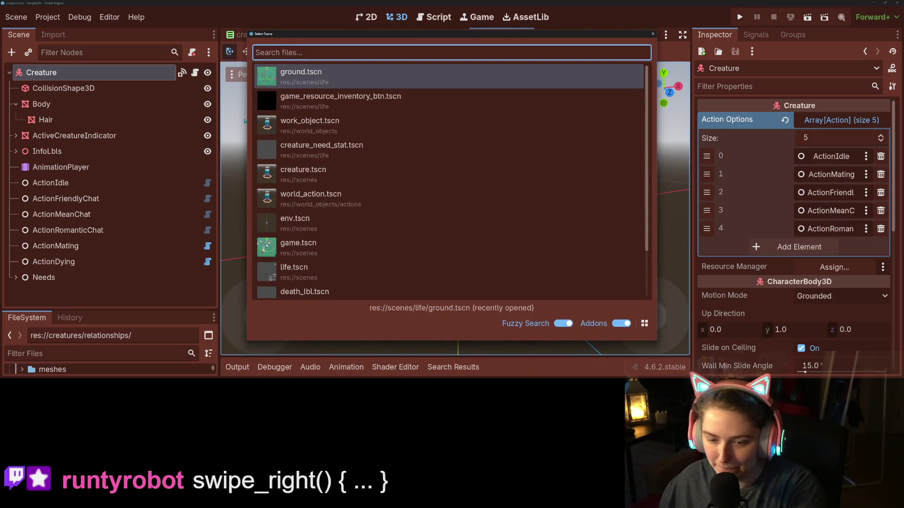
pyautogui.write('worl')
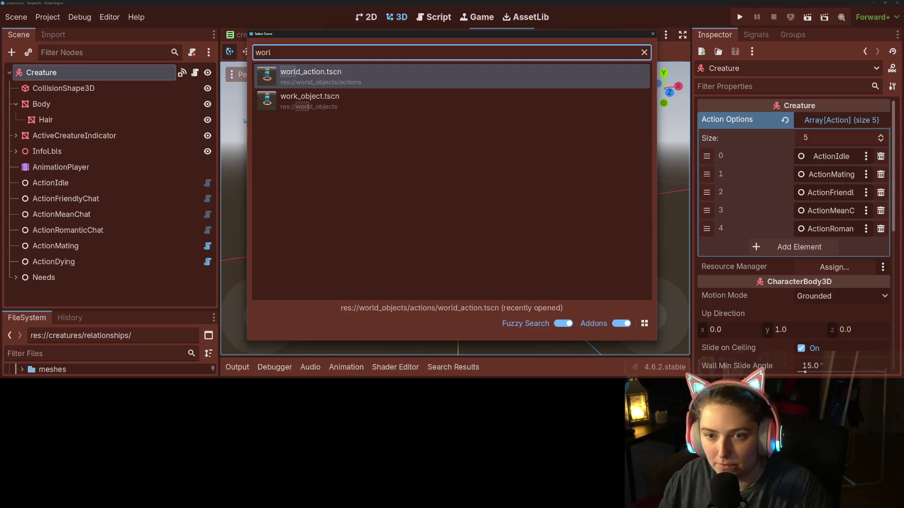
pyautogui.press('Down')
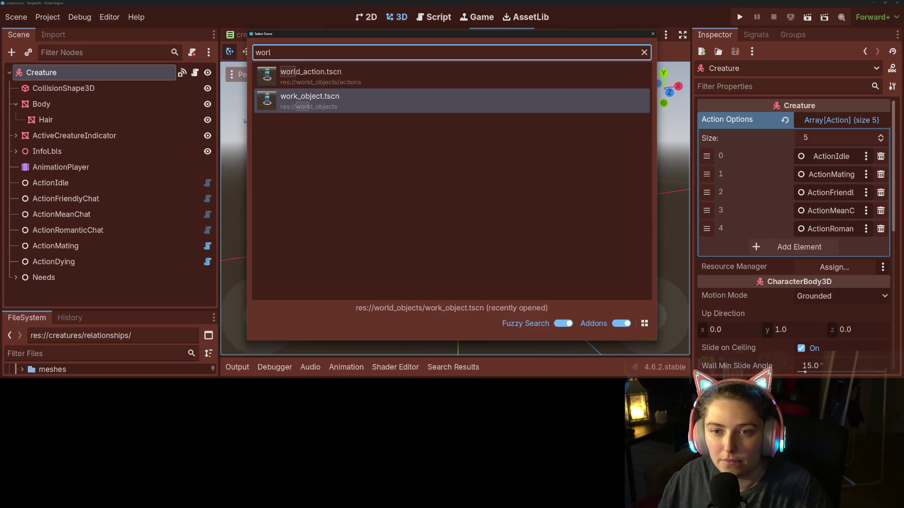
pyautogui.press('Return')
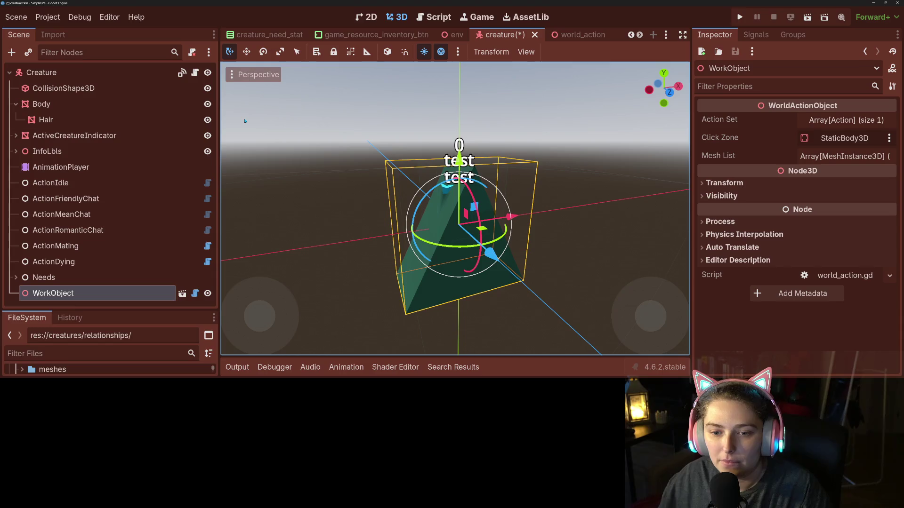
# Step: Enable Editable Children on WorkObject and try deleting ActionRepair, DecayManager and StaticBody3D
pyautogui.rightClick(156, 293)
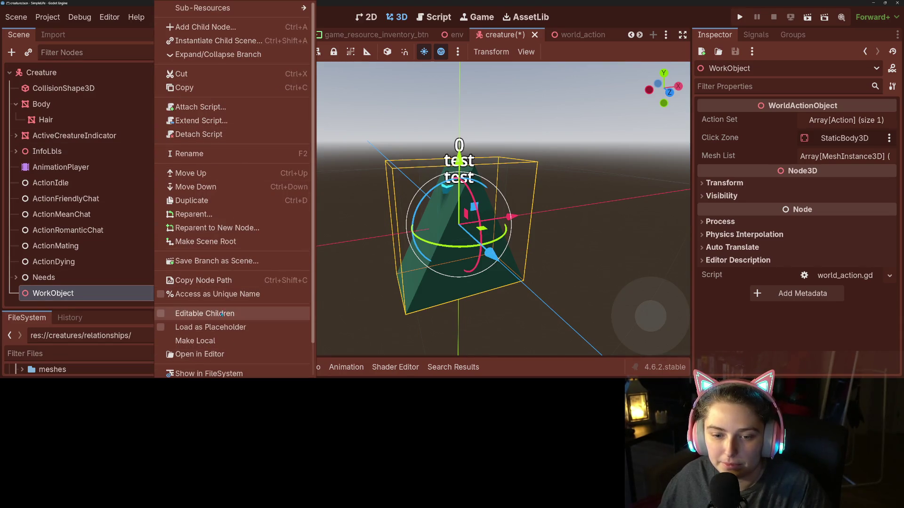
pyautogui.click(202, 313)
pyautogui.scroll(-3, 377, 236)
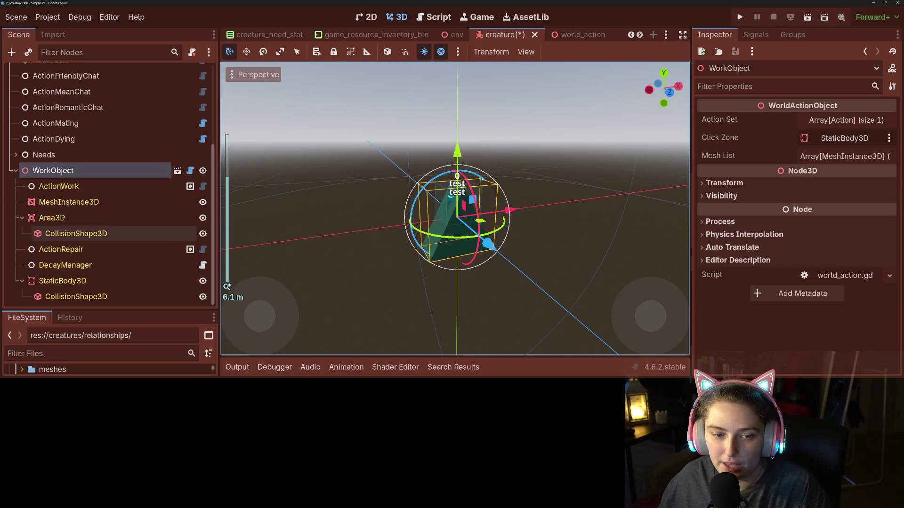
pyautogui.click(63, 281)
pyautogui.keyDown('shift'); pyautogui.click(62, 254); pyautogui.keyUp('shift')
pyautogui.moveTo(62, 256); pyautogui.dragTo(51, 264)
pyautogui.press('Return')
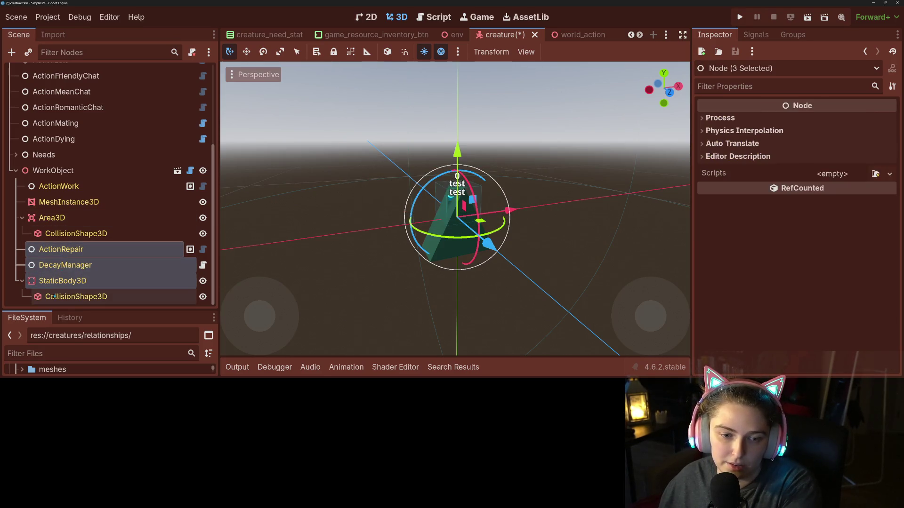
# Step: Make WorkObject local, then delete ActionRepair, DecayManager, StaticBody3D and MeshInstance3D
pyautogui.click(63, 170)
pyautogui.rightClick(64, 170)
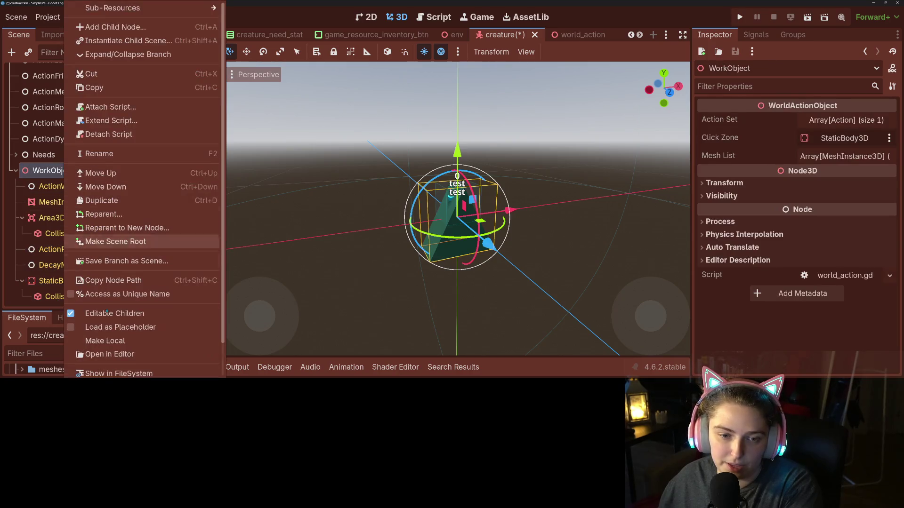
pyautogui.click(115, 341)
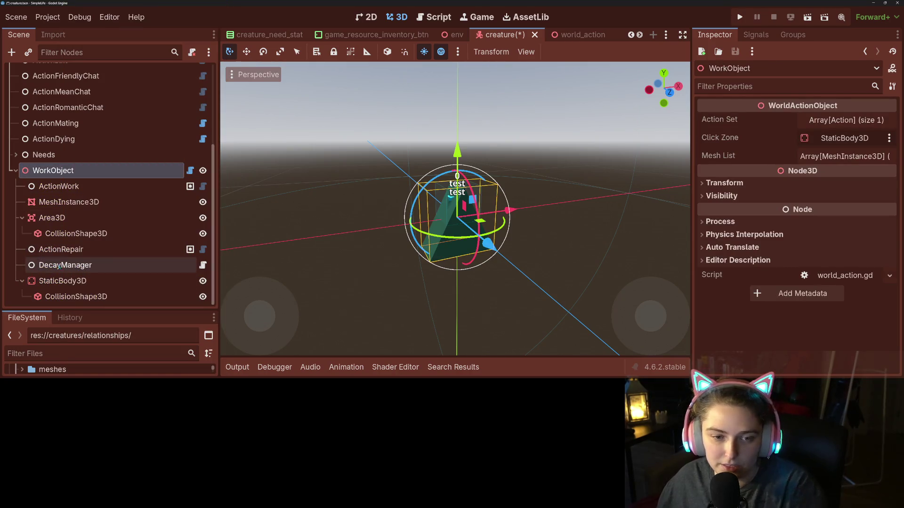
pyautogui.click(76, 297)
pyautogui.keyDown('shift'); pyautogui.click(61, 250); pyautogui.keyUp('shift')
pyautogui.press('Delete')
pyautogui.press('Return')
pyautogui.click(71, 265)
pyautogui.press('Delete')
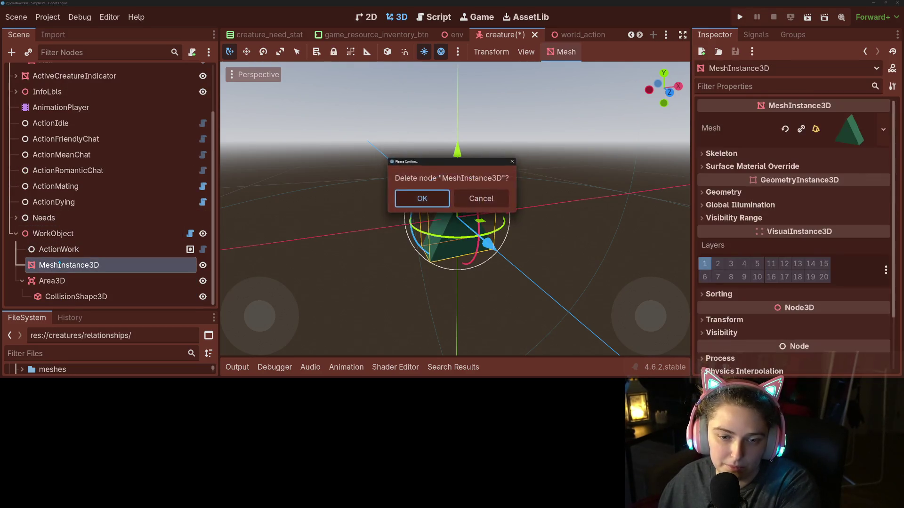
pyautogui.press('Return')
pyautogui.click(90, 255)
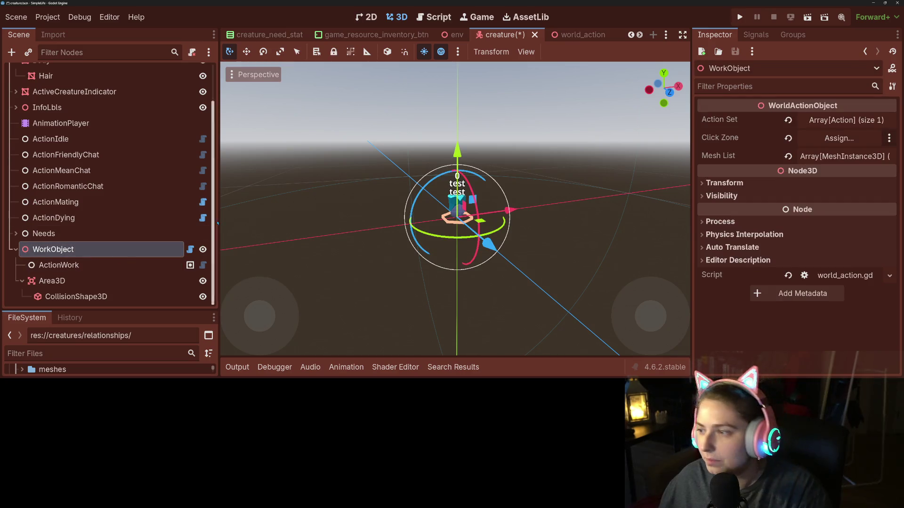
# Step: Revert WorkObject's Click Zone, Mesh List and Action Set to empty, then open world_action.gd
pyautogui.moveTo(692, 148); pyautogui.dragTo(620, 148)
pyautogui.click(753, 141)
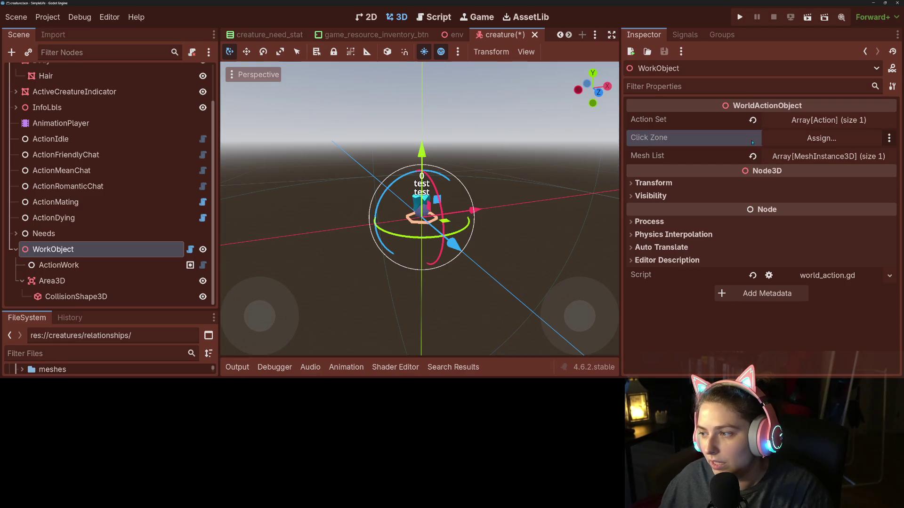
pyautogui.click(752, 156)
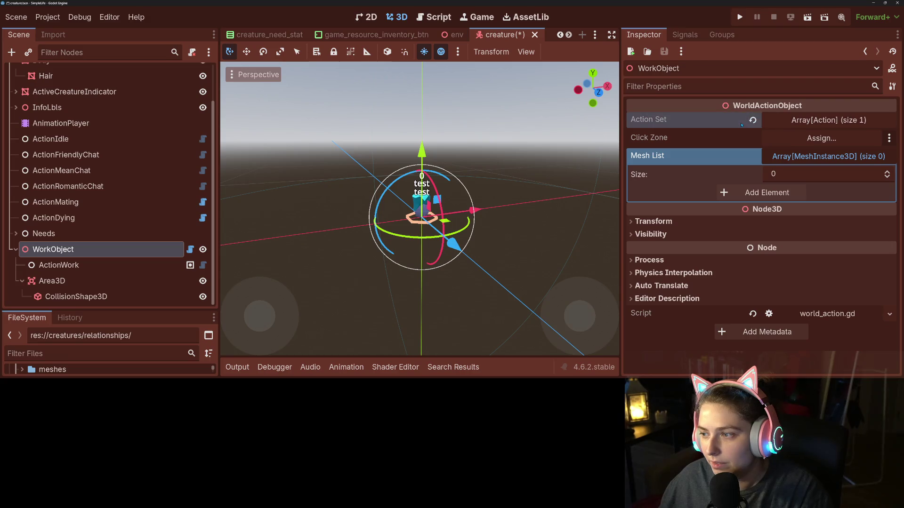
pyautogui.click(795, 121)
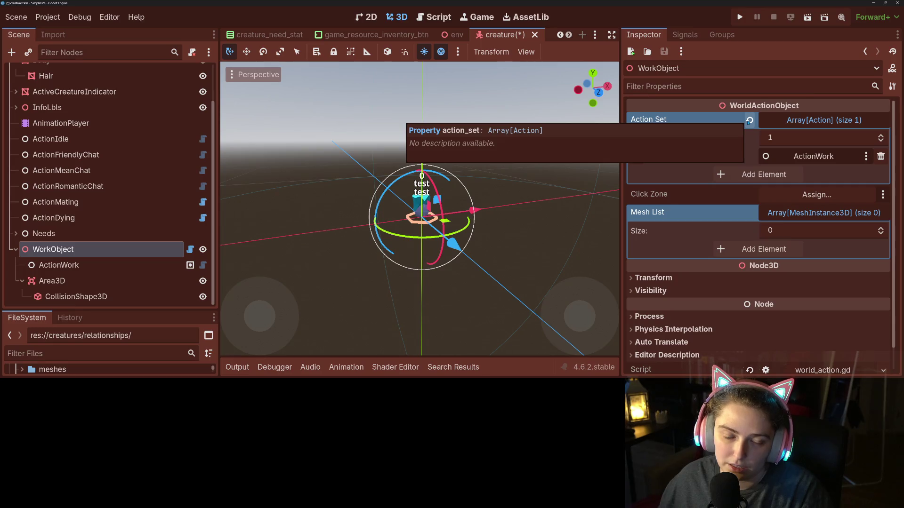
pyautogui.click(749, 121)
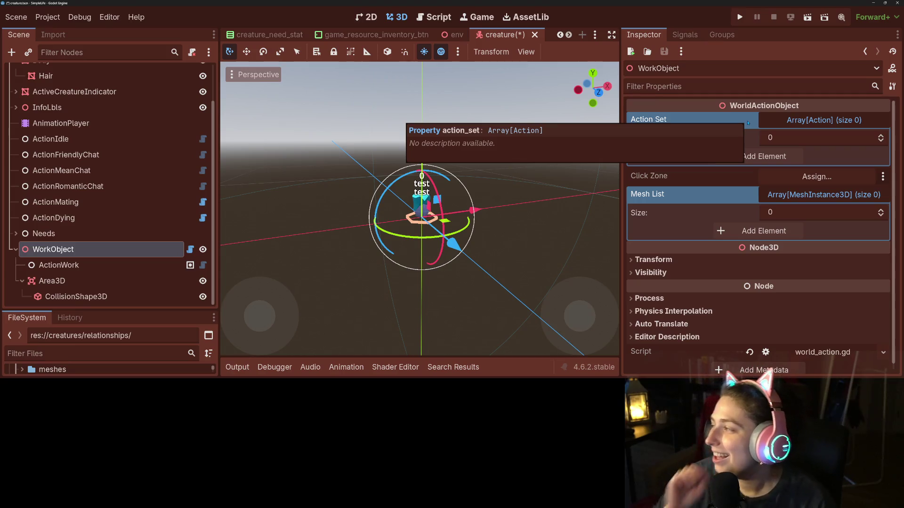
pyautogui.scroll(-3, 461, 100)
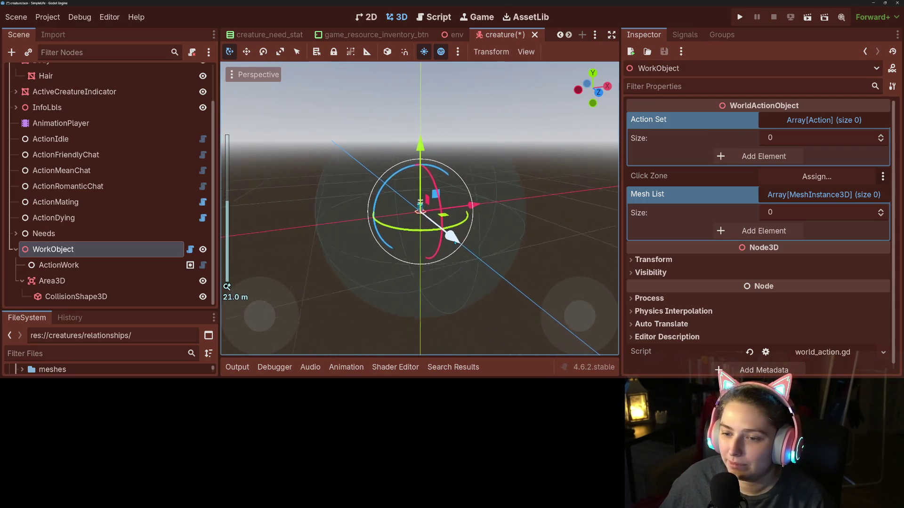
pyautogui.scroll(5, 419, 209)
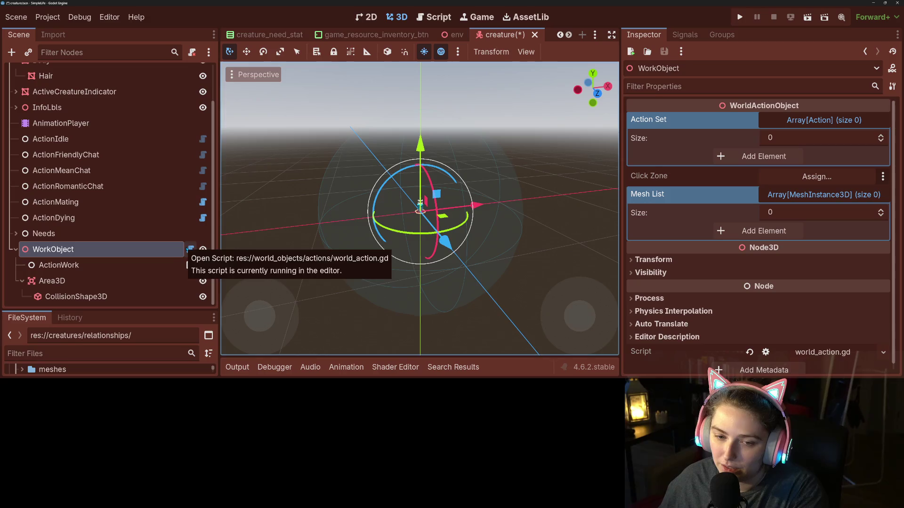
pyautogui.click(190, 249)
# Step: Add an 'if body == owner:' return check after the Creature check on line 29
pyautogui.scroll(-5, 471, 198)
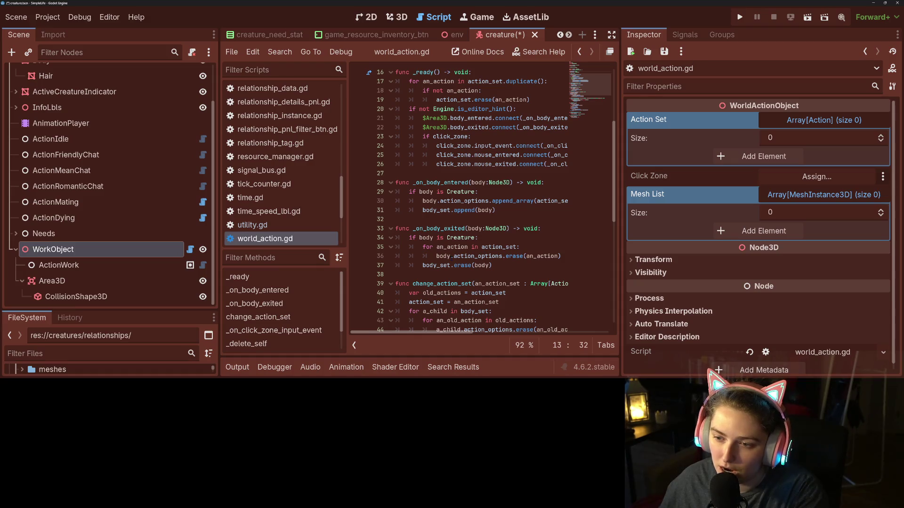
pyautogui.moveTo(457, 333)
pyautogui.mouseDown()
pyautogui.moveTo(494, 333)
pyautogui.moveTo(457, 332)
pyautogui.mouseUp()
pyautogui.click(487, 189)
pyautogui.press('Return')
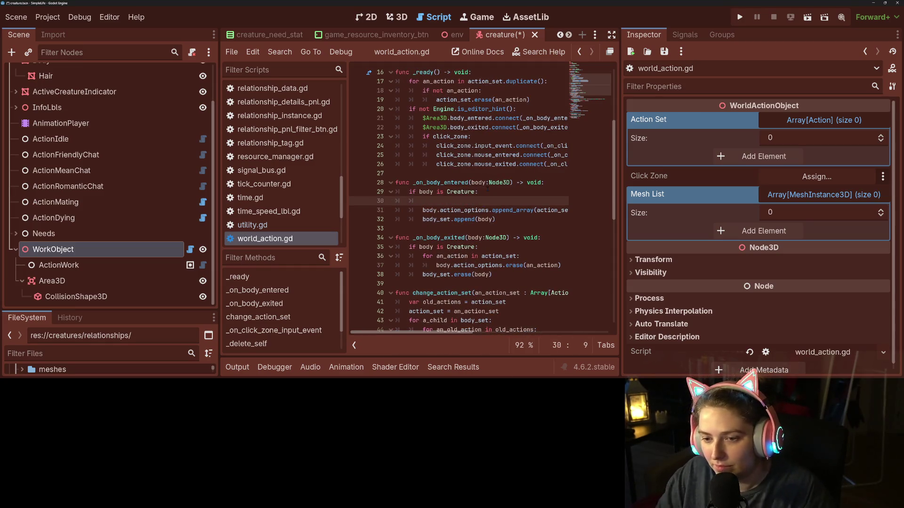
pyautogui.write('if boy')
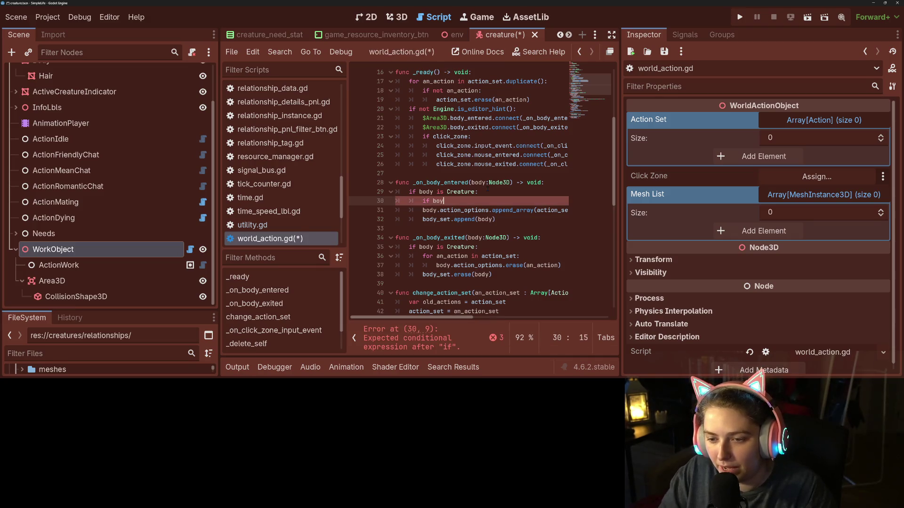
pyautogui.press('BackSpace')
pyautogui.write('dy is owne')
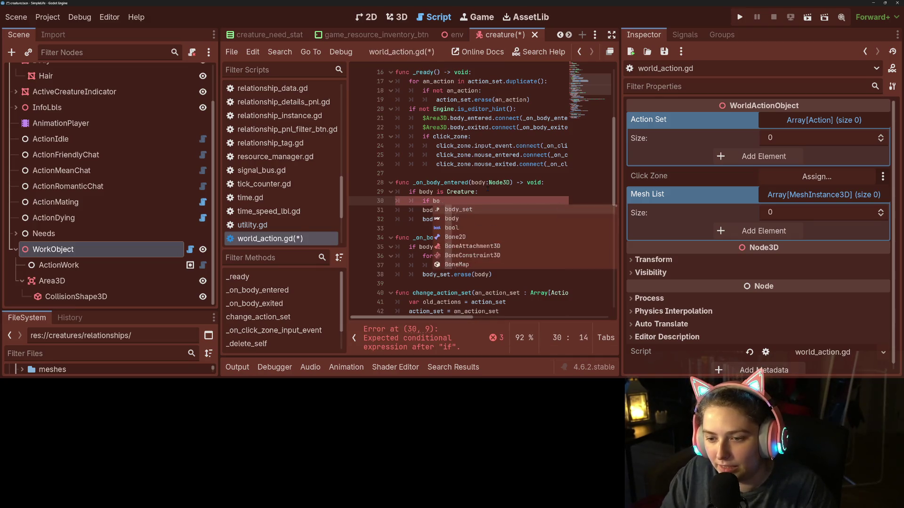
pyautogui.write('r:')
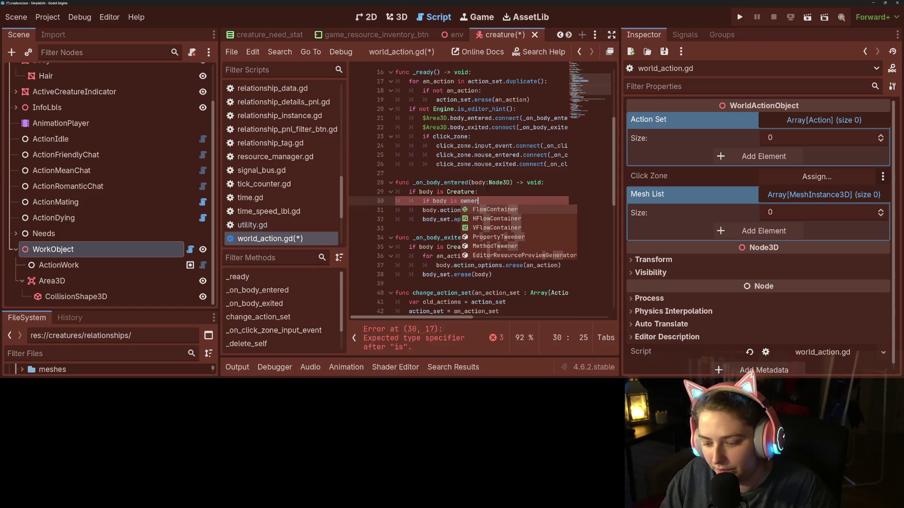
pyautogui.press('Return')
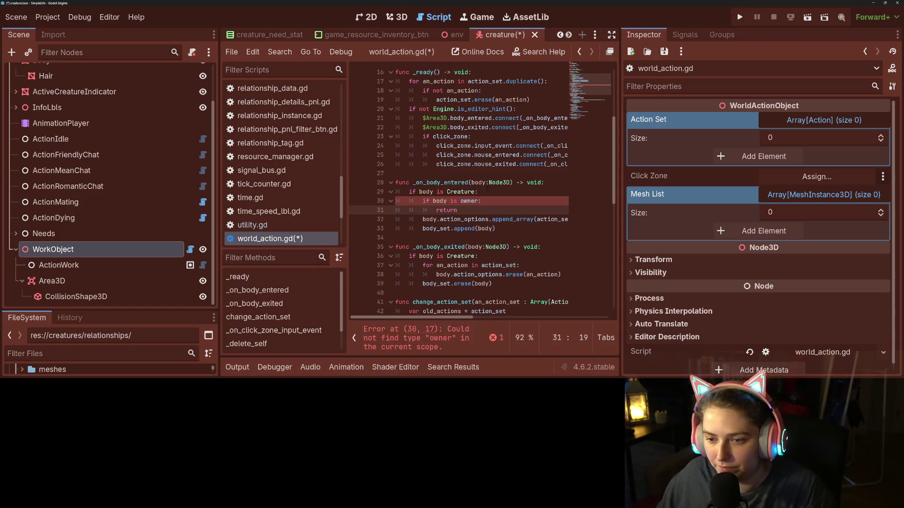
pyautogui.moveTo(422, 202); pyautogui.dragTo(464, 212)
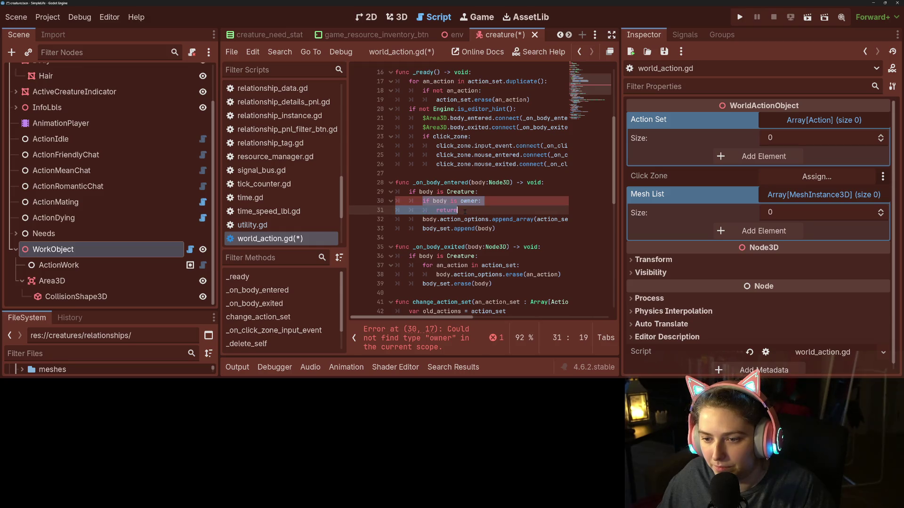
pyautogui.click(456, 202)
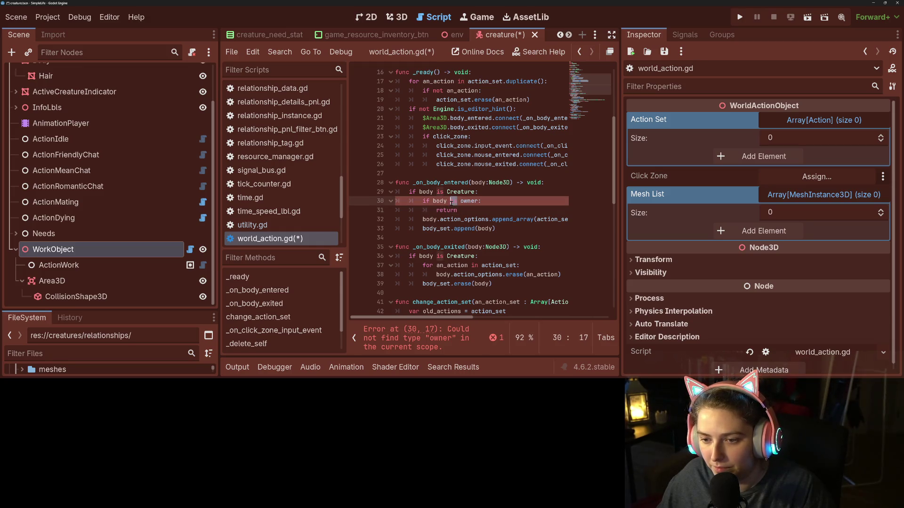
pyautogui.write('==')
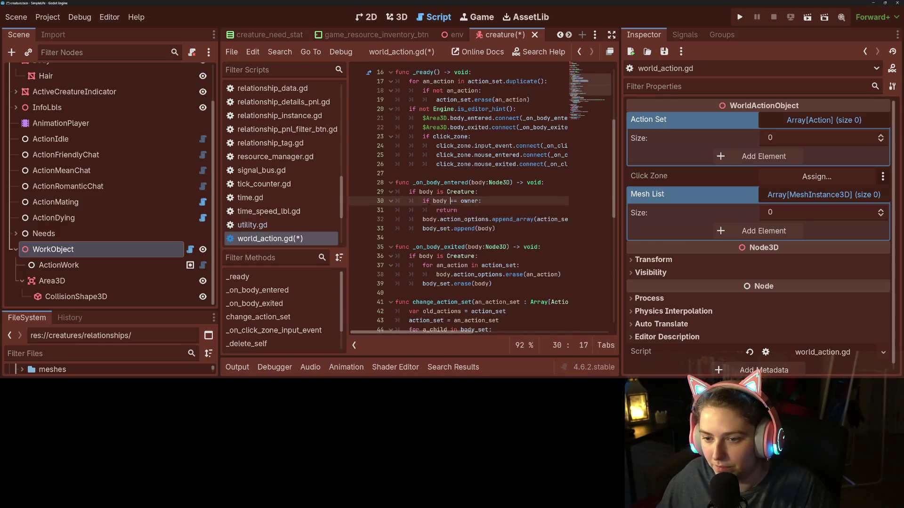
# Step: Copy the owner check into the body-exited handler and save the script
pyautogui.moveTo(421, 202); pyautogui.dragTo(461, 211)
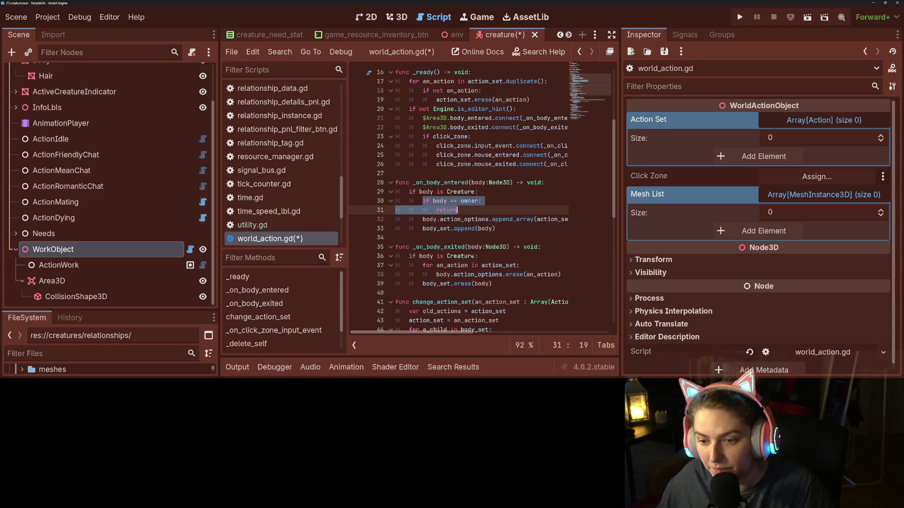
pyautogui.hotkey('ctrl', 'c')
pyautogui.click(500, 256)
pyautogui.press('Return')
pyautogui.hotkey('ctrl', 'v')
pyautogui.hotkey('ctrl', 's')
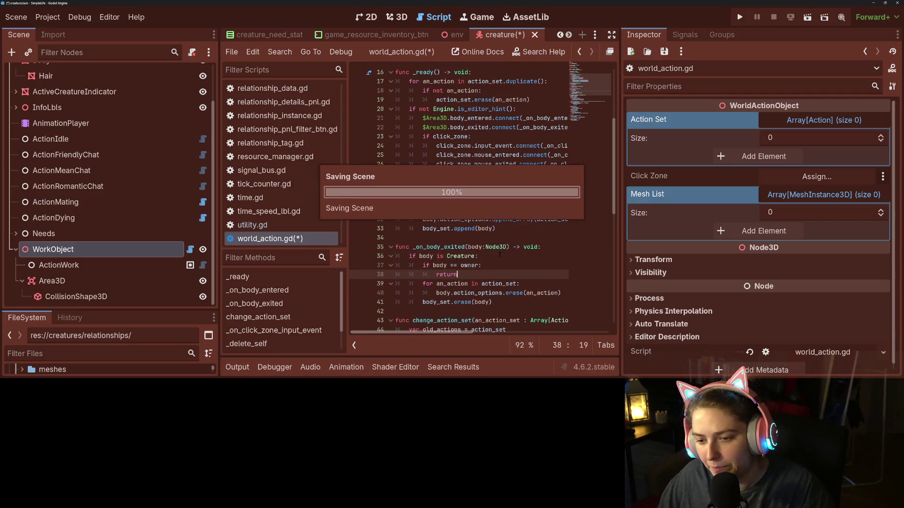
# Step: Delete the pasted owner check, then undo to restore it in _on_body_exited
pyautogui.scroll(-2, 500, 255)
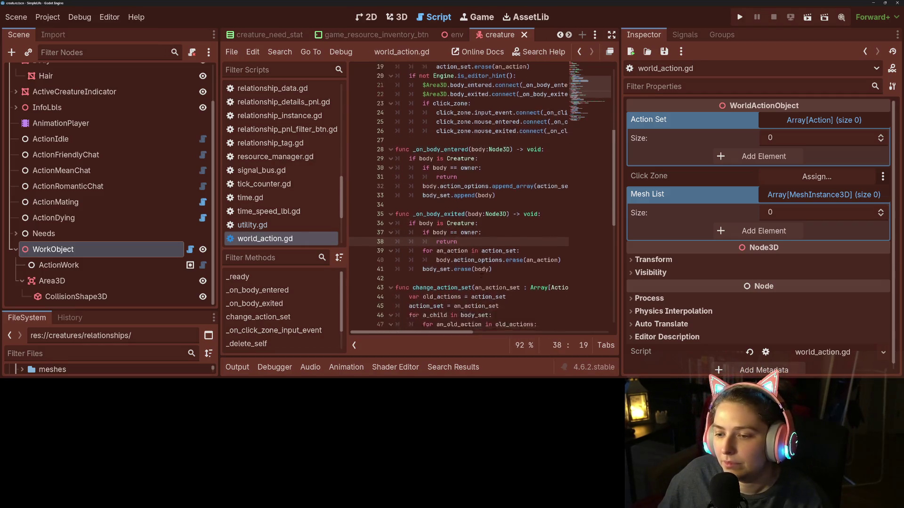
pyautogui.moveTo(421, 210)
pyautogui.mouseDown()
pyautogui.moveTo(475, 229)
pyautogui.moveTo(482, 220)
pyautogui.mouseUp()
pyautogui.press('BackSpace')
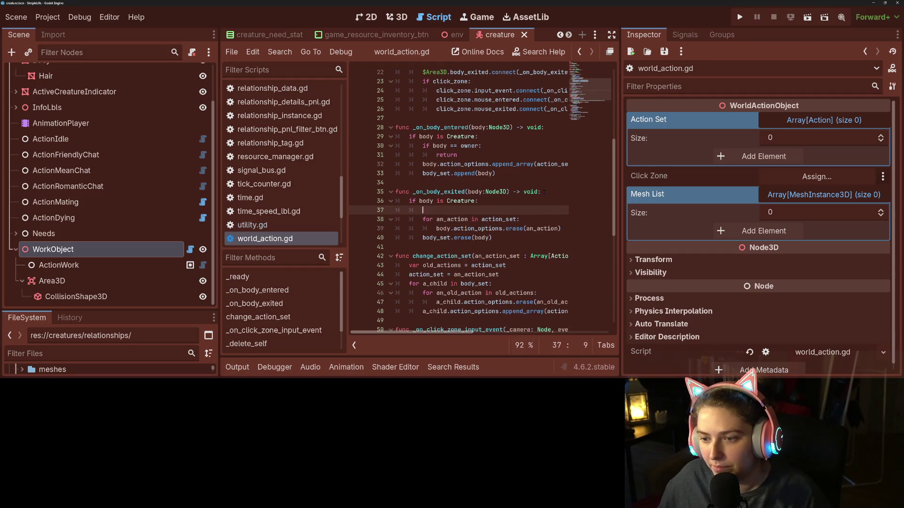
pyautogui.hotkey('ctrl', 'shift', 'k')
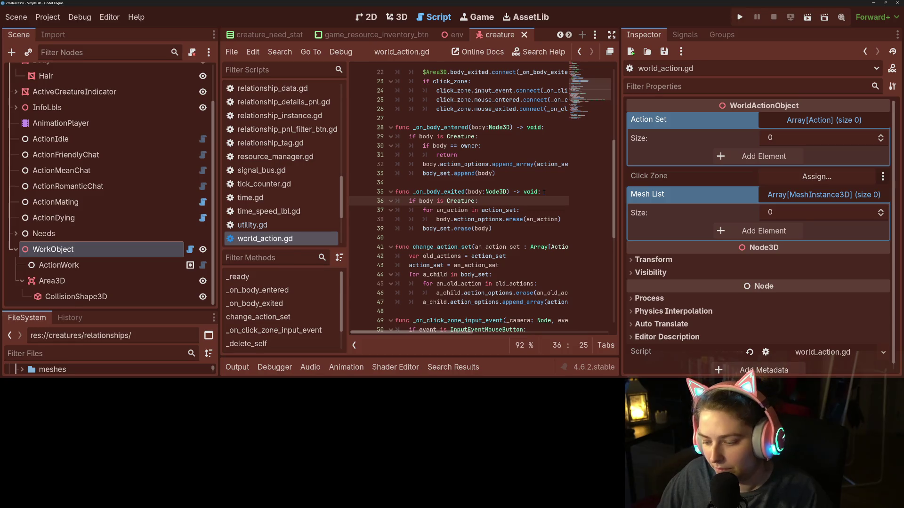
pyautogui.hotkey('ctrl', 'shift', 'Return')
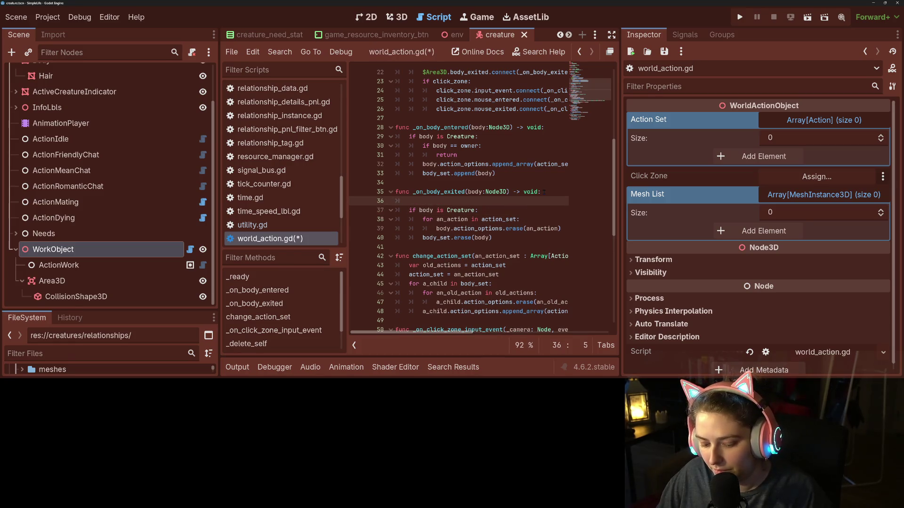
pyautogui.hotkey('ctrl', 'z')
pyautogui.hotkey('ctrl', 'z')
pyautogui.hotkey('ctrl', 'z')
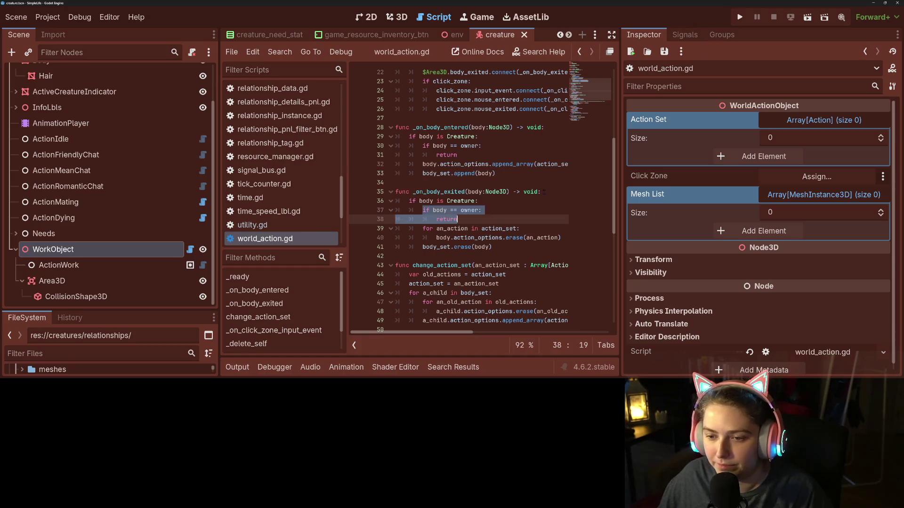
pyautogui.click(544, 191)
pyautogui.scroll(-7, 471, 212)
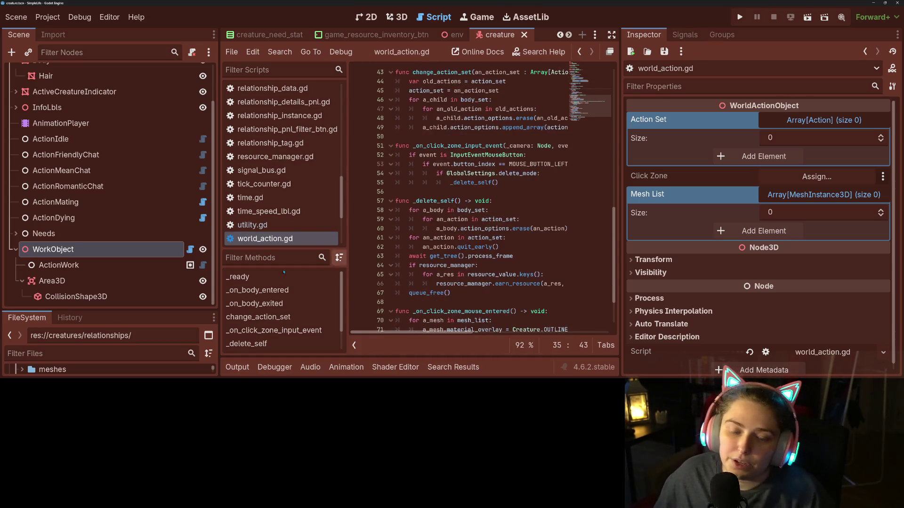
pyautogui.scroll(-2, 451, 288)
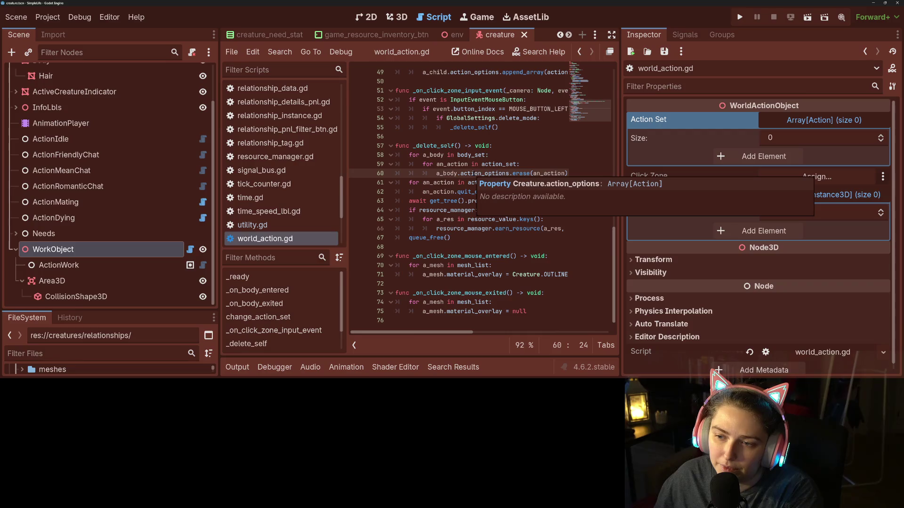
pyautogui.click(464, 182)
pyautogui.doubleClick(442, 147)
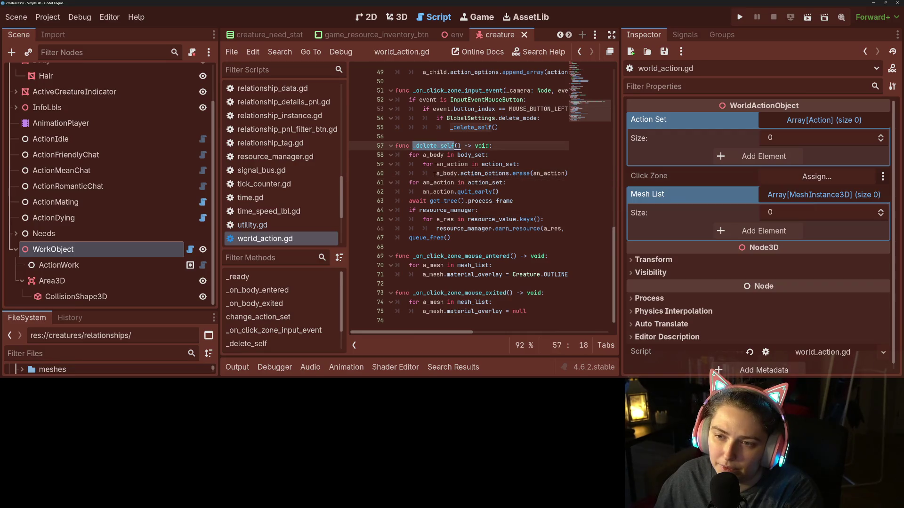
pyautogui.scroll(2, 452, 212)
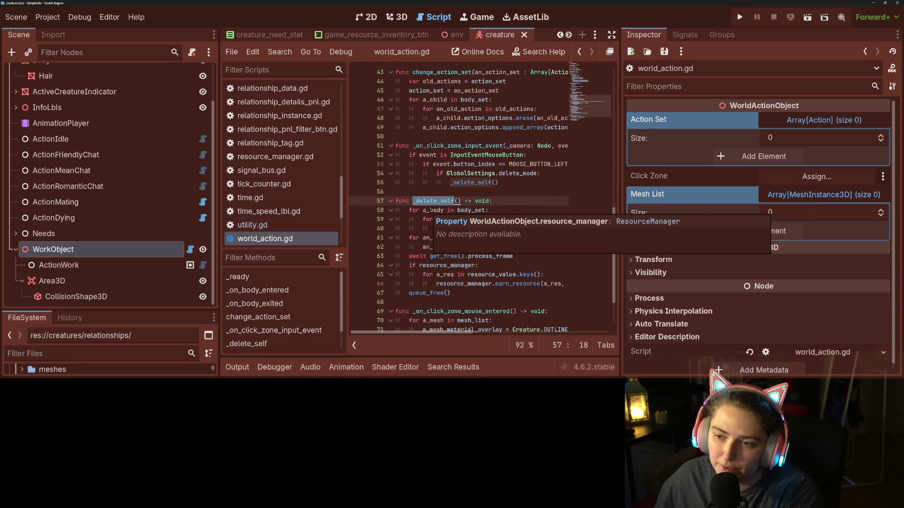
pyautogui.doubleClick(448, 146)
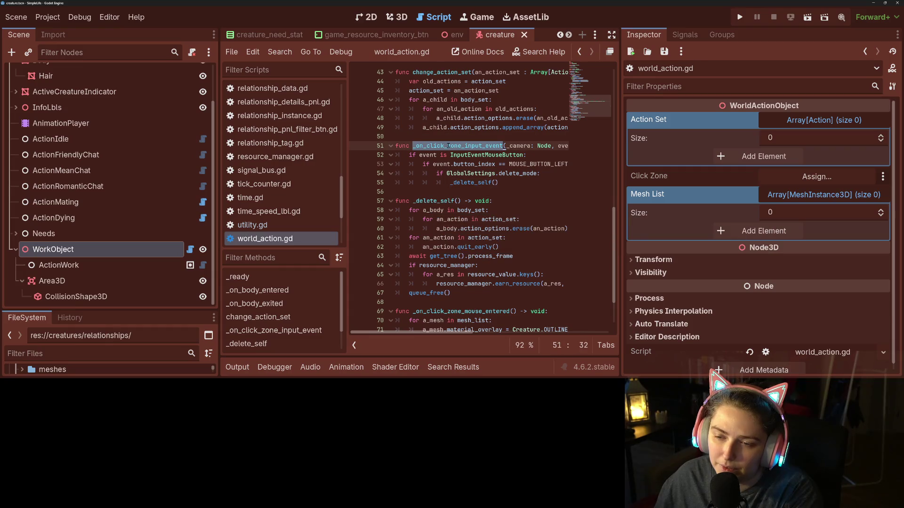
pyautogui.scroll(6, 480, 198)
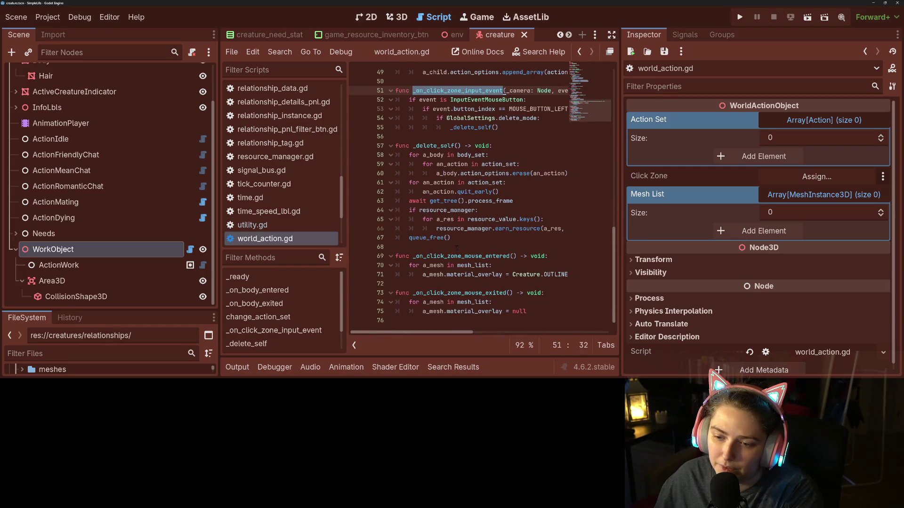
pyautogui.scroll(5, 459, 198)
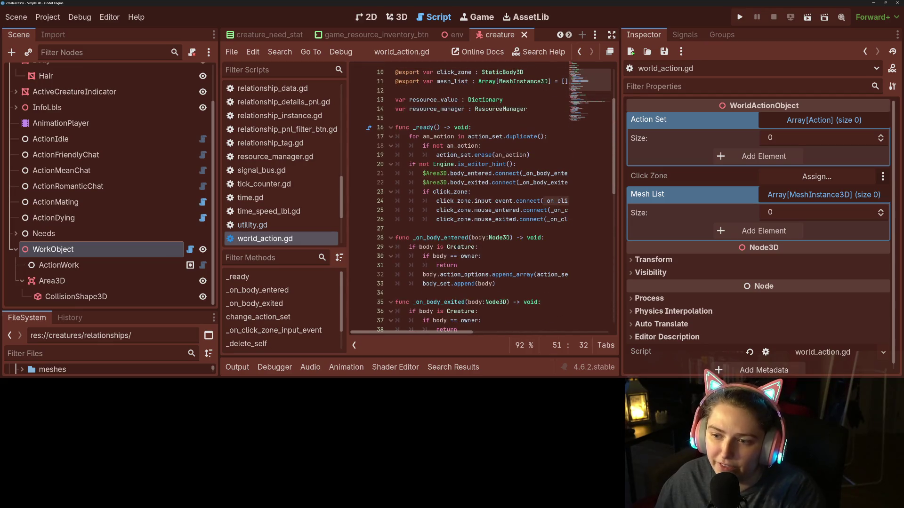
pyautogui.doubleClick(454, 192)
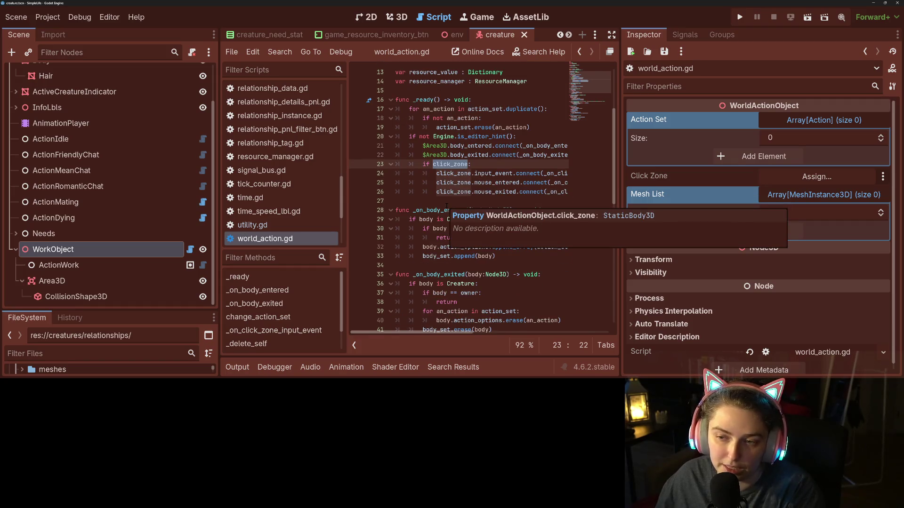
pyautogui.scroll(-3, 446, 204)
pyautogui.scroll(2, 446, 205)
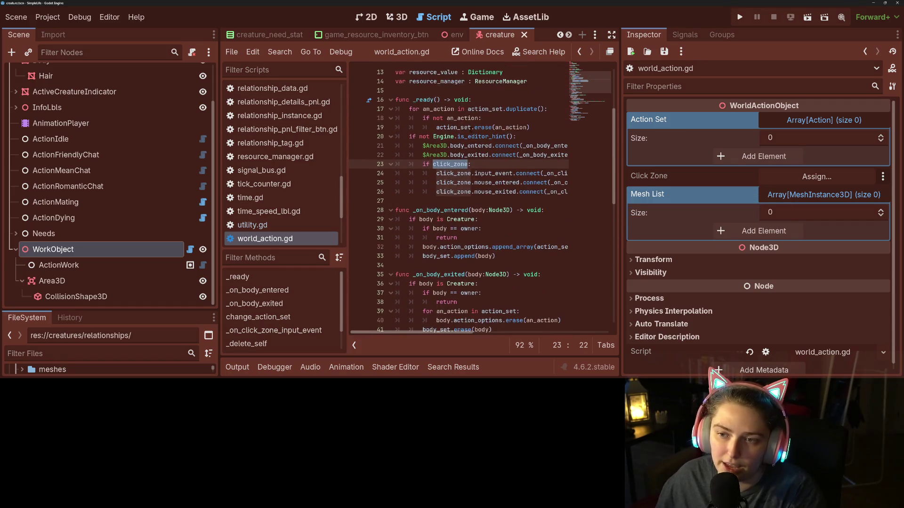
pyautogui.press('Up')
pyautogui.press('Up')
pyautogui.click(465, 155)
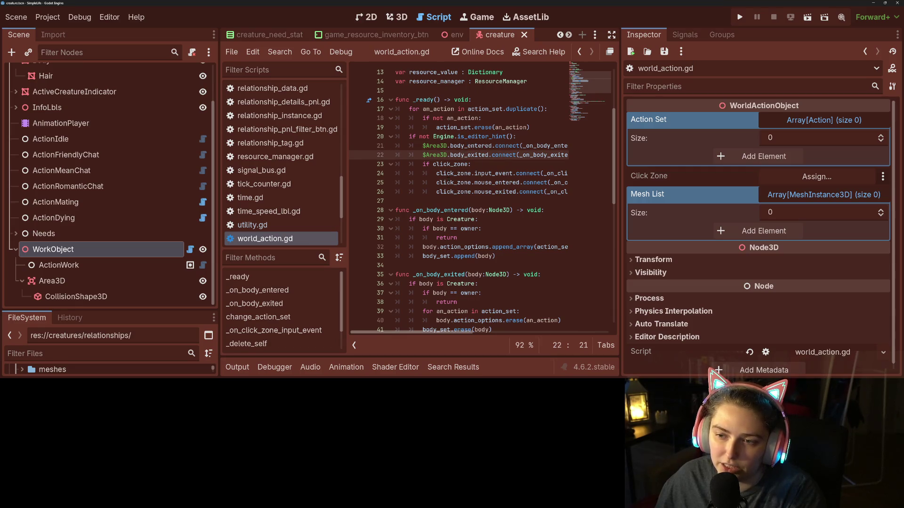
pyautogui.doubleClick(453, 127)
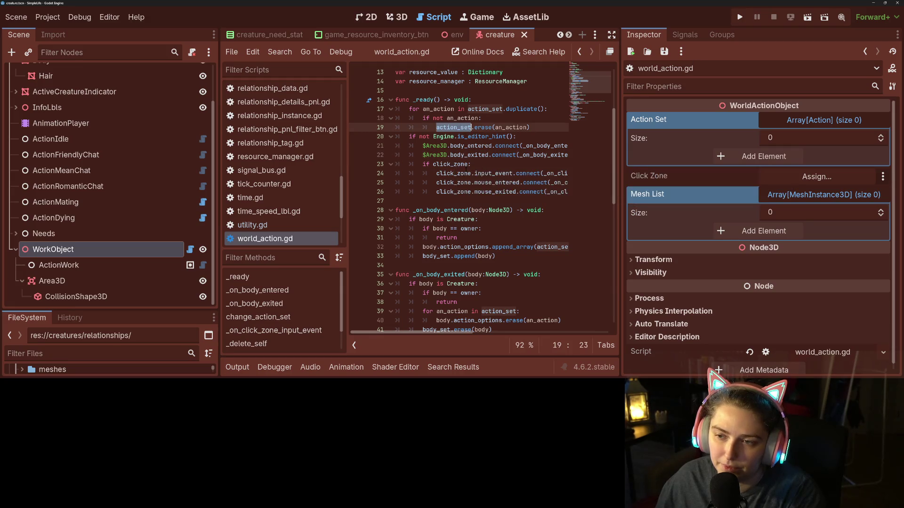
pyautogui.scroll(-7, 463, 173)
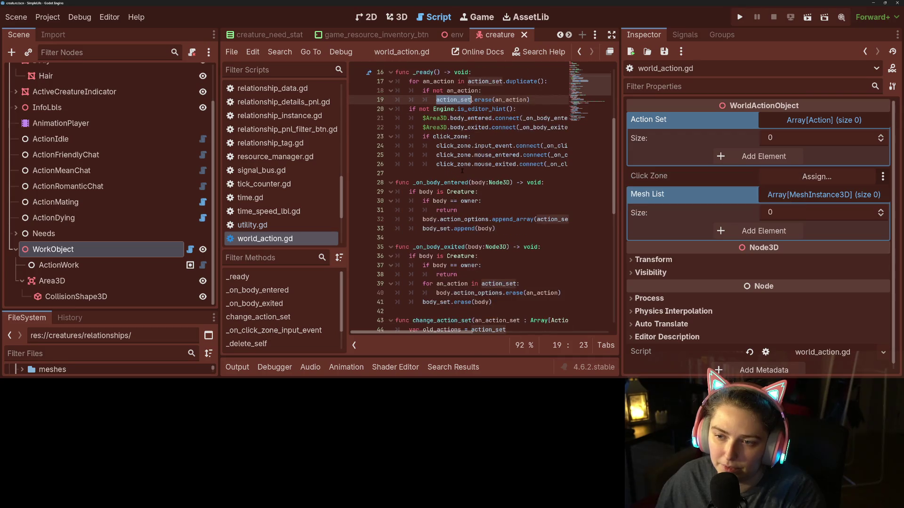
pyautogui.scroll(-2, 462, 172)
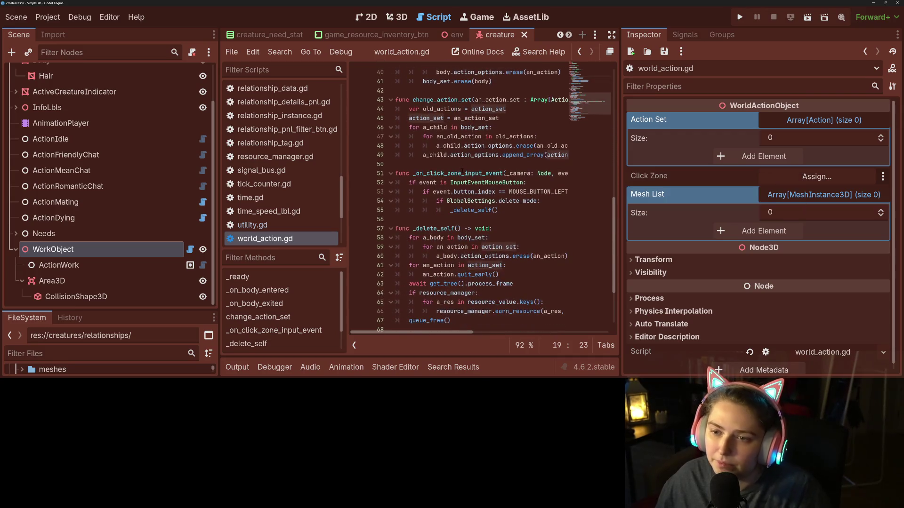
pyautogui.click(437, 100)
pyautogui.doubleClick(437, 99)
pyautogui.scroll(2, 437, 101)
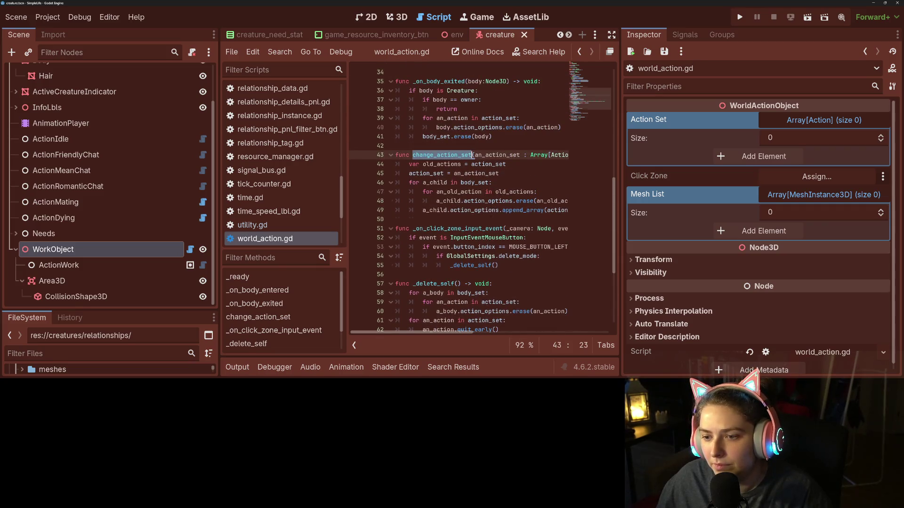
pyautogui.scroll(2, 471, 256)
pyautogui.scroll(3, 474, 262)
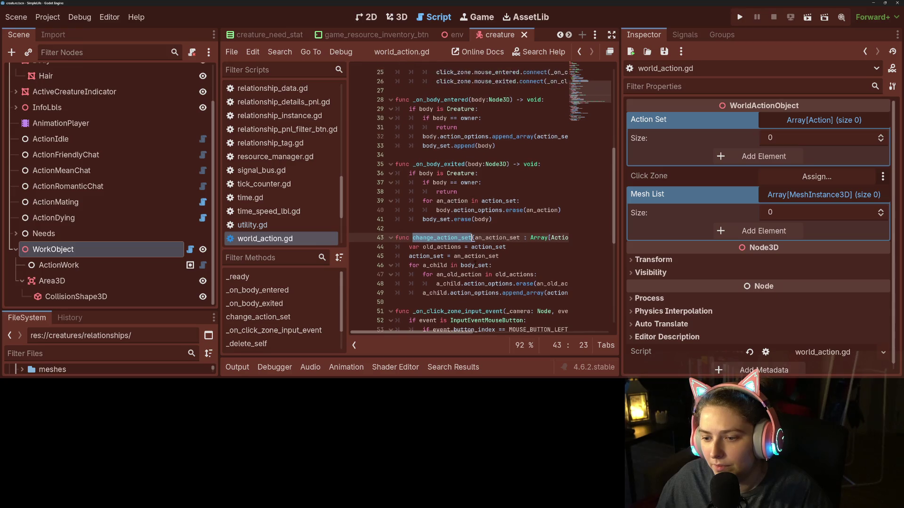
pyautogui.scroll(5, 480, 198)
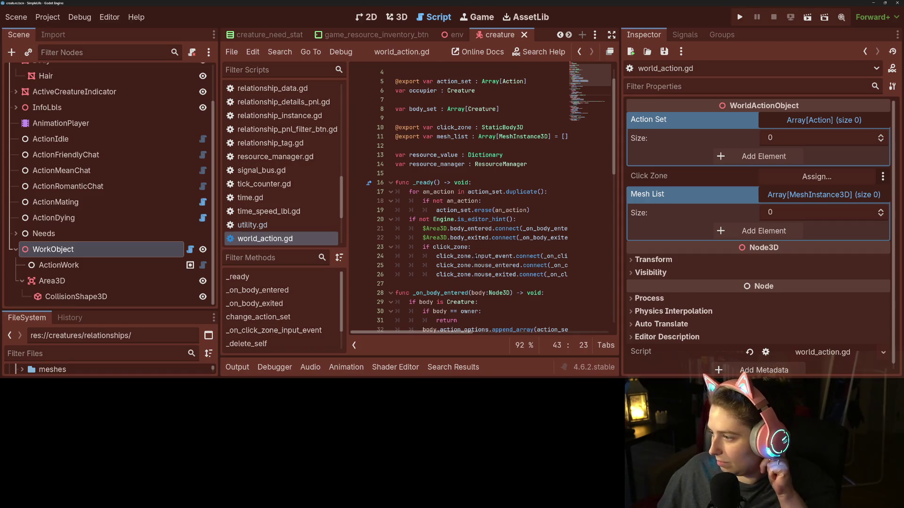
pyautogui.moveTo(490, 257)
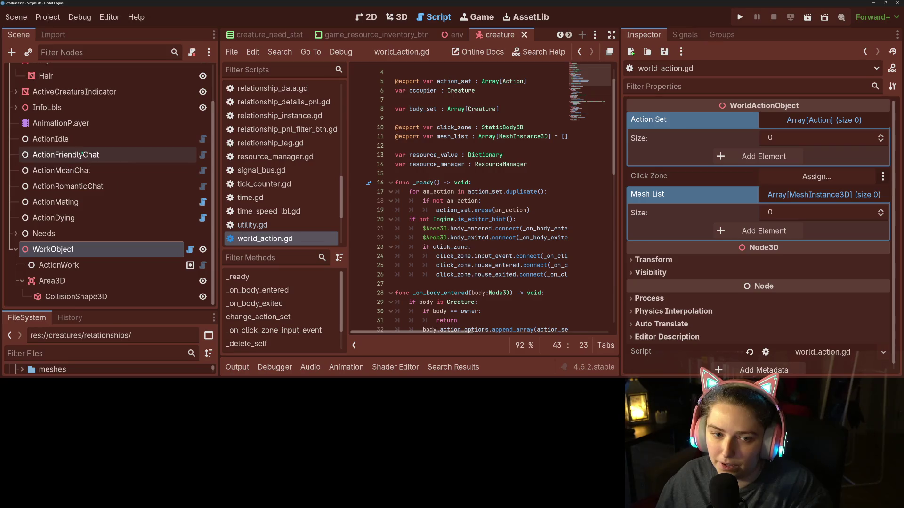
# Step: Select ActionFriendlyChat, collapse its three Social dictionaries, and inspect its Occupation Parent property
pyautogui.click(80, 156)
pyautogui.scroll(6, 662, 191)
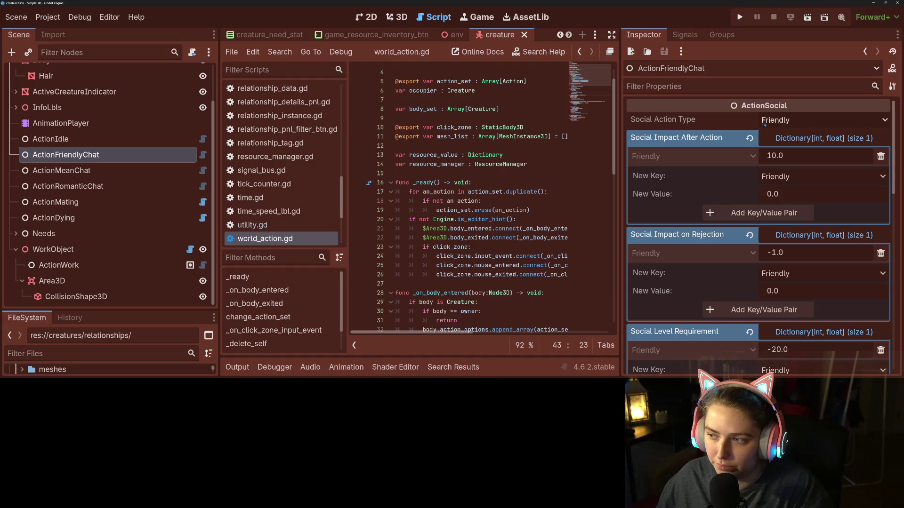
pyautogui.click(795, 138)
pyautogui.click(796, 156)
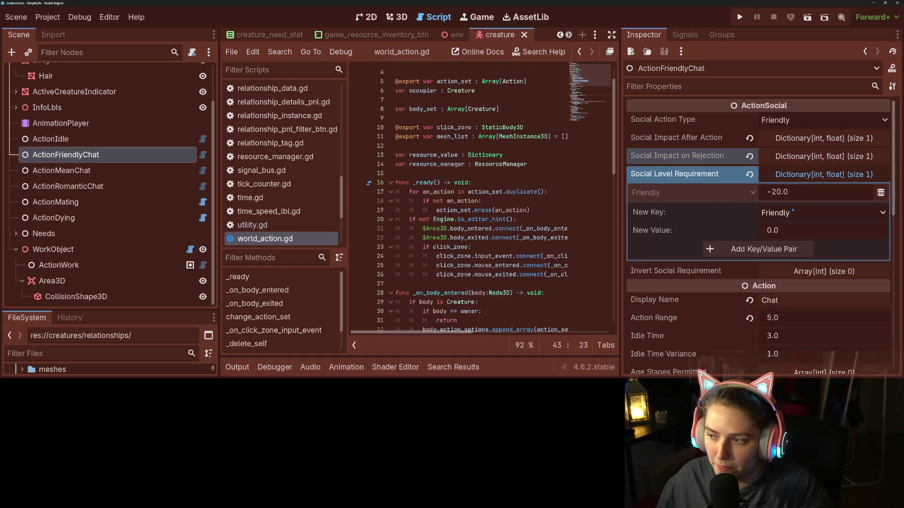
pyautogui.click(801, 175)
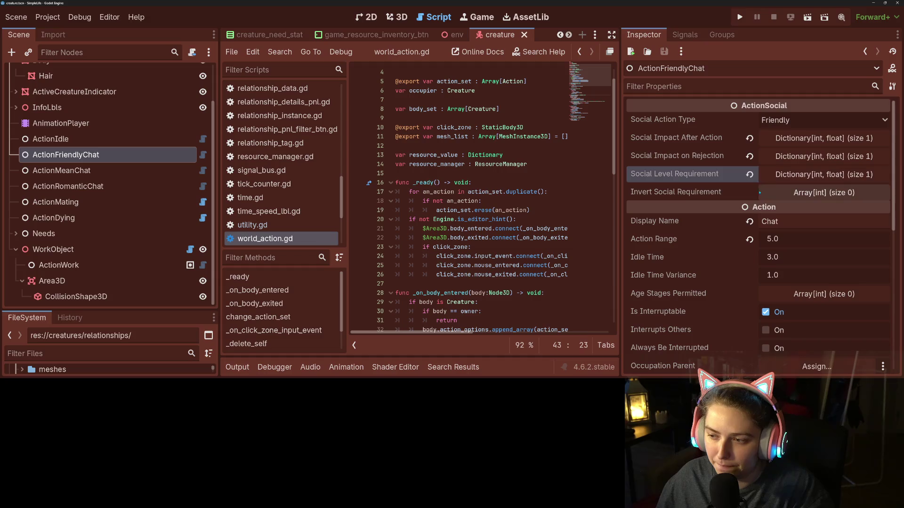
pyautogui.scroll(-2, 708, 197)
pyautogui.scroll(-3, 710, 197)
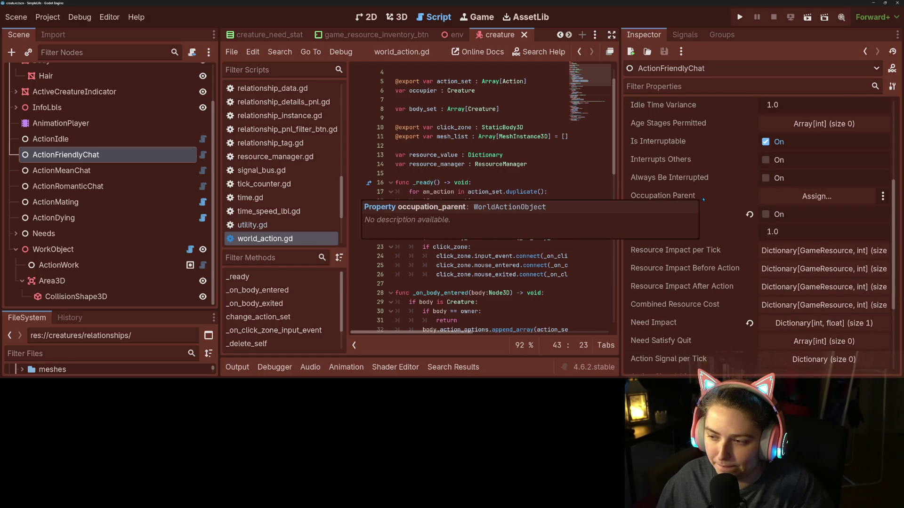
pyautogui.click(703, 199)
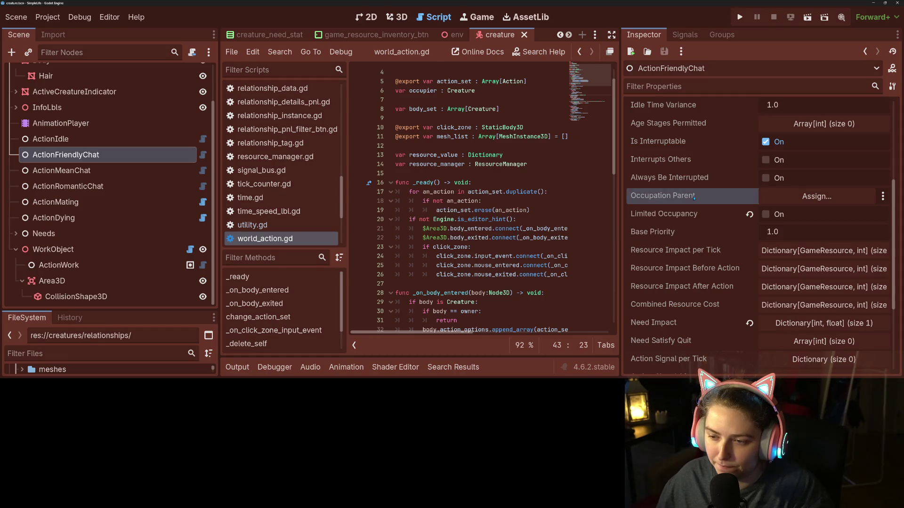
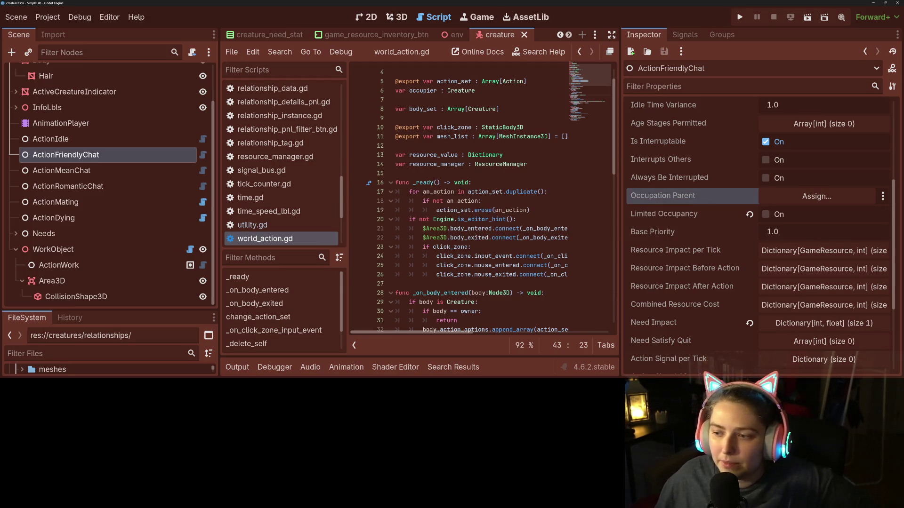
# Step: Open action_social.gd from the script list and scroll through it
pyautogui.click(203, 155)
pyautogui.scroll(4, 505, 229)
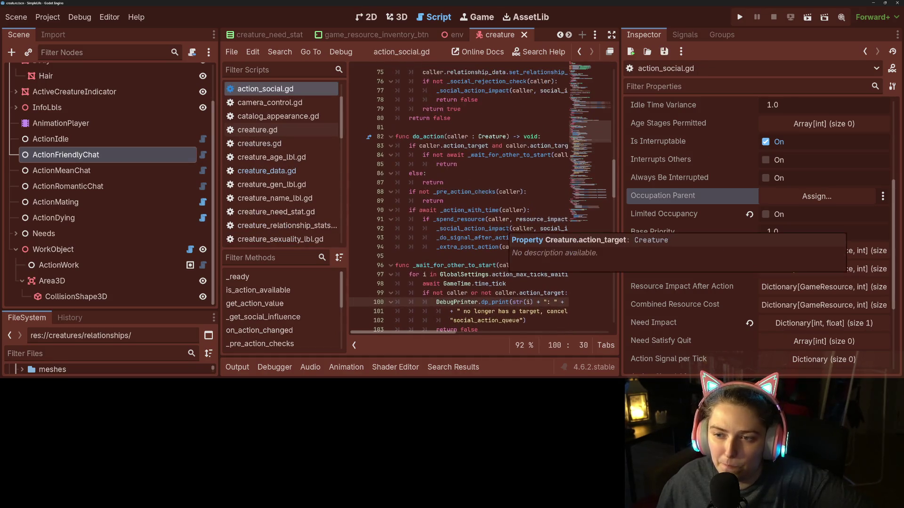
pyautogui.scroll(-1, 507, 233)
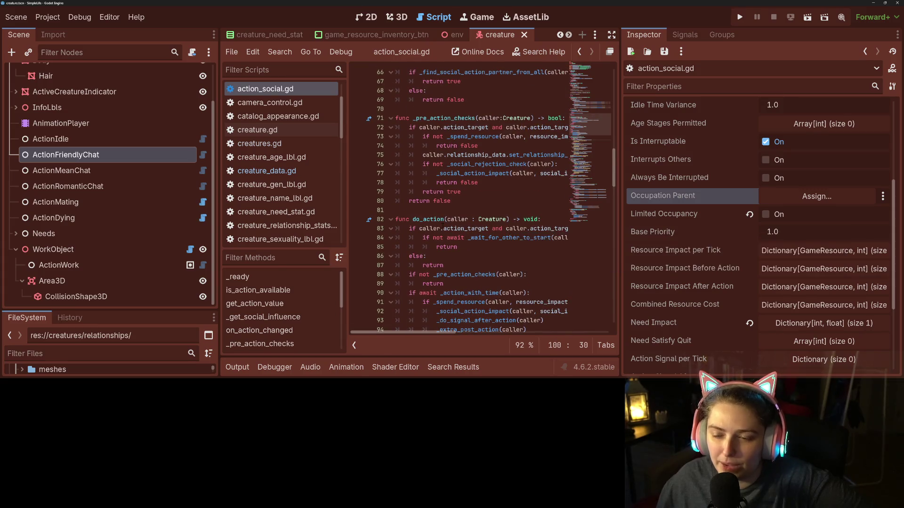
pyautogui.scroll(-2, 507, 233)
pyautogui.scroll(-9, 507, 233)
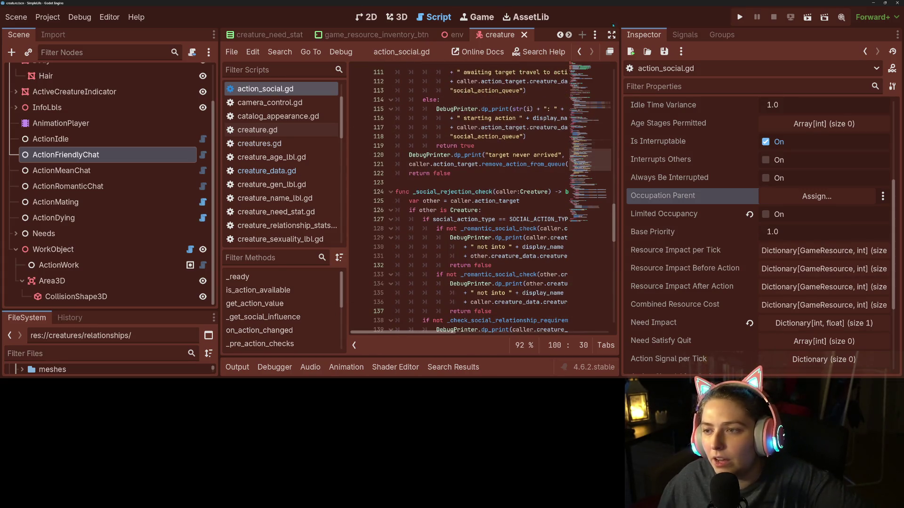
# Step: In distraction-free mode, review on_action_changed and its _find_social_action_partner_from_all call
pyautogui.hotkey('ctrl', 'shift', 'F11')
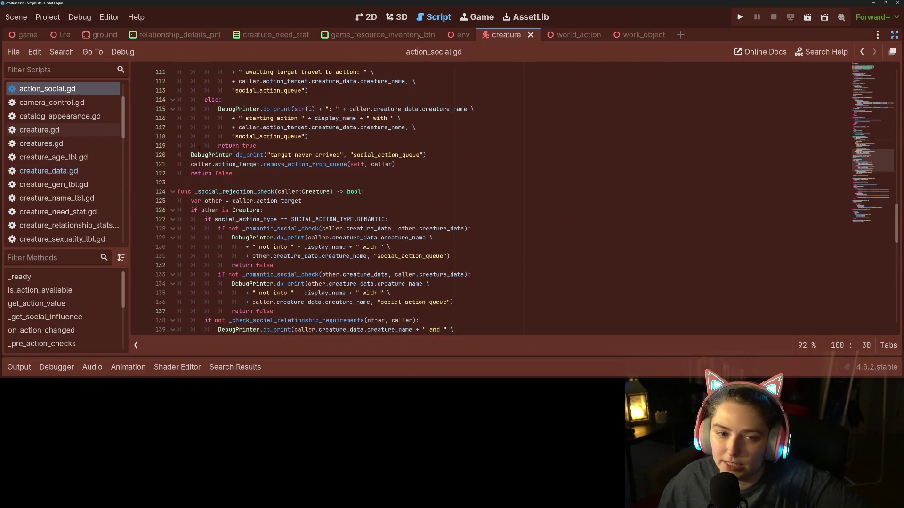
pyautogui.scroll(12, 428, 287)
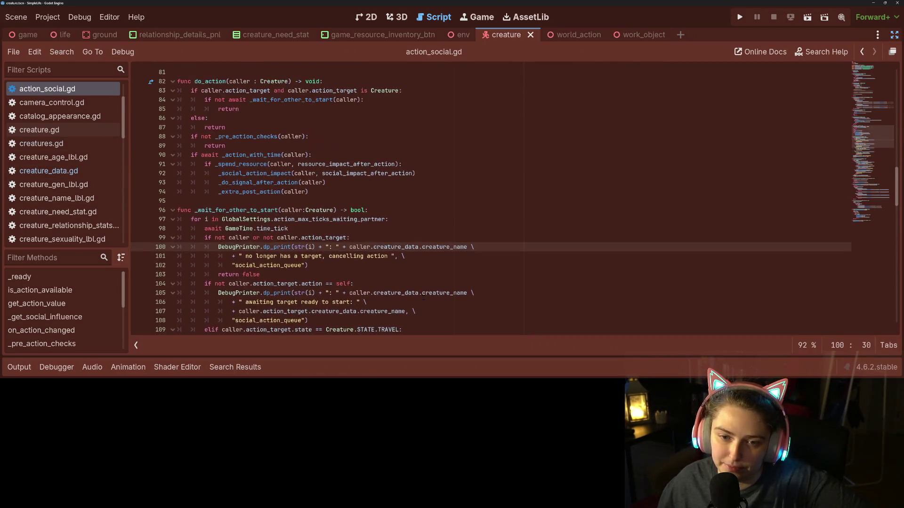
pyautogui.scroll(6, 422, 295)
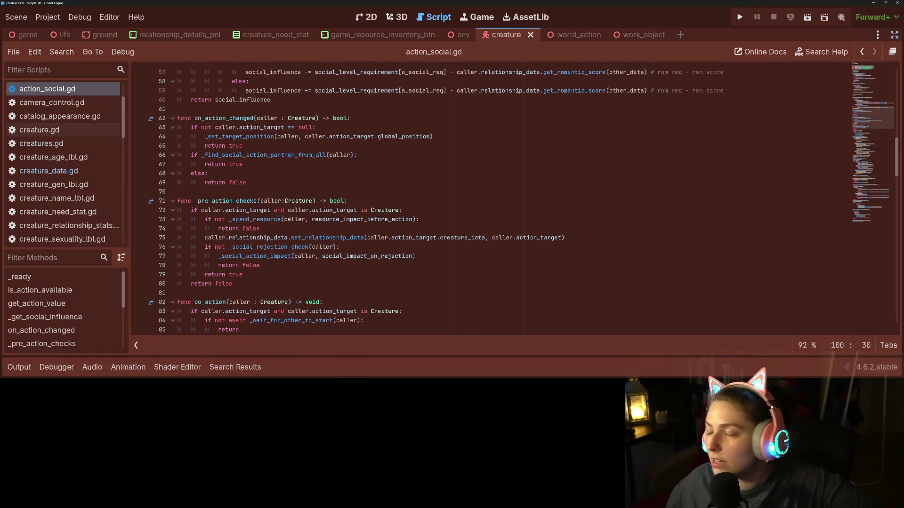
pyautogui.scroll(2, 422, 297)
pyautogui.scroll(5, 422, 296)
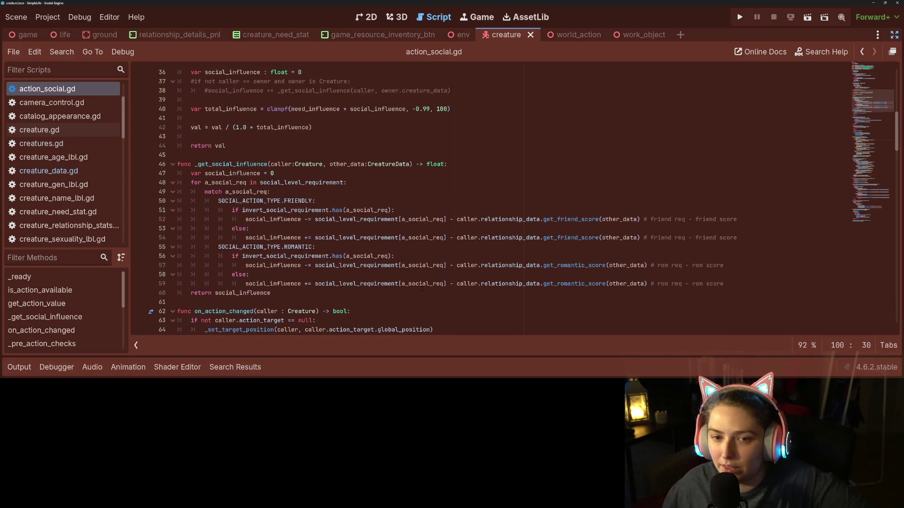
pyautogui.scroll(12, 417, 283)
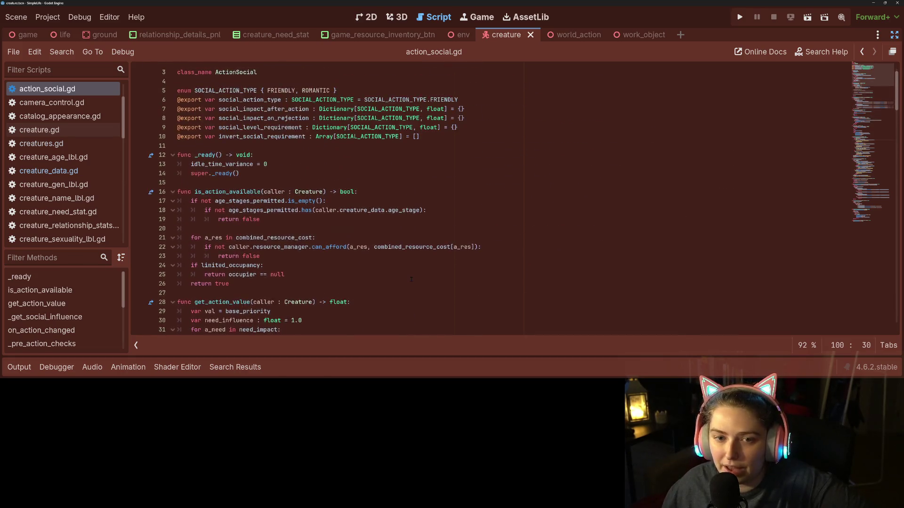
pyautogui.scroll(-20, 411, 279)
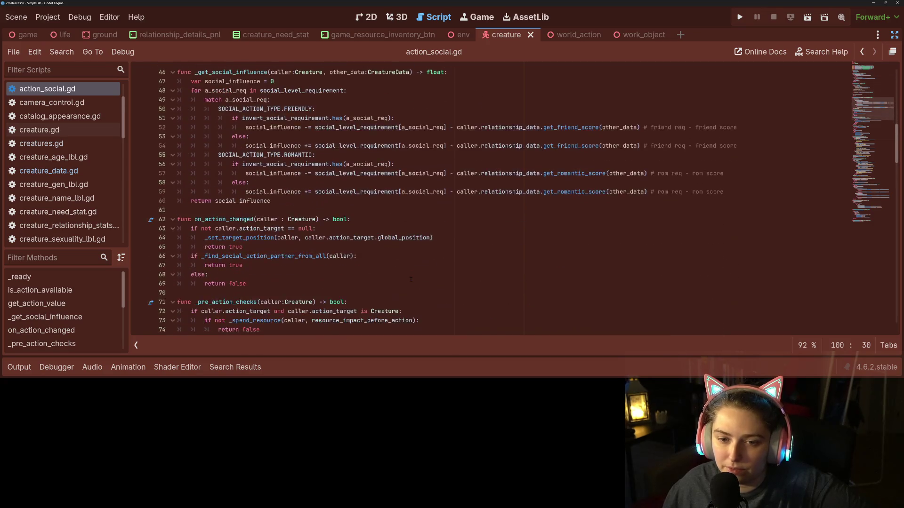
pyautogui.scroll(-16, 411, 279)
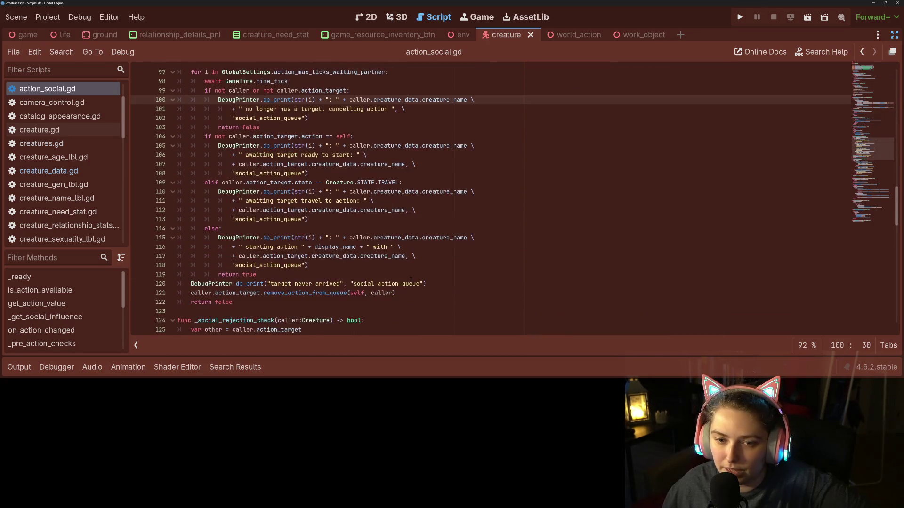
pyautogui.scroll(-12, 410, 280)
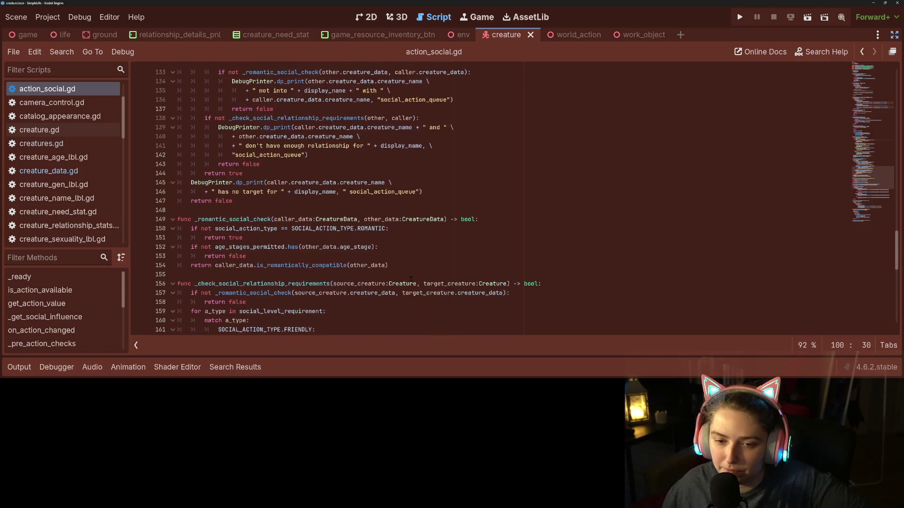
pyautogui.scroll(-10, 409, 279)
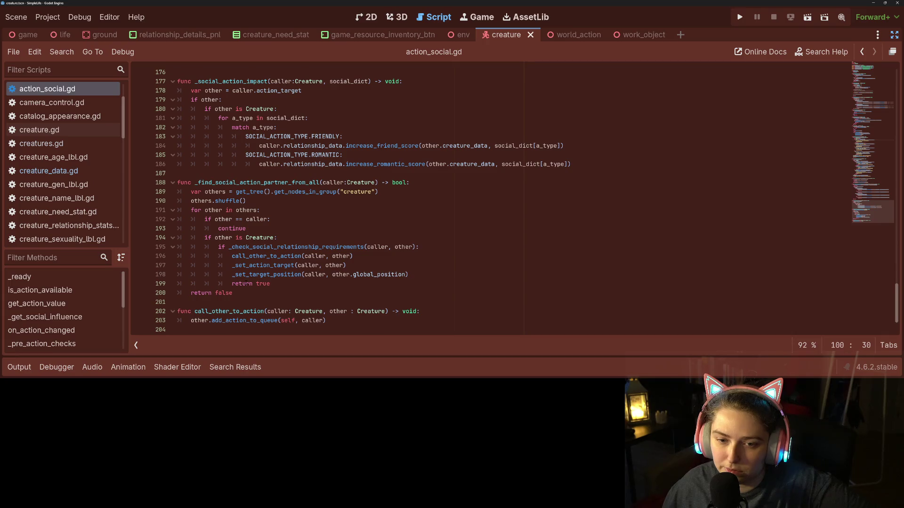
pyautogui.doubleClick(269, 183)
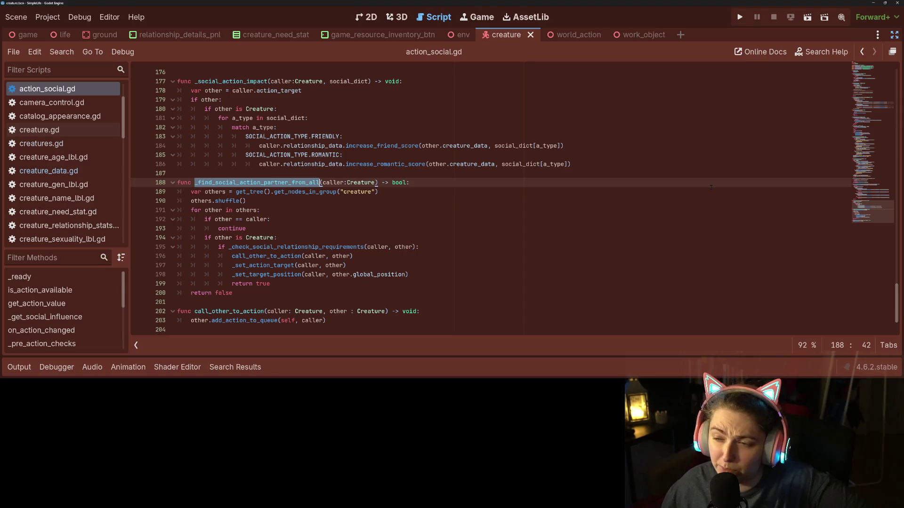
pyautogui.scroll(2, 870, 207)
pyautogui.moveTo(870, 207); pyautogui.dragTo(865, 110)
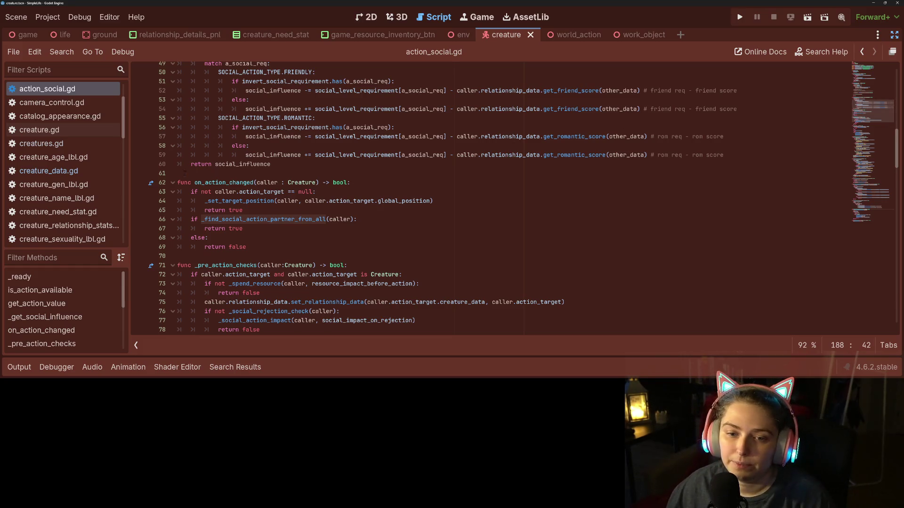
# Step: Inspect on_action_changed, highlighting action_target and the _set_target_position call on line 64
pyautogui.moveTo(221, 183)
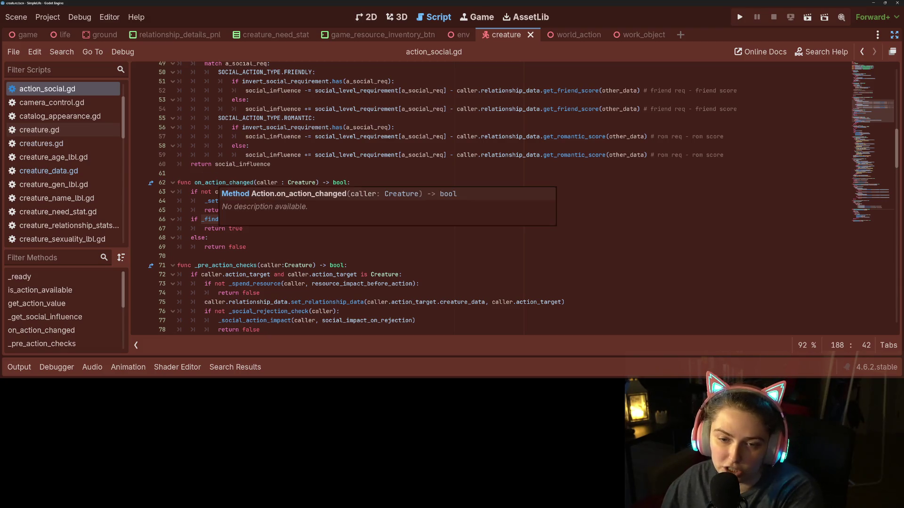
pyautogui.click(222, 201)
pyautogui.doubleClick(259, 192)
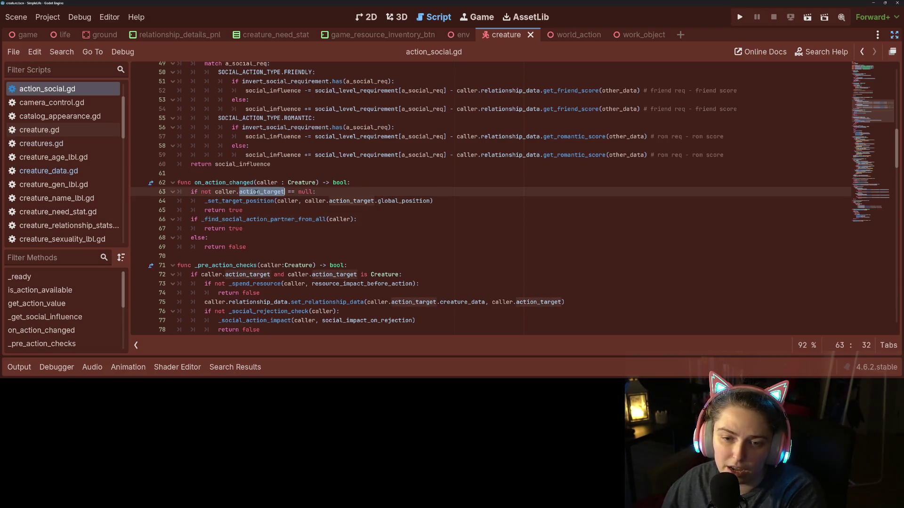
pyautogui.doubleClick(239, 201)
# Step: Add a new 'if occupation_parent:' line after 'return true' on line 65
pyautogui.click(264, 210)
pyautogui.press('Return')
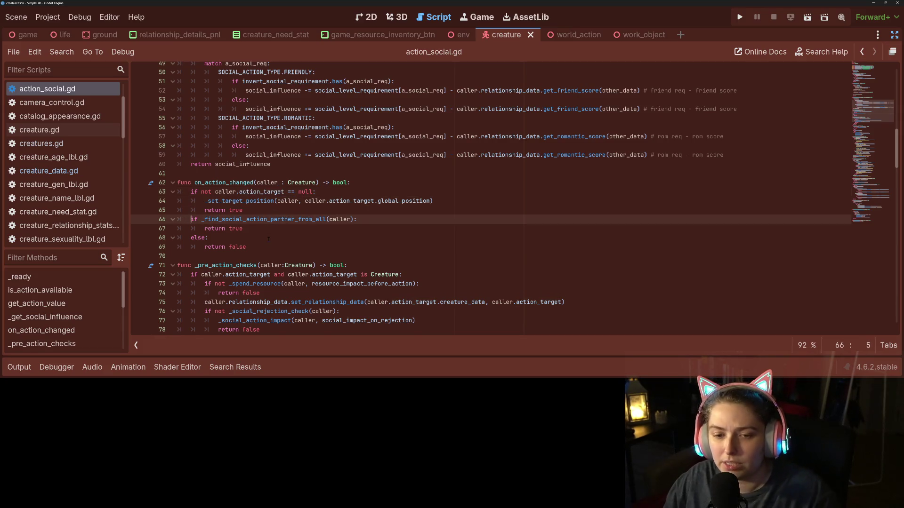
pyautogui.write('if ')
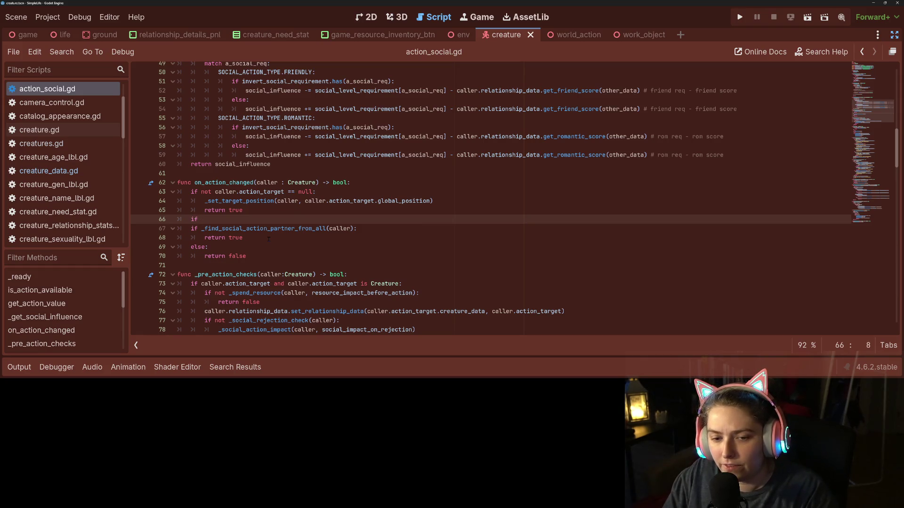
pyautogui.write('occ')
pyautogui.press('Return')
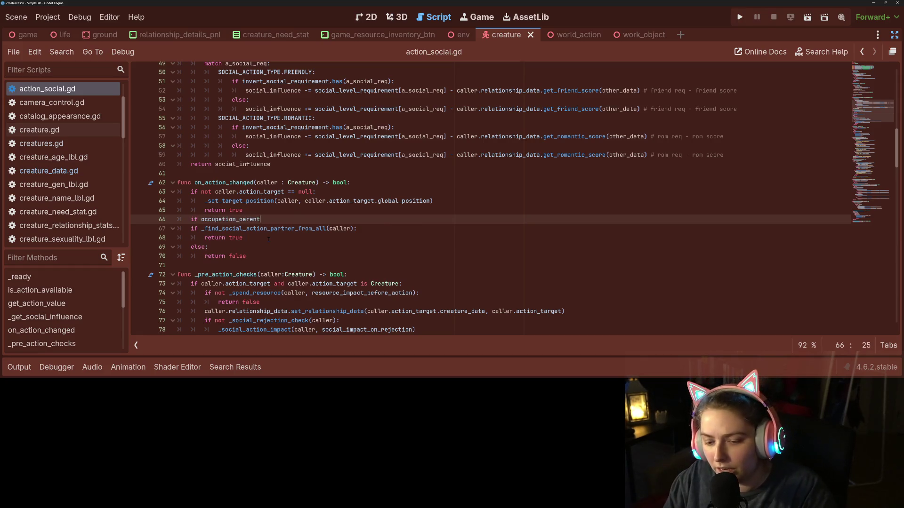
pyautogui.write(':')
pyautogui.press('Return')
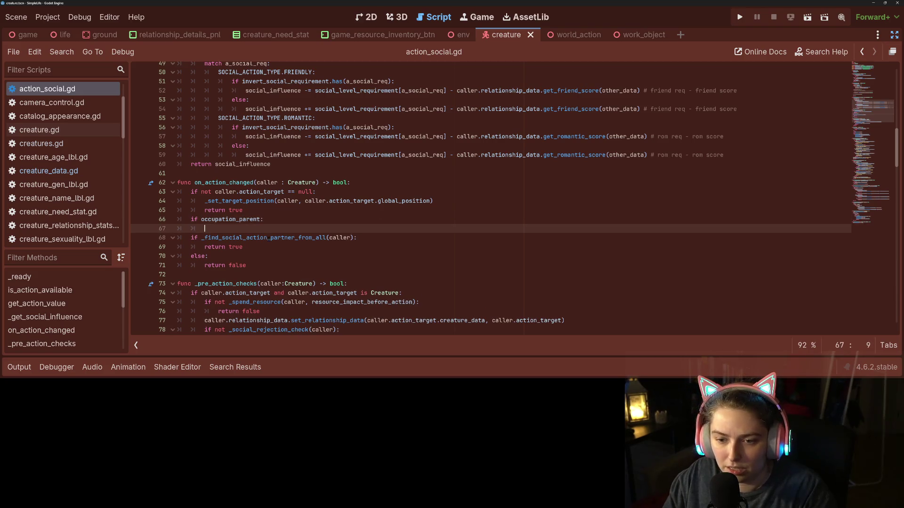
pyautogui.doubleClick(270, 238)
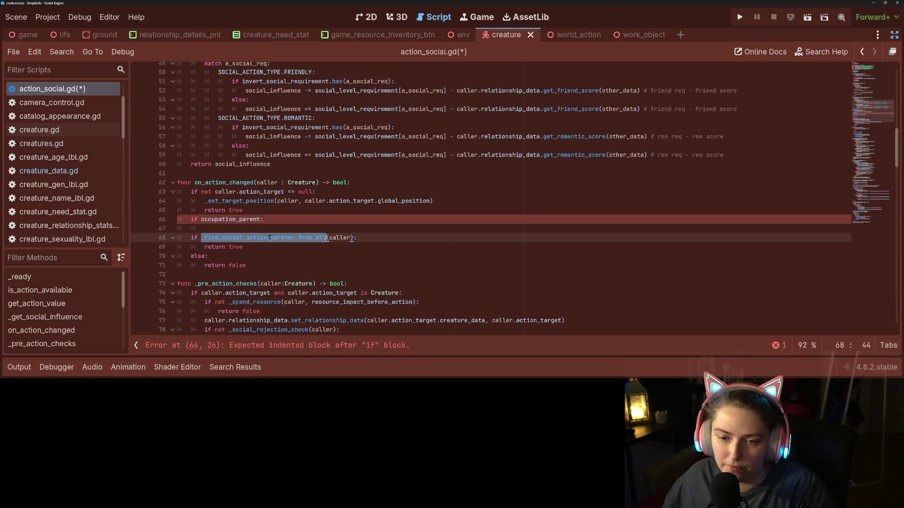
pyautogui.scroll(-15, 282, 238)
pyautogui.scroll(-15, 316, 238)
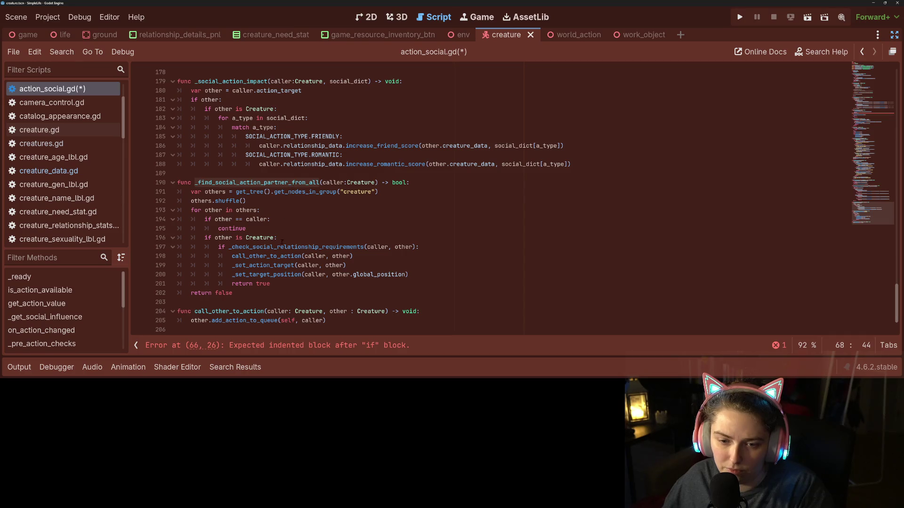
# Step: Examine the partner-check block on lines 197–201 of _find_social_action_partner_from_all
pyautogui.doubleClick(258, 275)
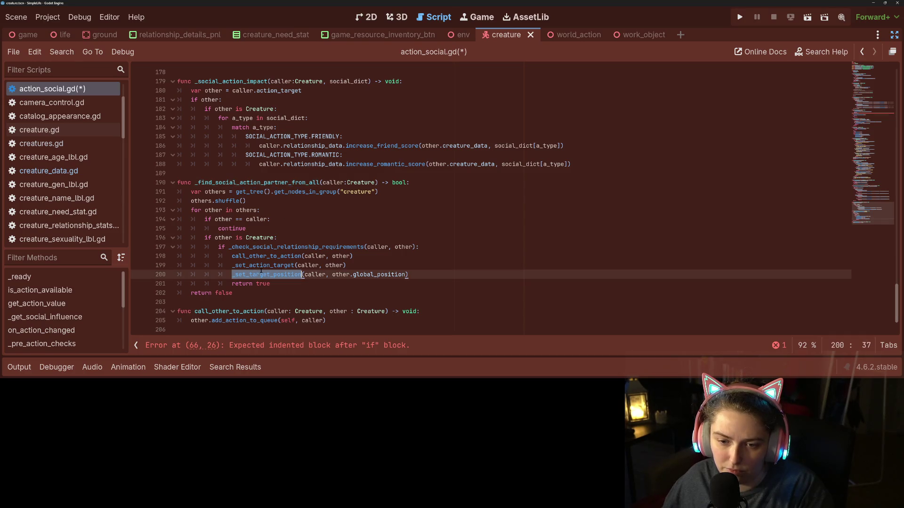
pyautogui.doubleClick(254, 255)
pyautogui.click(220, 246)
pyautogui.click(284, 240)
pyautogui.doubleClick(284, 248)
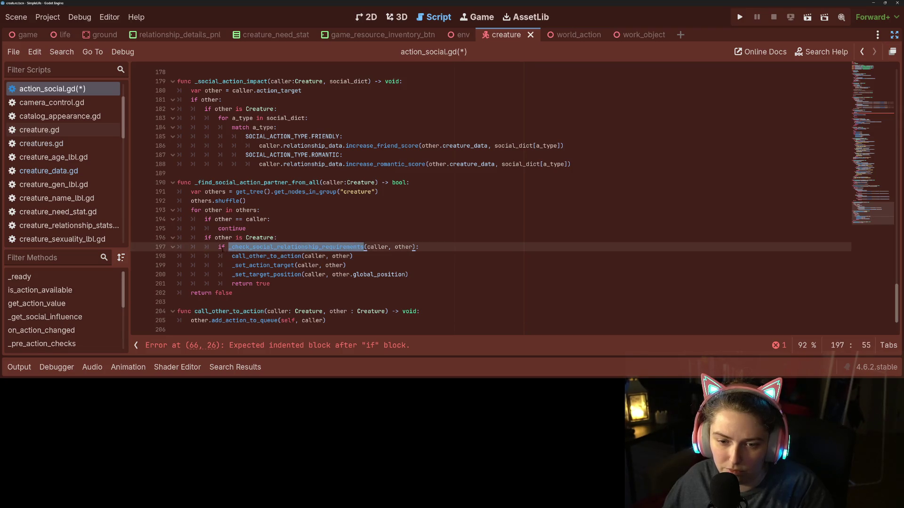
pyautogui.click(218, 247)
pyautogui.moveTo(218, 247)
pyautogui.mouseDown()
pyautogui.moveTo(348, 274)
pyautogui.moveTo(431, 279)
pyautogui.mouseUp()
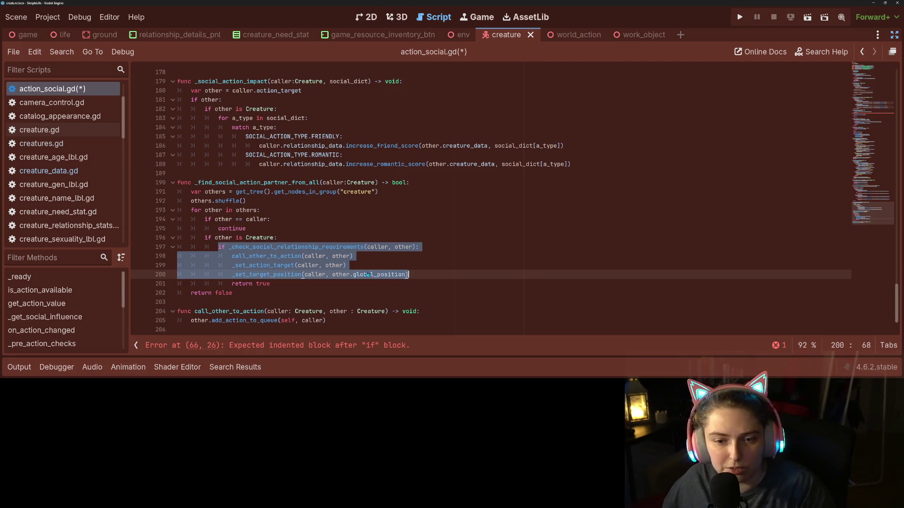
pyautogui.click(309, 291)
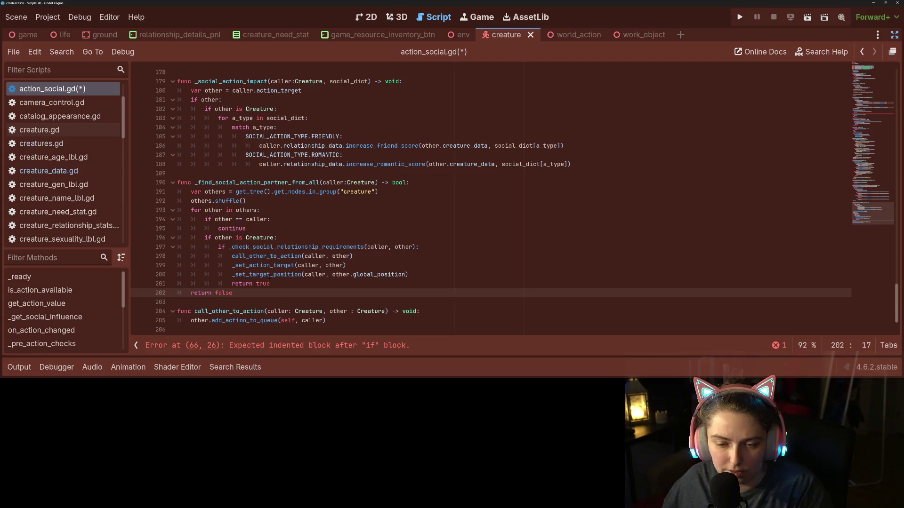
pyautogui.doubleClick(269, 275)
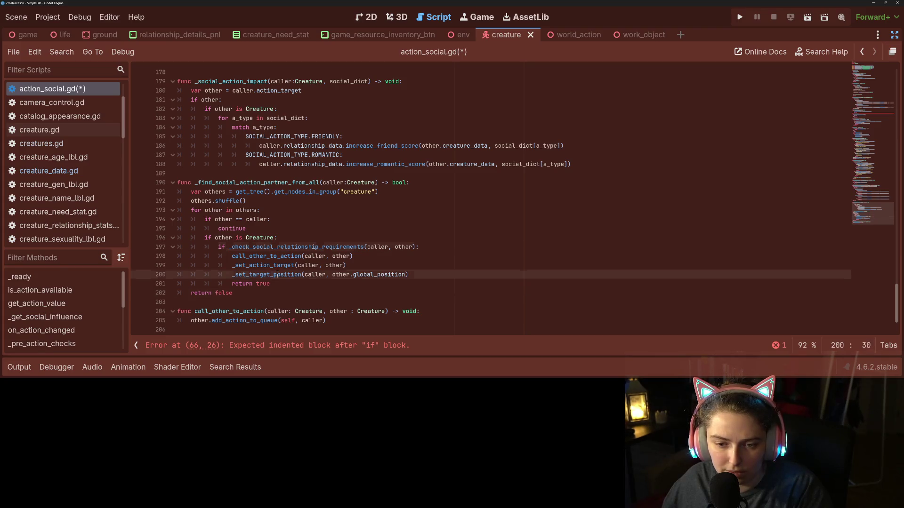
pyautogui.moveTo(281, 275)
pyautogui.click(288, 247)
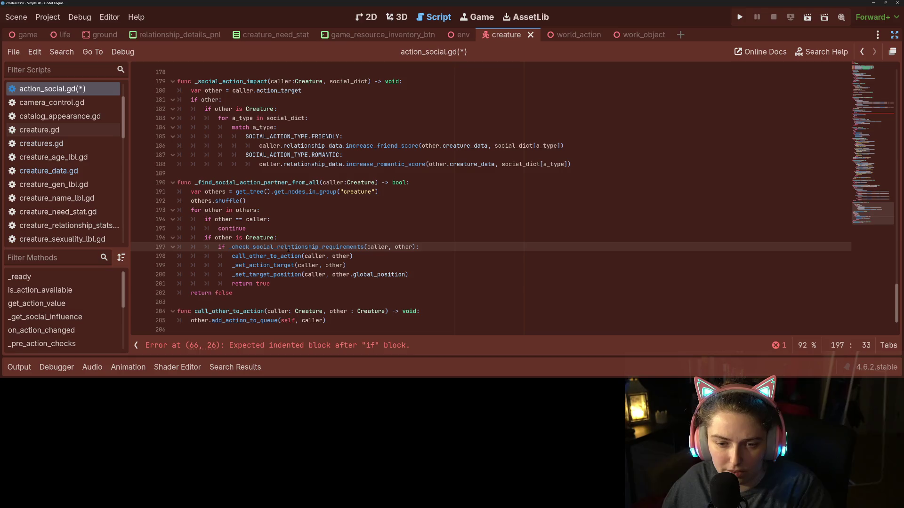
pyautogui.moveTo(232, 256); pyautogui.dragTo(422, 276)
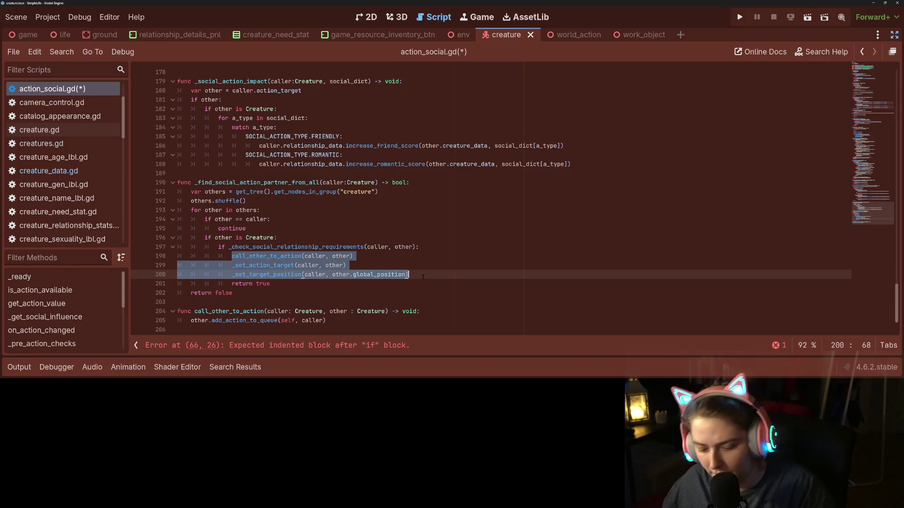
pyautogui.click(385, 281)
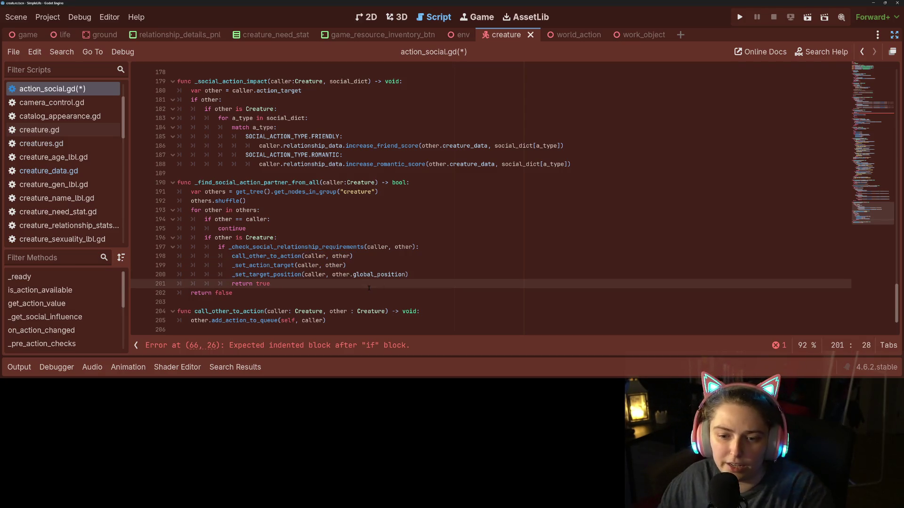
# Step: Tidy the blank lines above call_other_to_action, removing the surplus ones
pyautogui.press('Down')
pyautogui.press('Down')
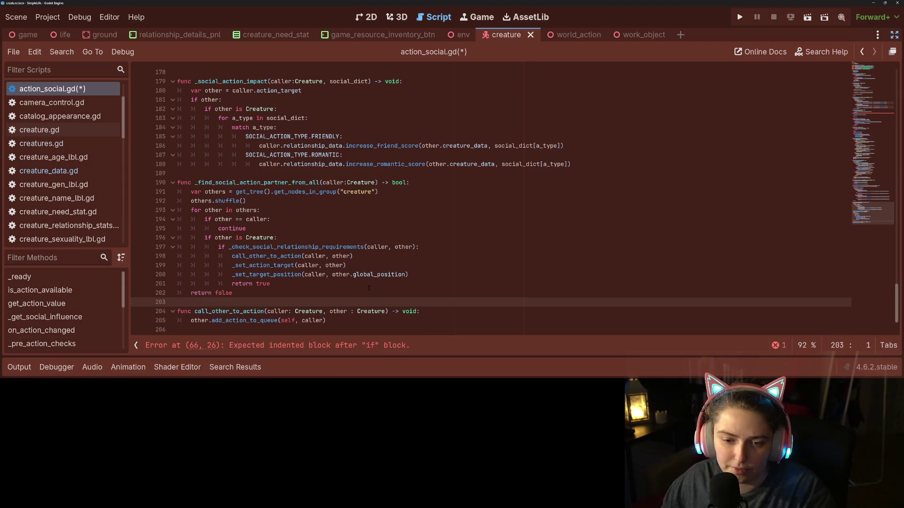
pyautogui.press('Return')
pyautogui.press('Return')
pyautogui.press('Up')
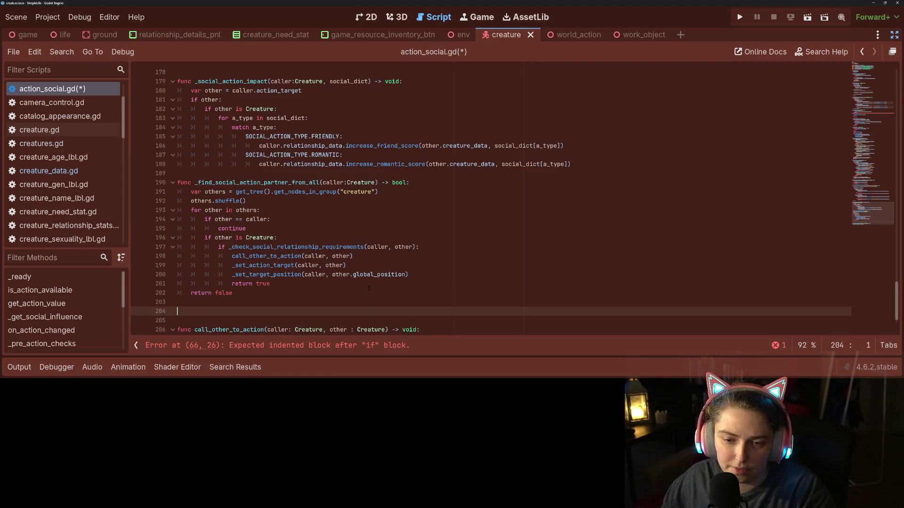
pyautogui.scroll(-1, 368, 288)
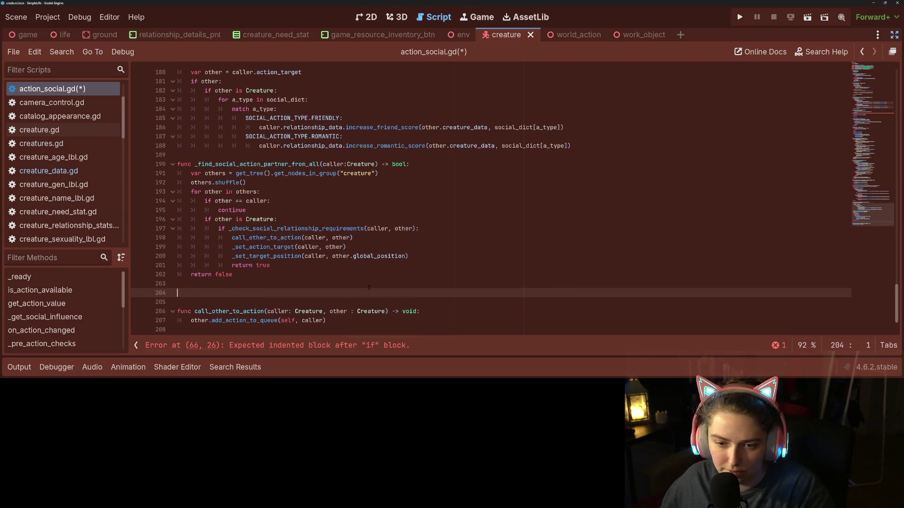
pyautogui.click(282, 256)
pyautogui.doubleClick(265, 247)
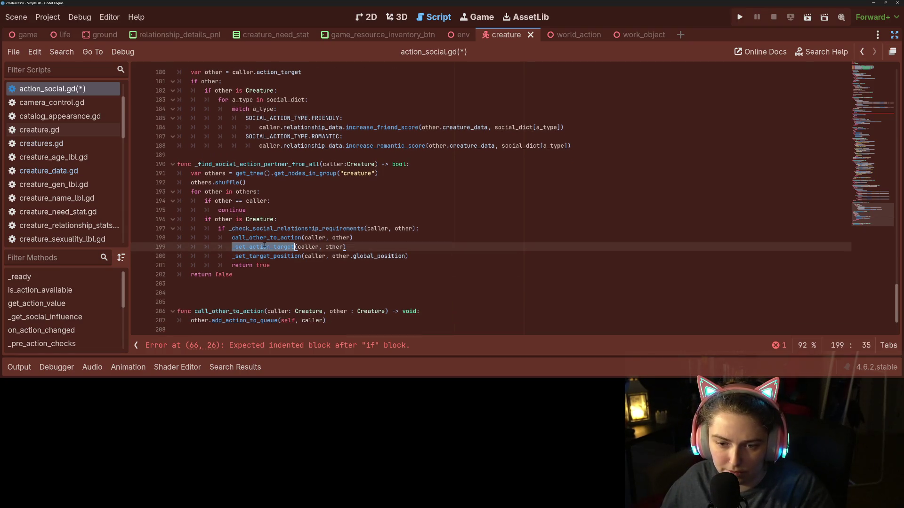
pyautogui.click(254, 302)
pyautogui.press('BackSpace')
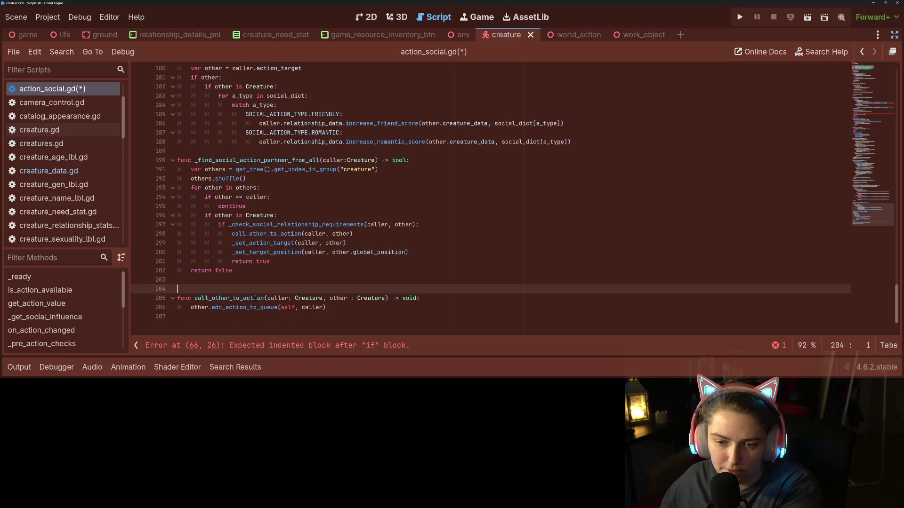
pyautogui.press('BackSpace')
# Step: Copy the _set_action_target and _set_target_position calls on lines 199–200
pyautogui.click(328, 243)
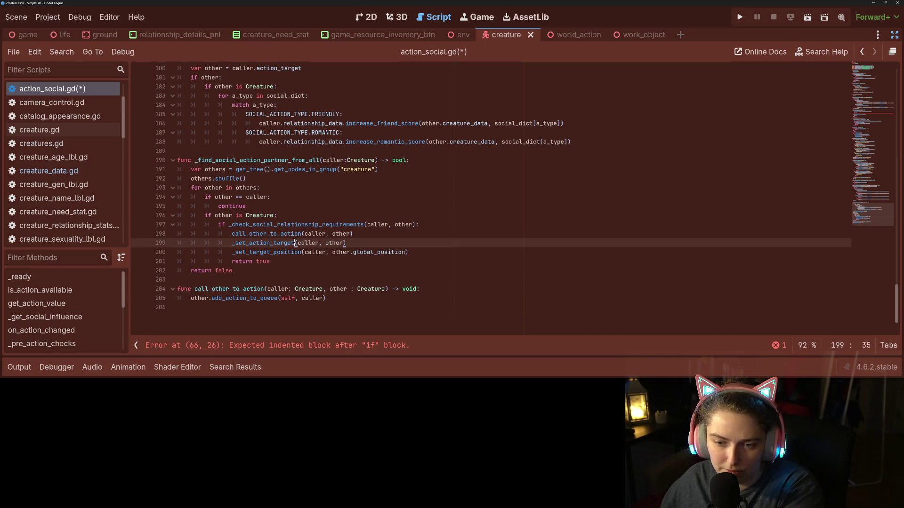
pyautogui.moveTo(229, 243); pyautogui.dragTo(409, 253)
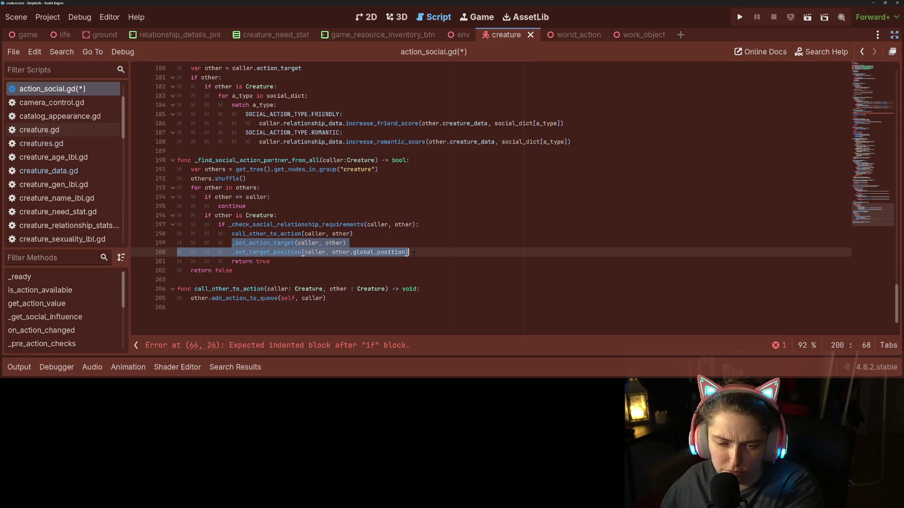
pyautogui.click(413, 253)
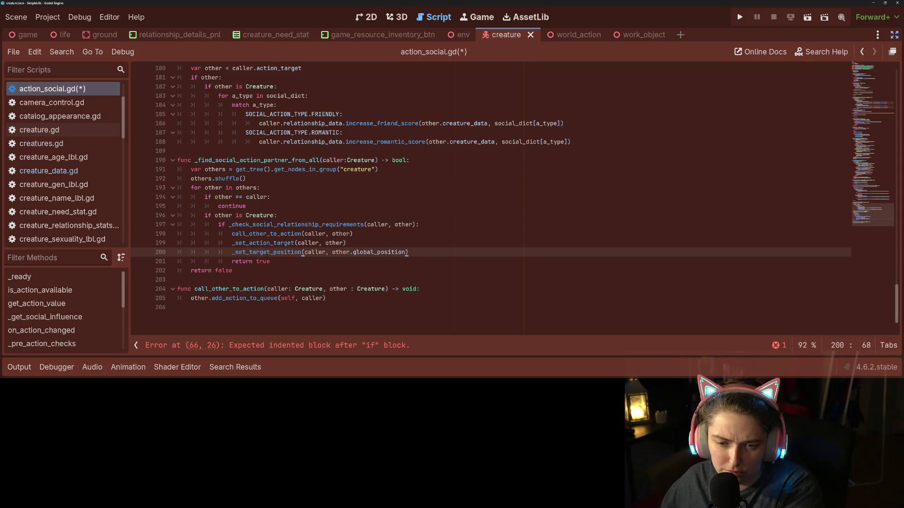
pyautogui.click(254, 243)
pyautogui.moveTo(232, 243); pyautogui.dragTo(310, 253)
pyautogui.click(282, 253)
pyautogui.click(273, 242)
pyautogui.doubleClick(285, 244)
pyautogui.click(295, 243)
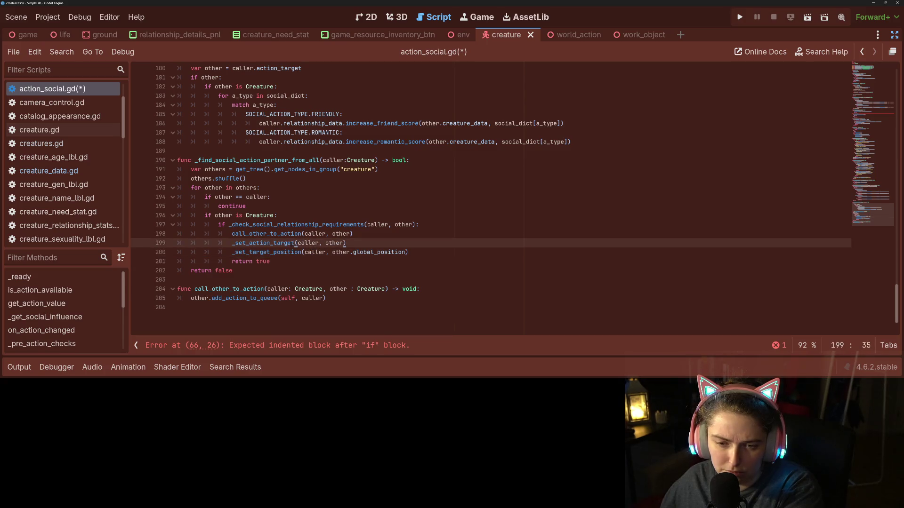
pyautogui.moveTo(290, 243)
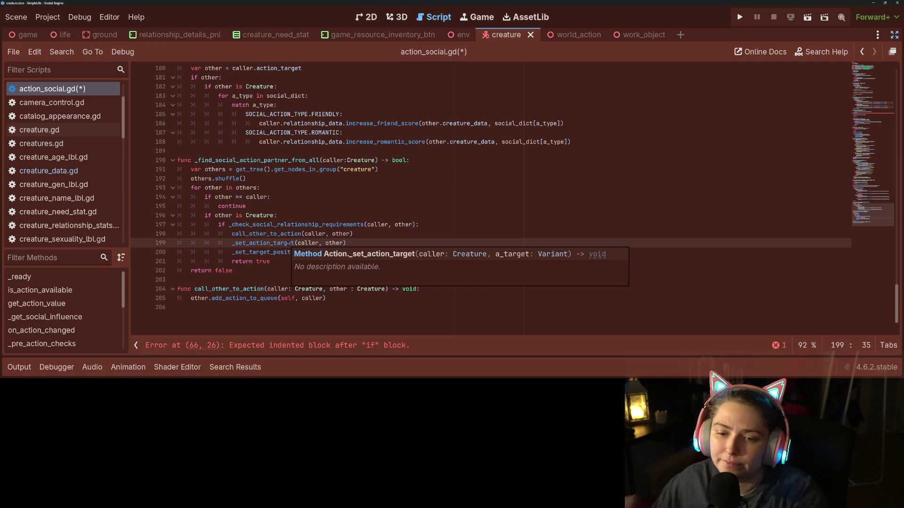
pyautogui.click(287, 243)
pyautogui.moveTo(231, 243); pyautogui.dragTo(417, 252)
pyautogui.hotkey('ctrl', 'c')
# Step: Paste both calls at the end of call_other_to_action and fix their indentation
pyautogui.click(395, 302)
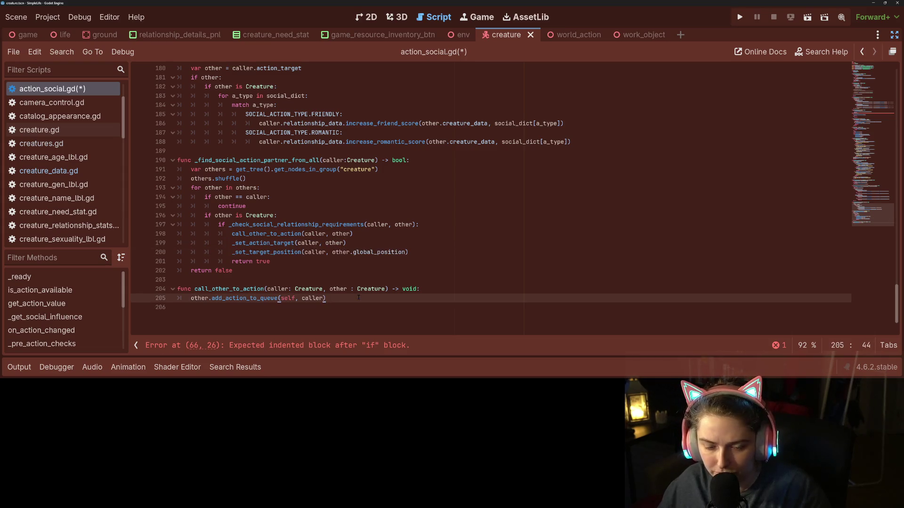
pyautogui.press('Return')
pyautogui.hotkey('ctrl', 'v')
pyautogui.moveTo(232, 317); pyautogui.dragTo(190, 317)
pyautogui.press('BackSpace')
# Step: Delete the original calls from the partner search and save action_social.gd
pyautogui.click(288, 266)
pyautogui.moveTo(421, 254); pyautogui.dragTo(149, 245)
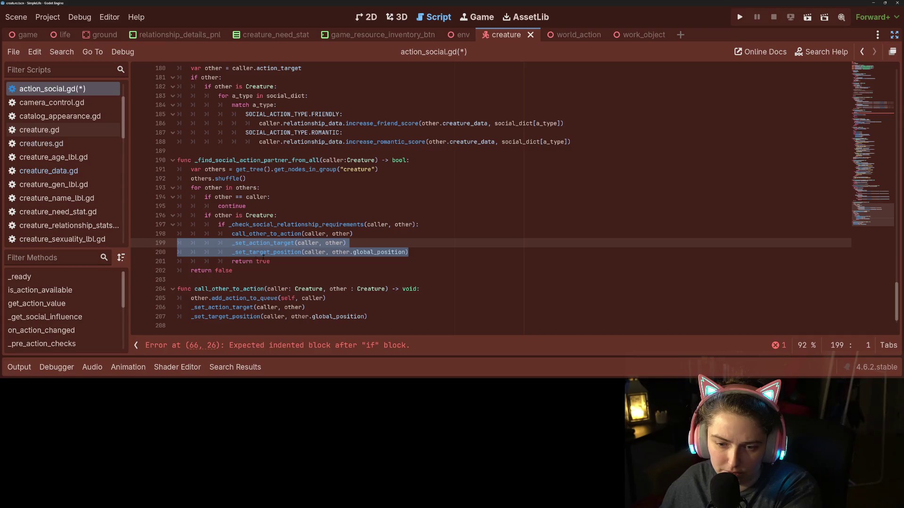
pyautogui.press('BackSpace')
pyautogui.press('BackSpace')
pyautogui.hotkey('ctrl', 's')
pyautogui.click(249, 233)
pyautogui.moveTo(218, 224)
pyautogui.mouseDown()
pyautogui.moveTo(290, 246)
pyautogui.moveTo(204, 216)
pyautogui.mouseUp()
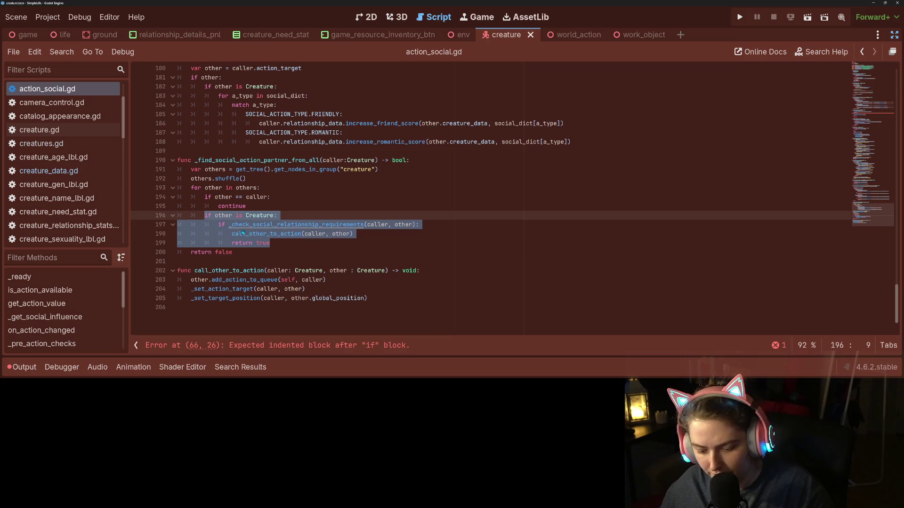
# Step: Extend the line 66 condition with 'and occupation_parent is Creature'
pyautogui.scroll(2, 262, 251)
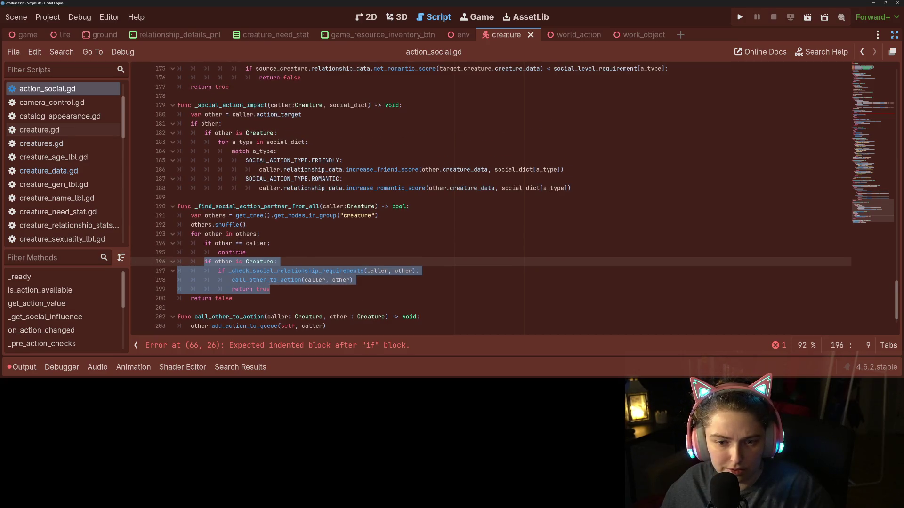
pyautogui.doubleClick(258, 206)
pyautogui.scroll(10, 259, 206)
pyautogui.scroll(15, 259, 206)
pyautogui.scroll(7, 296, 255)
pyautogui.click(249, 205)
pyautogui.click(226, 197)
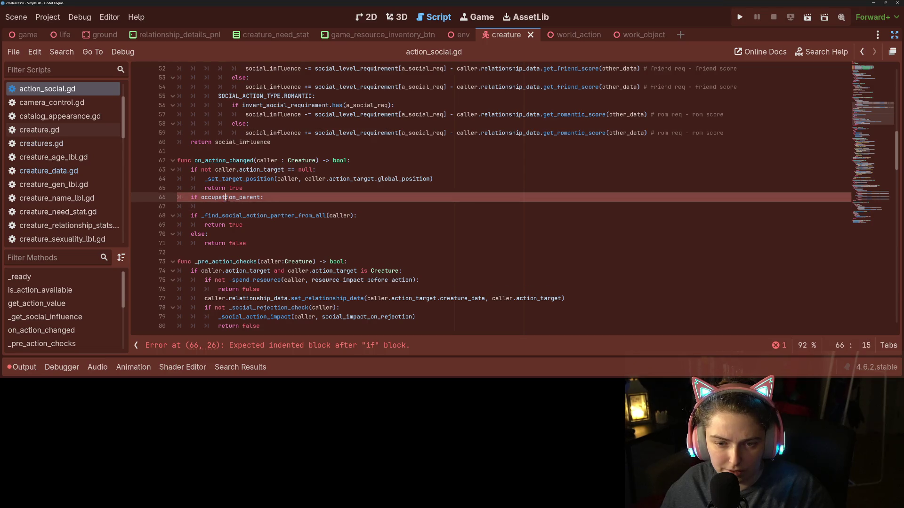
pyautogui.click(261, 197)
pyautogui.write('and ')
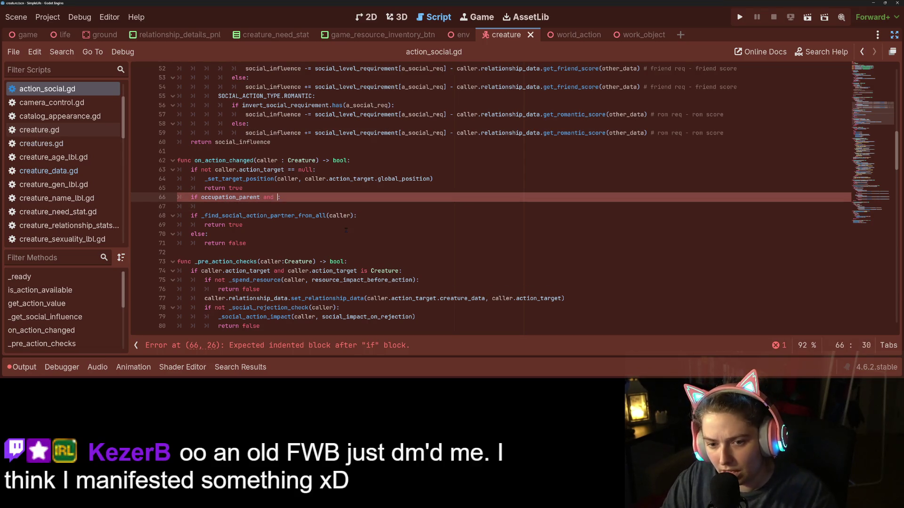
pyautogui.write('occup')
pyautogui.press('Return')
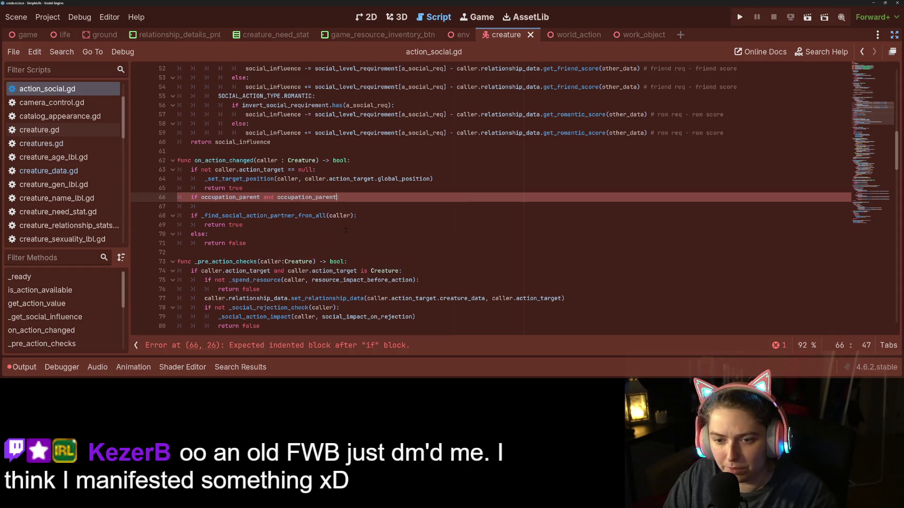
pyautogui.write('is Creat')
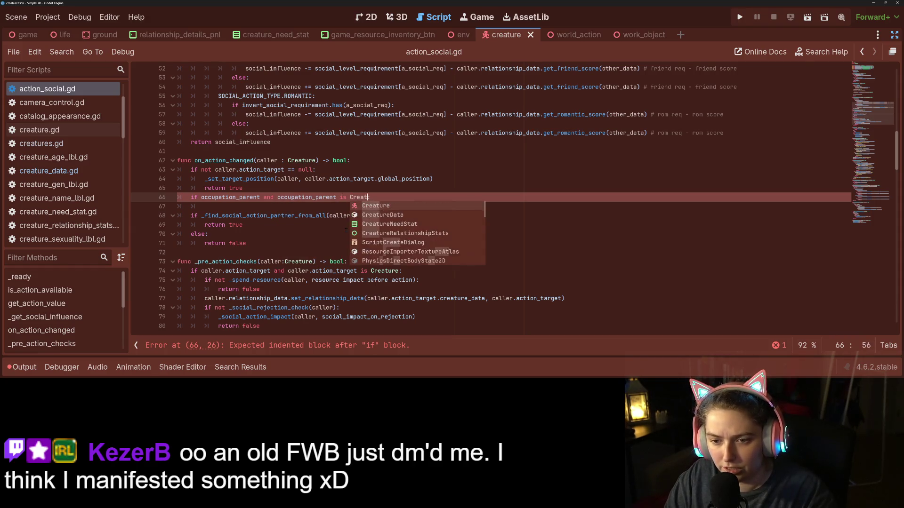
pyautogui.write('ure')
pyautogui.press('Down')
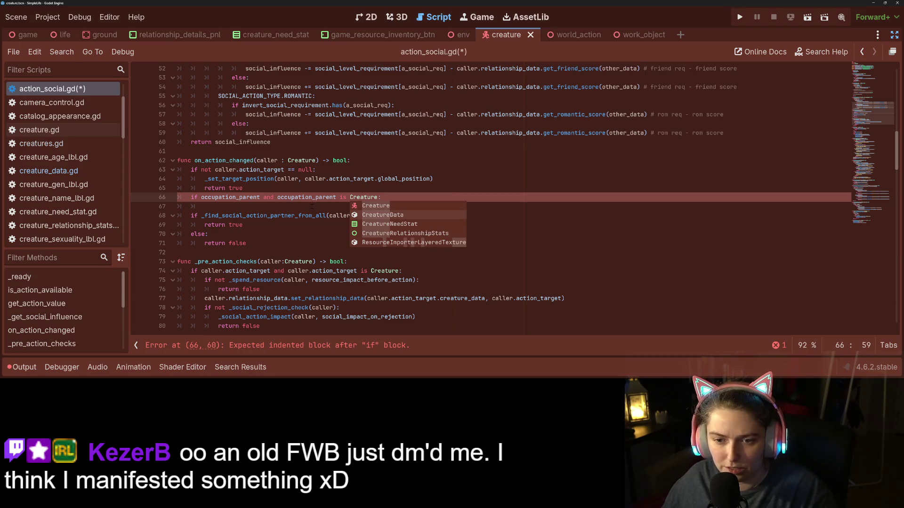
pyautogui.click(312, 205)
# Step: Paste the requirement-check block and replace both uses of other with occupation_parent
pyautogui.hotkey('ctrl', 'v')
pyautogui.click(212, 208)
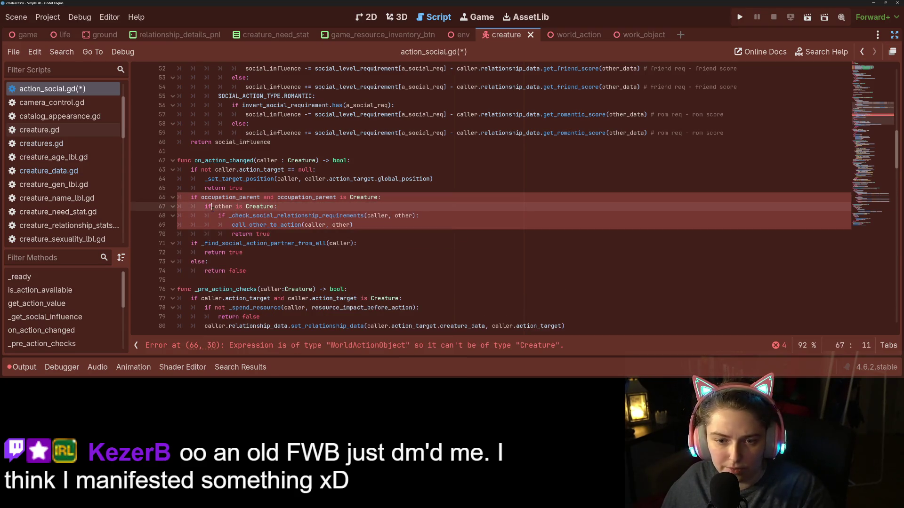
pyautogui.click(218, 216)
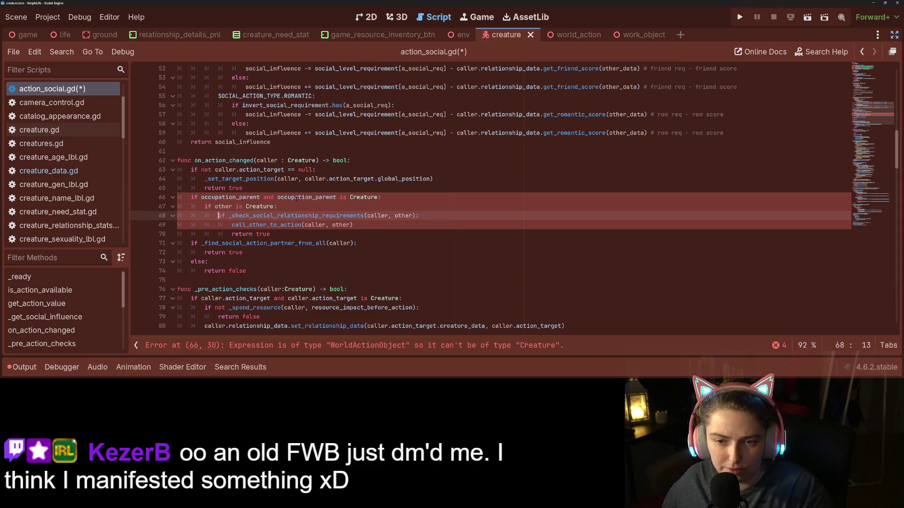
pyautogui.doubleClick(297, 197)
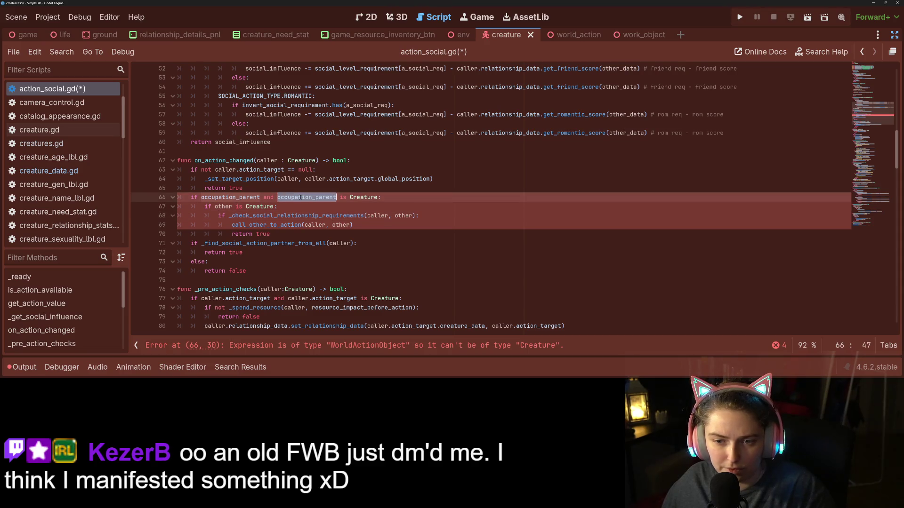
pyautogui.doubleClick(403, 216)
pyautogui.hotkey('ctrl', 'v')
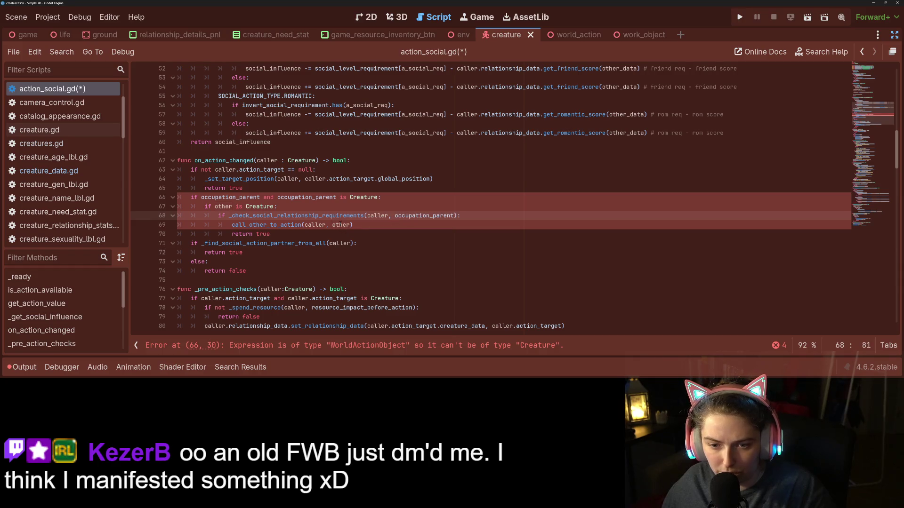
pyautogui.doubleClick(340, 225)
pyautogui.hotkey('ctrl', 'v')
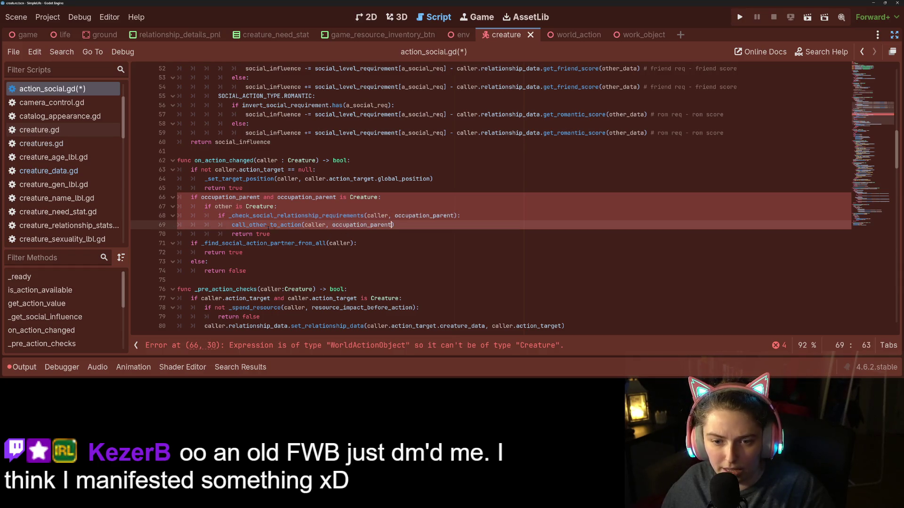
# Step: Dedent the requirement-check block and delete the condition lines 66–67
pyautogui.moveTo(217, 216)
pyautogui.mouseDown()
pyautogui.moveTo(329, 225)
pyautogui.moveTo(271, 234)
pyautogui.mouseUp()
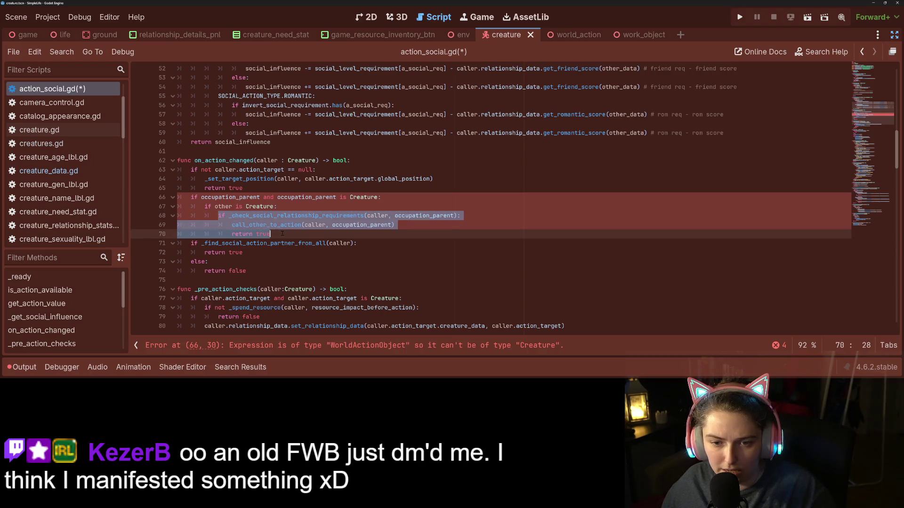
pyautogui.hotkey('shift', 'Tab')
pyautogui.hotkey('shift', 'Tab')
pyautogui.moveTo(277, 207); pyautogui.dragTo(178, 197)
pyautogui.press('Delete')
pyautogui.press('Delete')
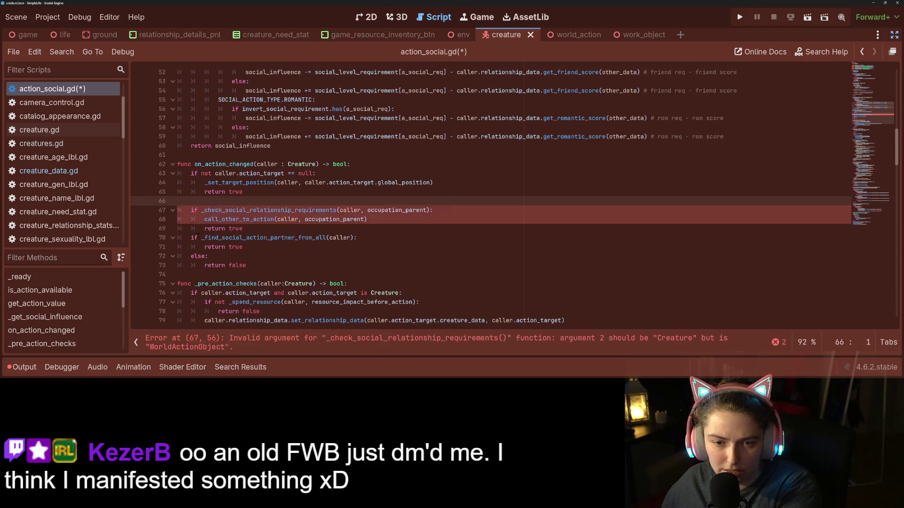
pyautogui.click(190, 228)
pyautogui.hotkey('ctrl', 'space')
pyautogui.press('Escape')
pyautogui.write('el')
pyautogui.hotkey('ctrl', 's')
pyautogui.click(288, 221)
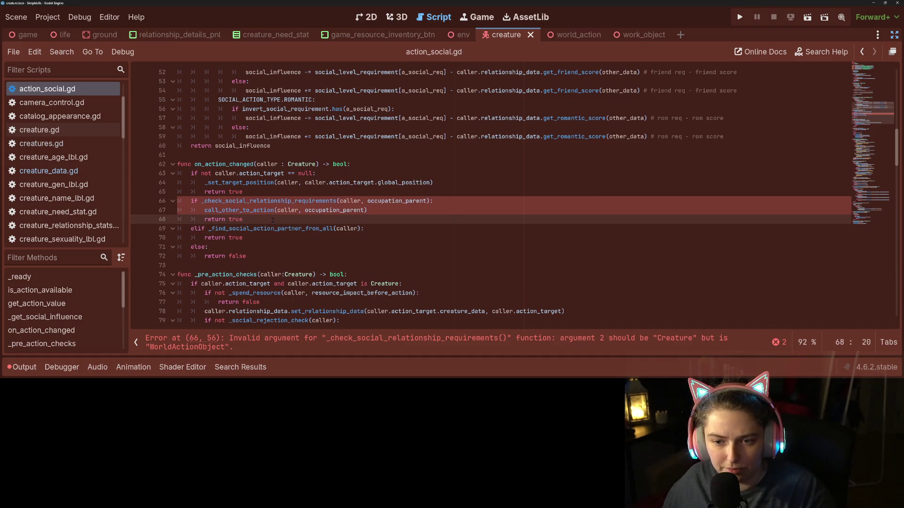
pyautogui.click(399, 202)
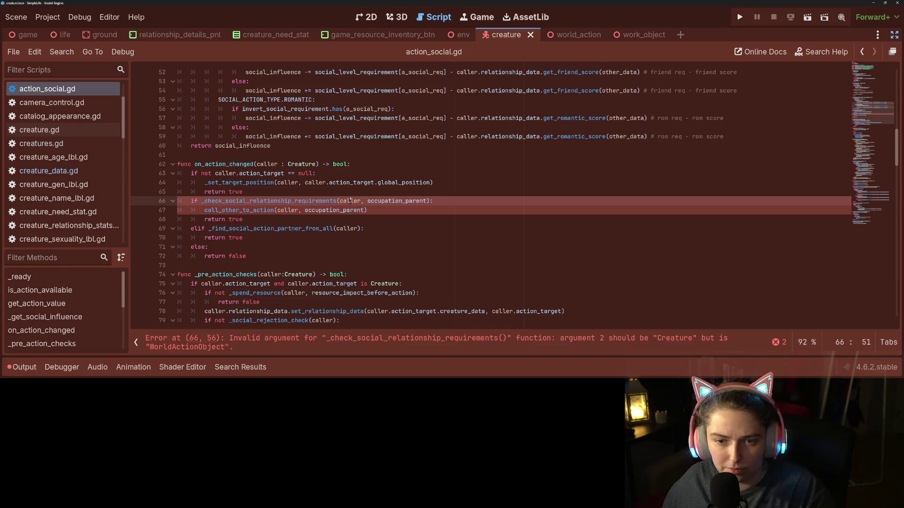
pyautogui.doubleClick(400, 201)
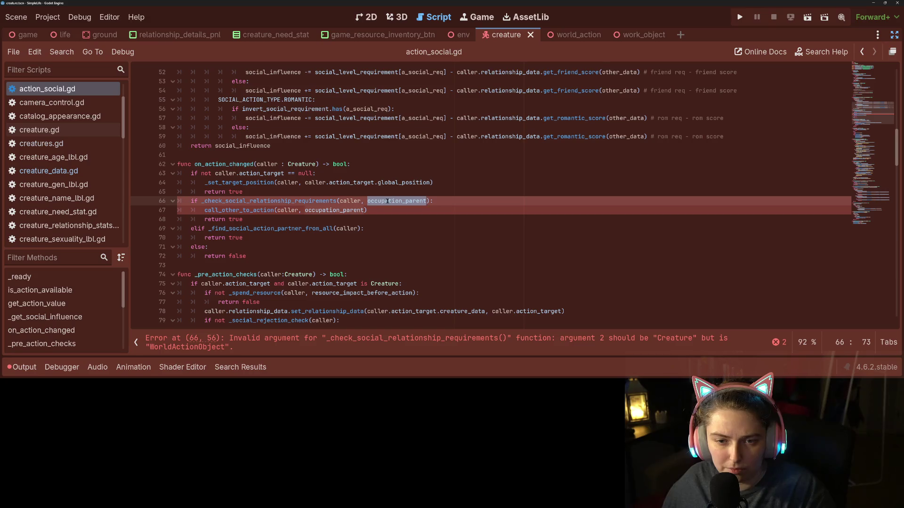
pyautogui.click(278, 210)
pyautogui.click(193, 228)
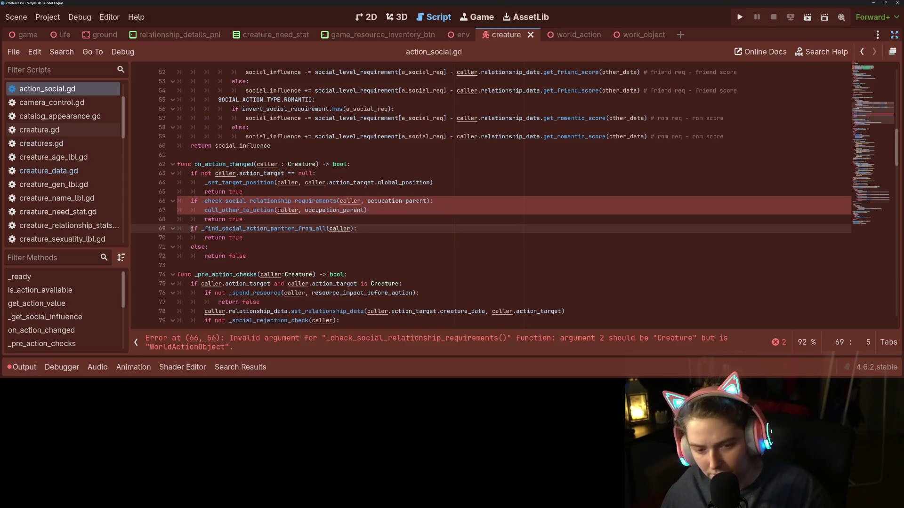
pyautogui.hotkey('ctrl', 'z')
pyautogui.hotkey('ctrl', 'z')
pyautogui.hotkey('ctrl', 'z')
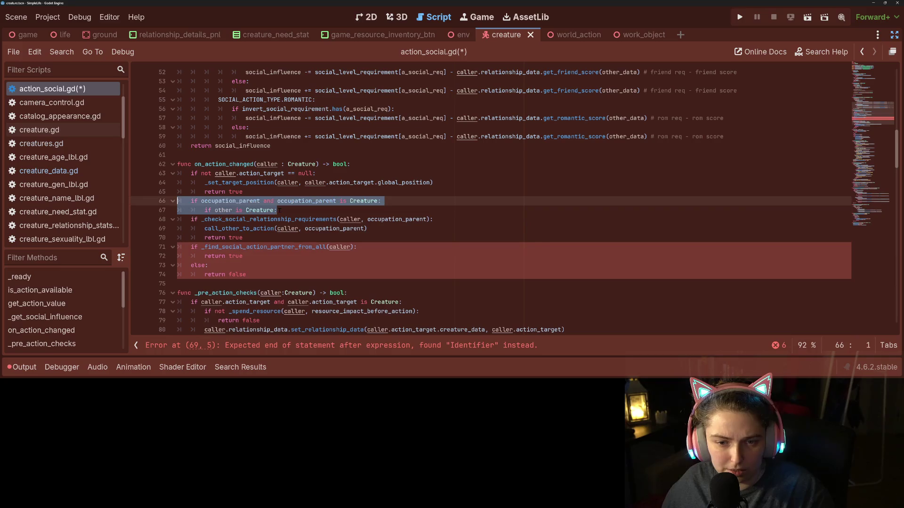
pyautogui.click(253, 220)
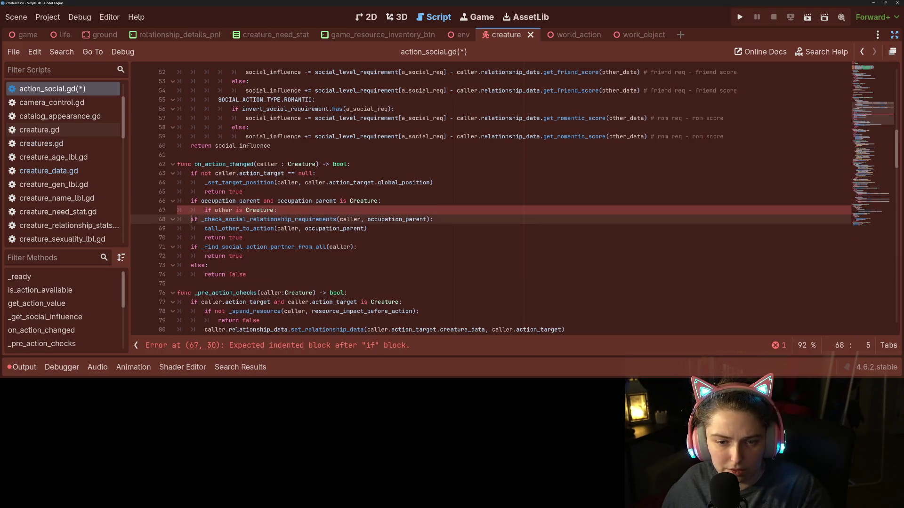
pyautogui.moveTo(190, 219); pyautogui.dragTo(268, 241)
pyautogui.press('Tab')
pyautogui.click(156, 210)
pyautogui.hotkey('shift', 'End')
pyautogui.press('BackSpace')
pyautogui.press('BackSpace')
pyautogui.moveTo(160, 201); pyautogui.dragTo(160, 224)
pyautogui.hotkey('ctrl', 's')
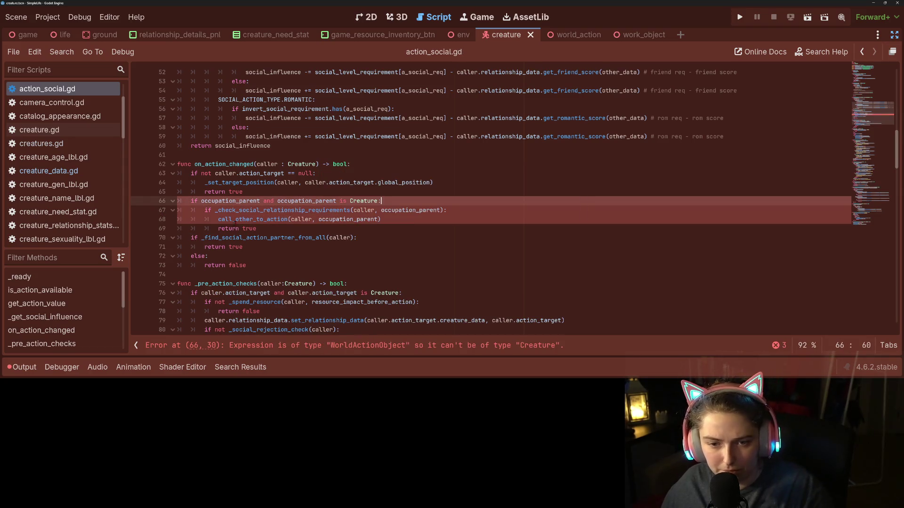
pyautogui.moveTo(334, 201)
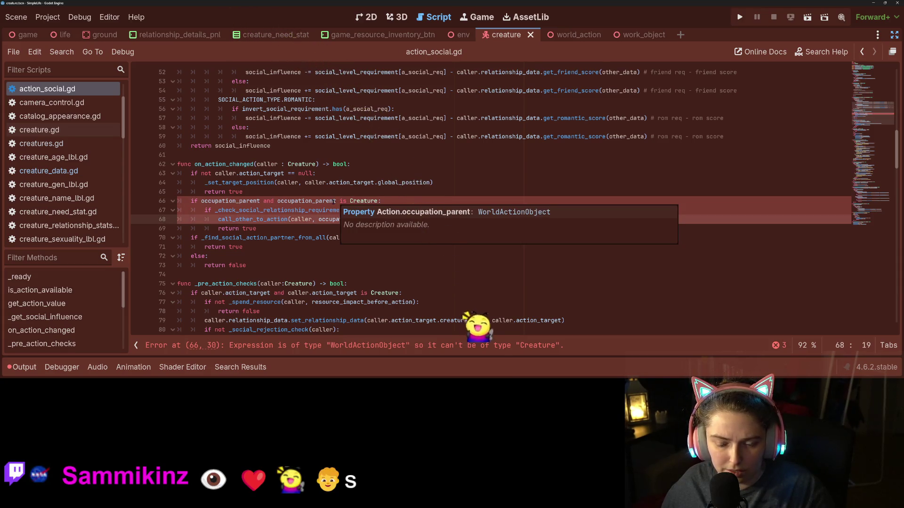
# Step: Jump from occupation_parent on line 66 to its WorldActionObject declaration in action.gd
pyautogui.doubleClick(315, 201)
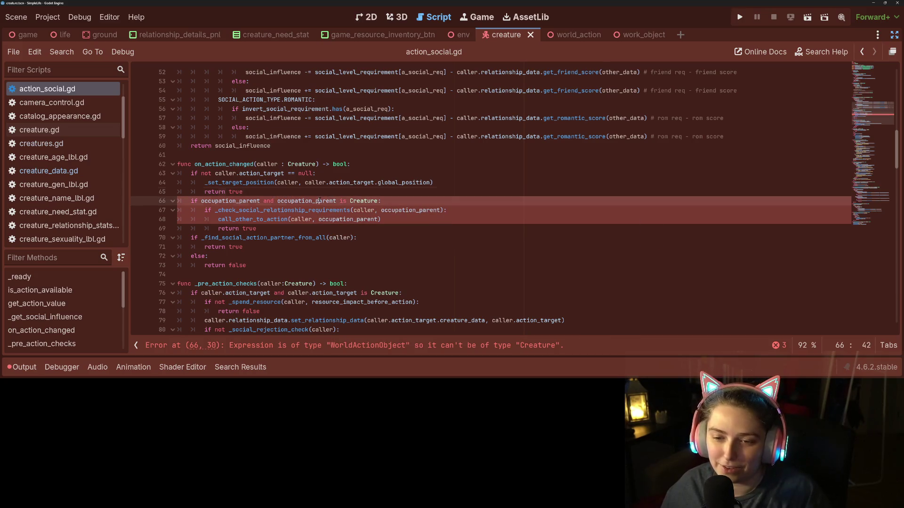
pyautogui.keyDown('ctrl'); pyautogui.click(301, 202); pyautogui.keyUp('ctrl')
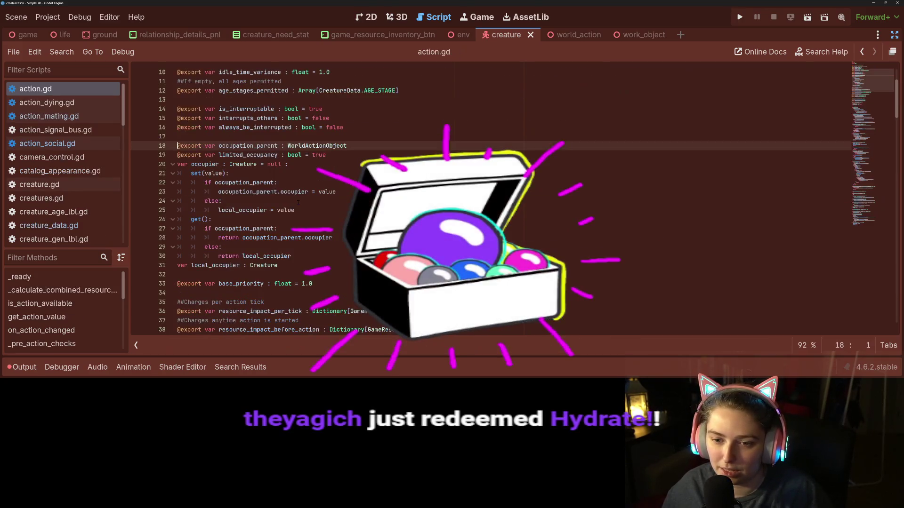
# Step: Search action.gd for occupation_parent, cycling through all 8 matches back to line 18
pyautogui.doubleClick(322, 146)
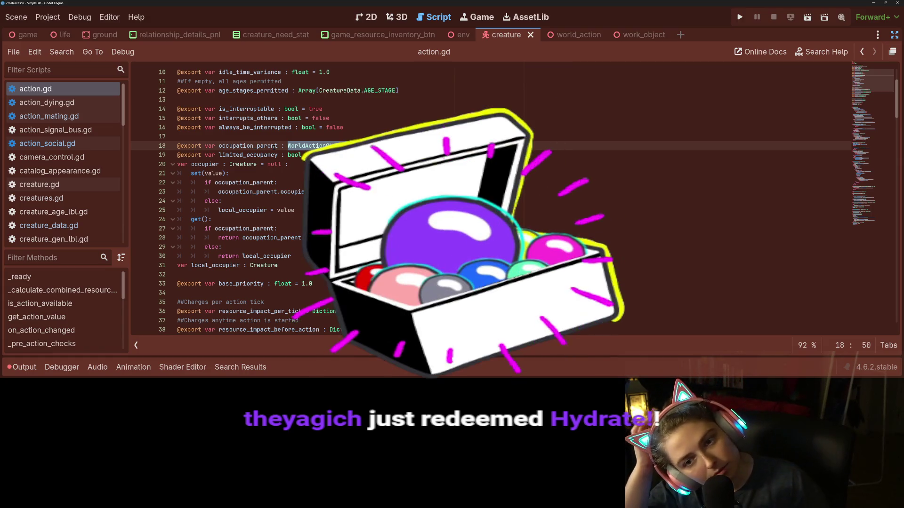
pyautogui.doubleClick(274, 146)
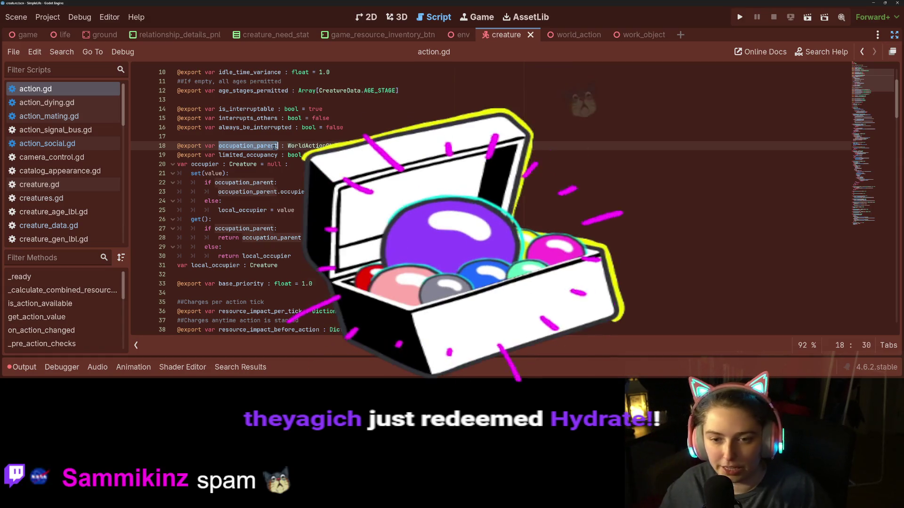
pyautogui.hotkey('ctrl', 'f')
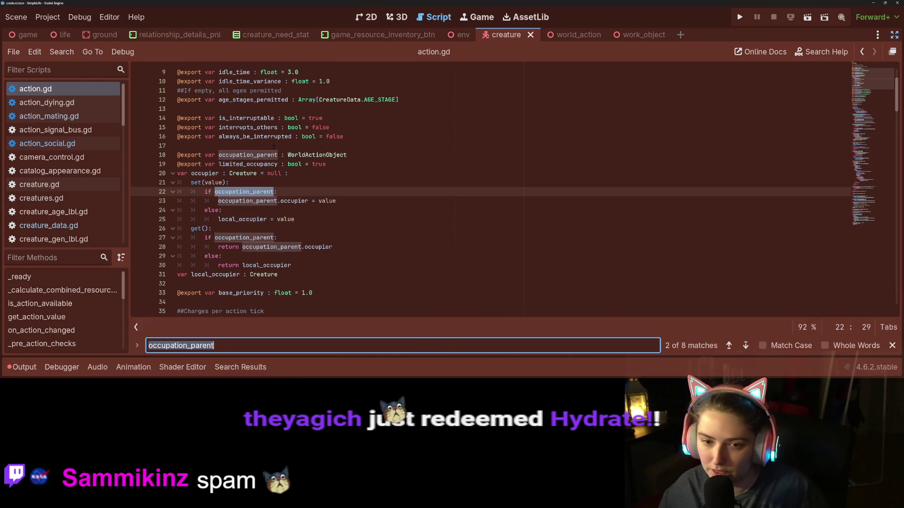
pyautogui.press('Return')
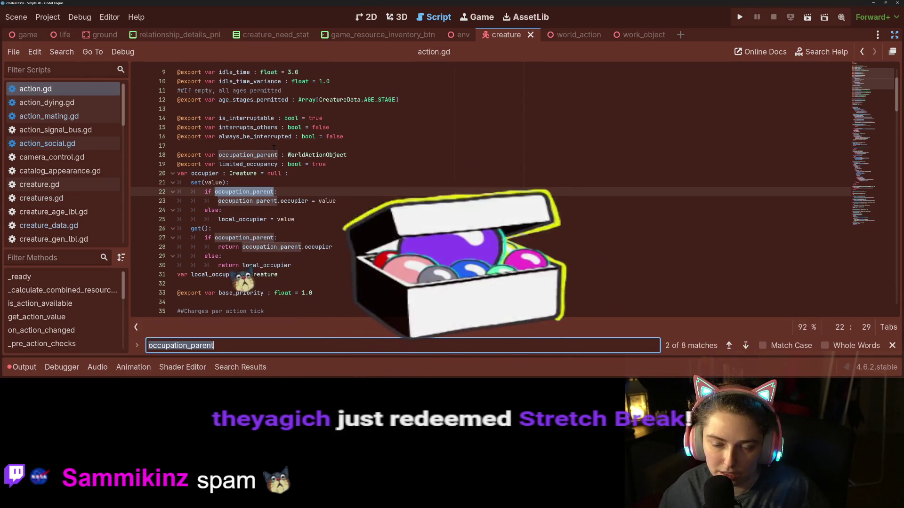
pyautogui.press('Return')
pyautogui.press('Return')
pyautogui.press('Return')
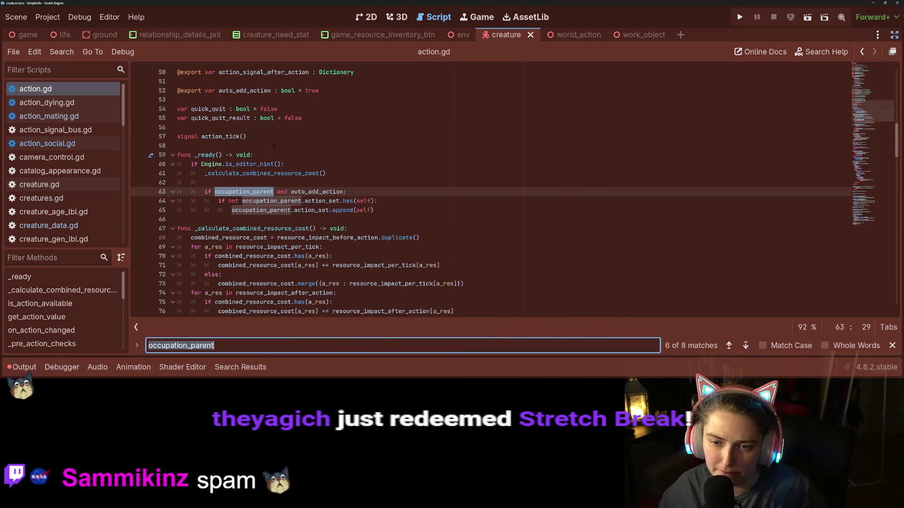
pyautogui.press('Return')
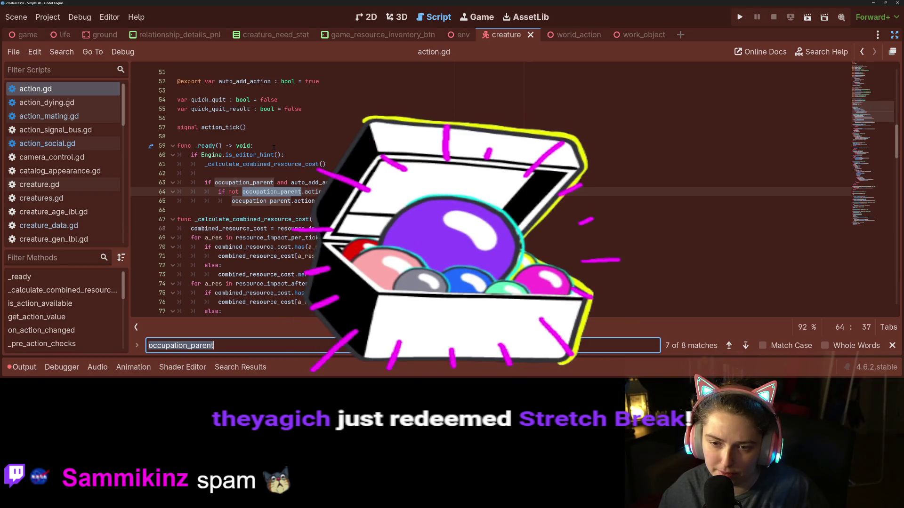
pyautogui.press('Return')
pyautogui.press('Return')
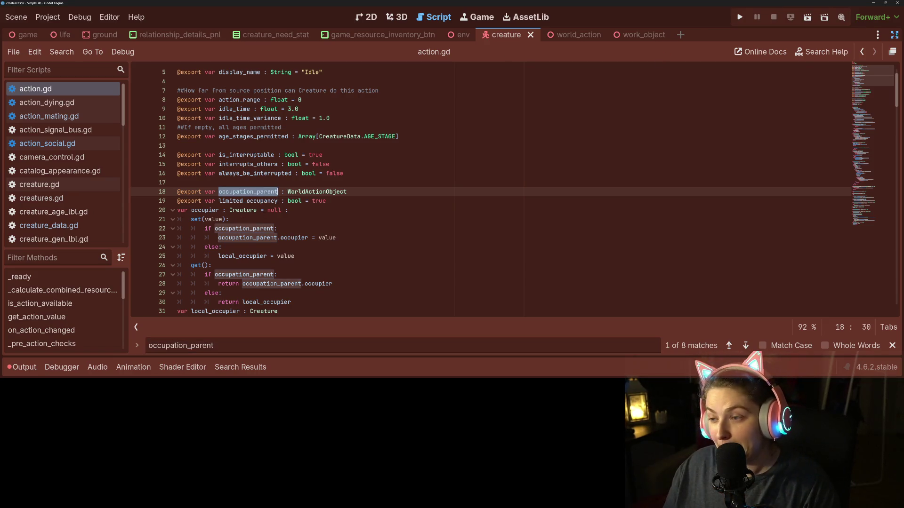
# Step: Restore the side docks and inspect how occupier uses occupation_parent in action.gd
pyautogui.click(894, 35)
pyautogui.doubleClick(445, 229)
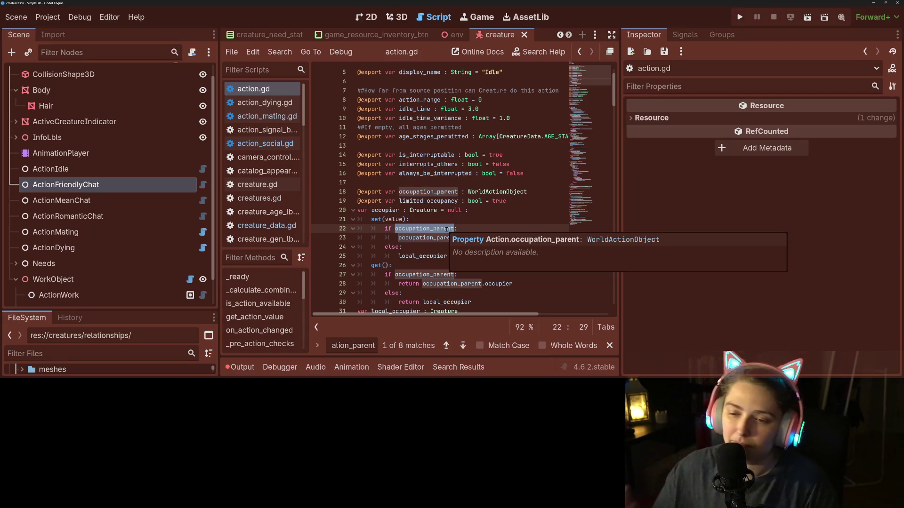
pyautogui.press('Up')
pyautogui.doubleClick(385, 210)
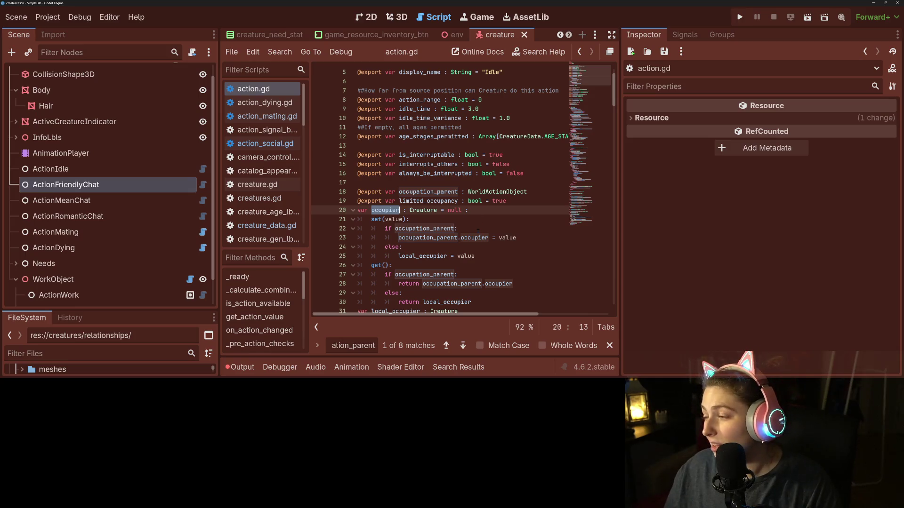
pyautogui.scroll(-3, 478, 230)
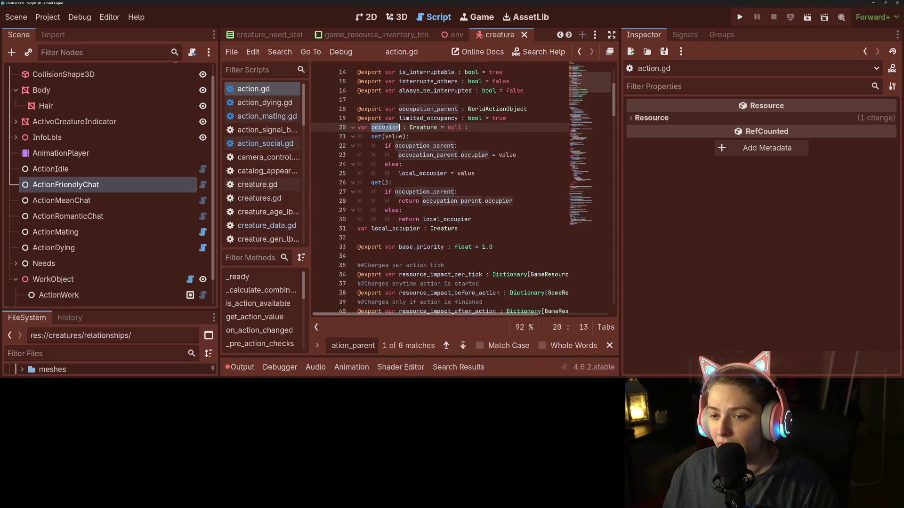
pyautogui.scroll(-6, 412, 147)
pyautogui.scroll(8, 412, 147)
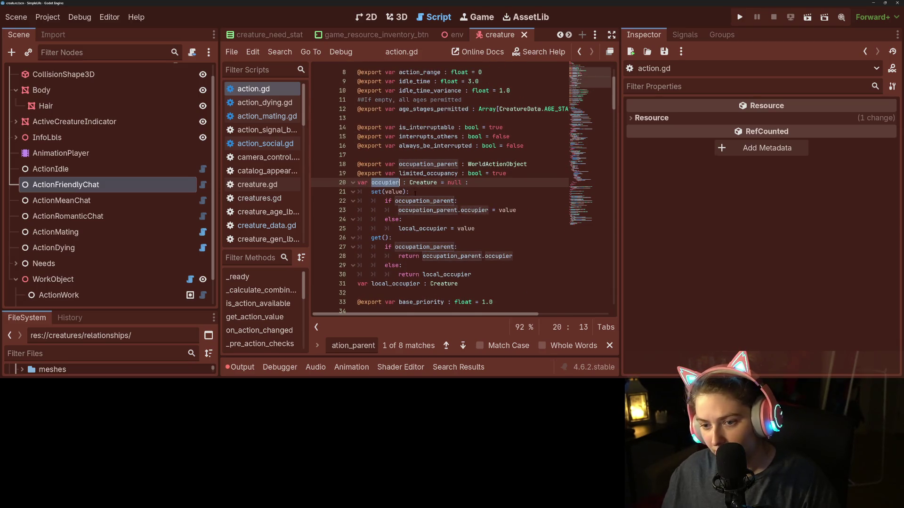
# Step: Return to the declaration, then open WorkObject's script and ActionFriendlyChat's action_social.gd
pyautogui.click(440, 164)
pyautogui.scroll(-2, 188, 232)
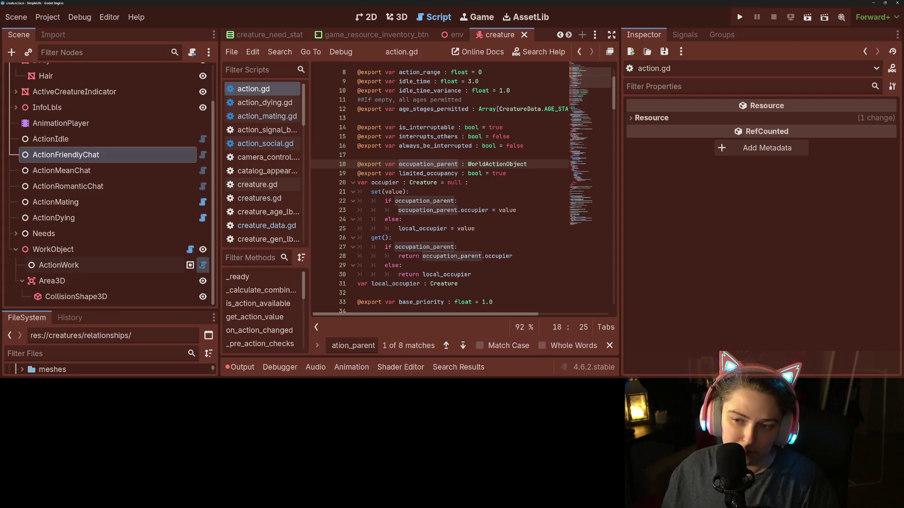
pyautogui.click(190, 251)
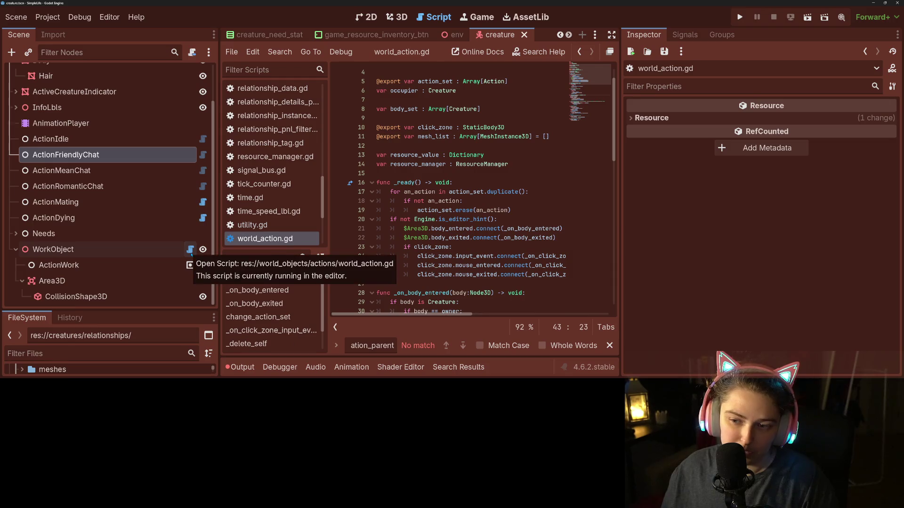
pyautogui.click(203, 154)
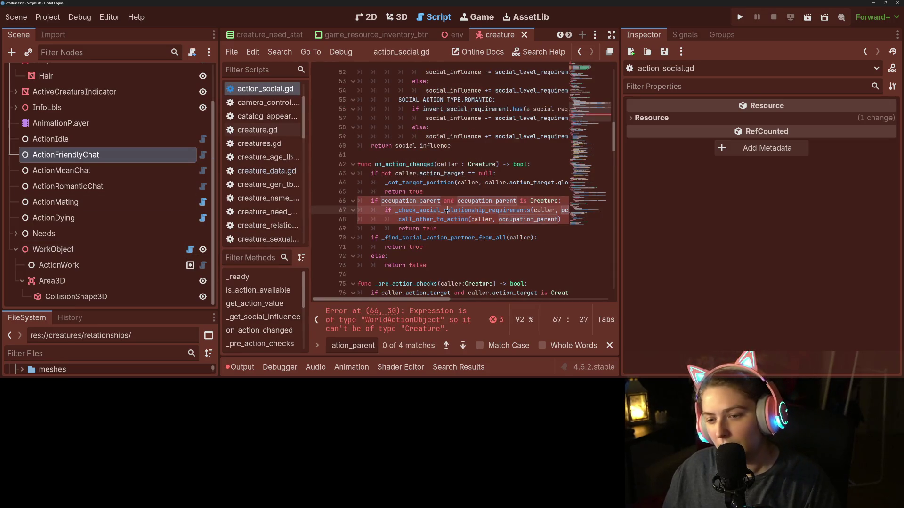
# Step: Replace occupation_parent with occupier on lines 66, 67 and 68
pyautogui.doubleClick(428, 202)
pyautogui.write('.own')
pyautogui.hotkey('ctrl', 's')
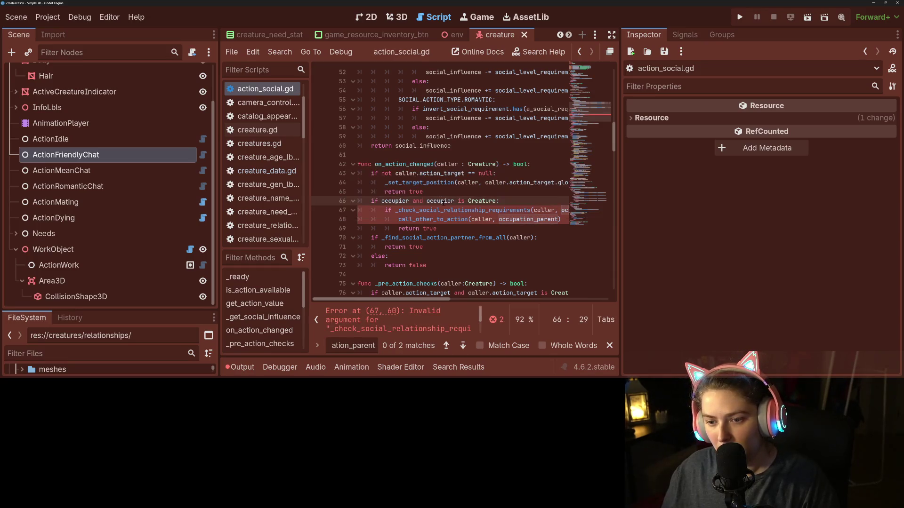
pyautogui.doubleClick(527, 219)
pyautogui.write('occupier')
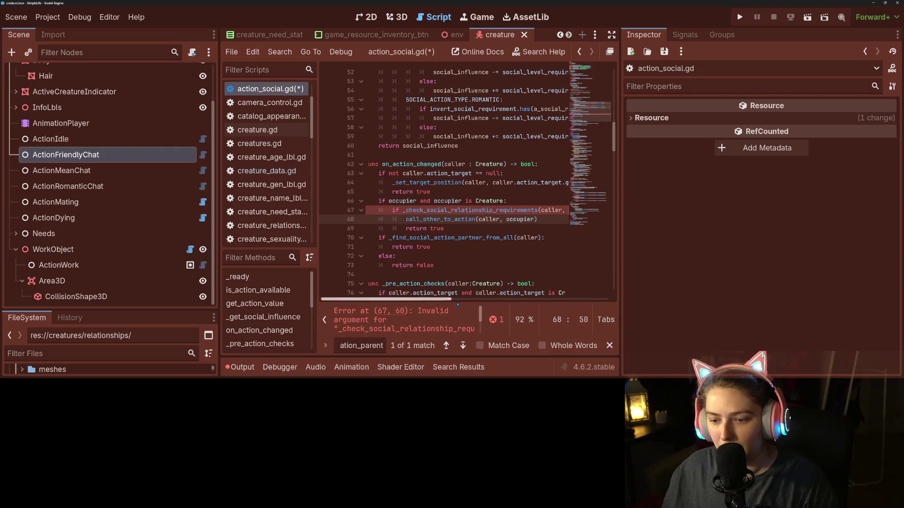
pyautogui.moveTo(449, 301); pyautogui.dragTo(488, 302)
pyautogui.doubleClick(512, 210)
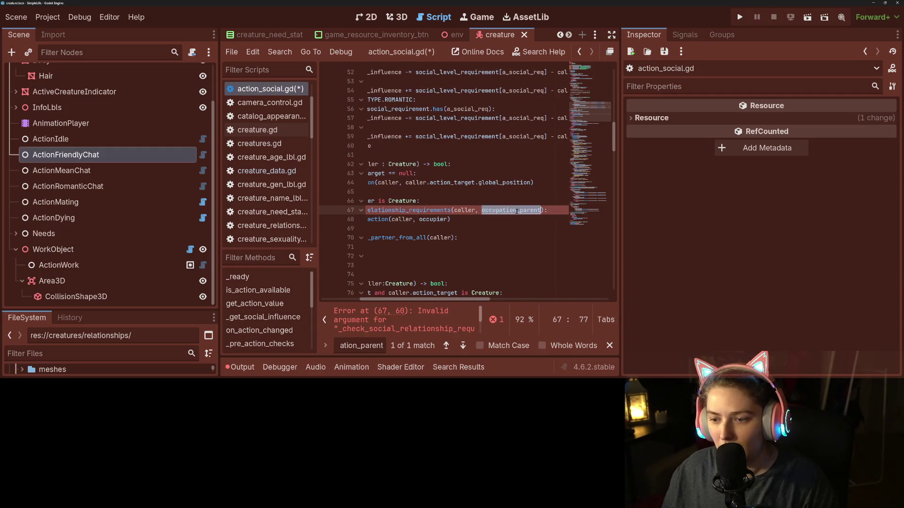
pyautogui.write('occupier')
pyautogui.hotkey('ctrl', 's')
pyautogui.moveTo(468, 315); pyautogui.dragTo(432, 315)
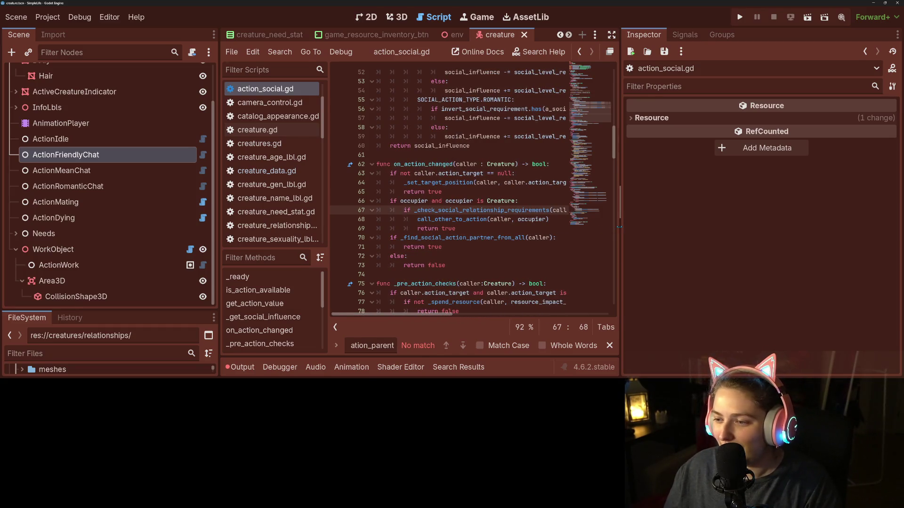
# Step: Widen the code view and check the _check_social_relationship_requirements parameters and occupier's type
pyautogui.moveTo(619, 227); pyautogui.dragTo(769, 227)
pyautogui.moveTo(220, 200); pyautogui.dragTo(142, 197)
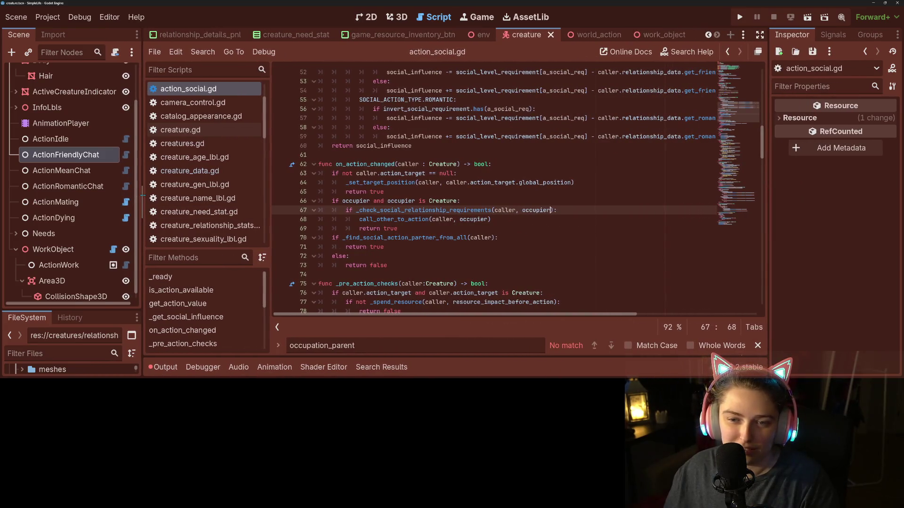
pyautogui.click(476, 204)
pyautogui.click(476, 208)
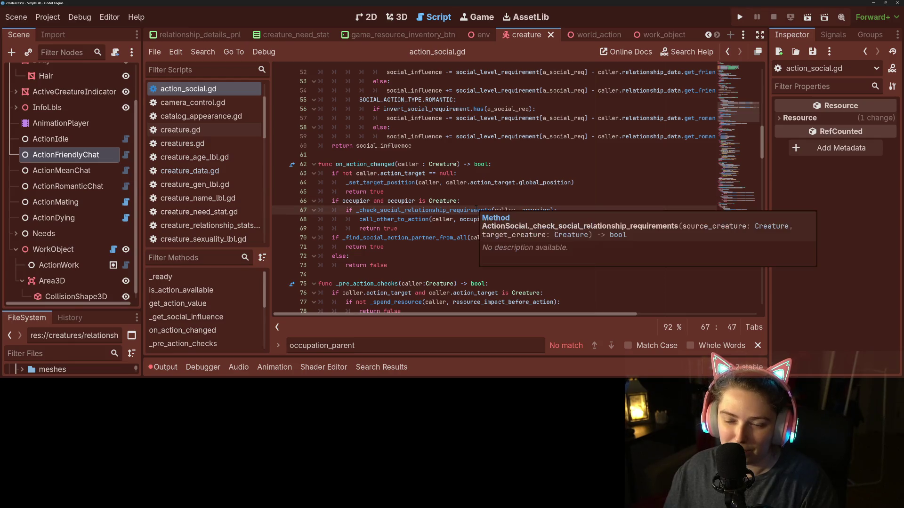
pyautogui.doubleClick(474, 219)
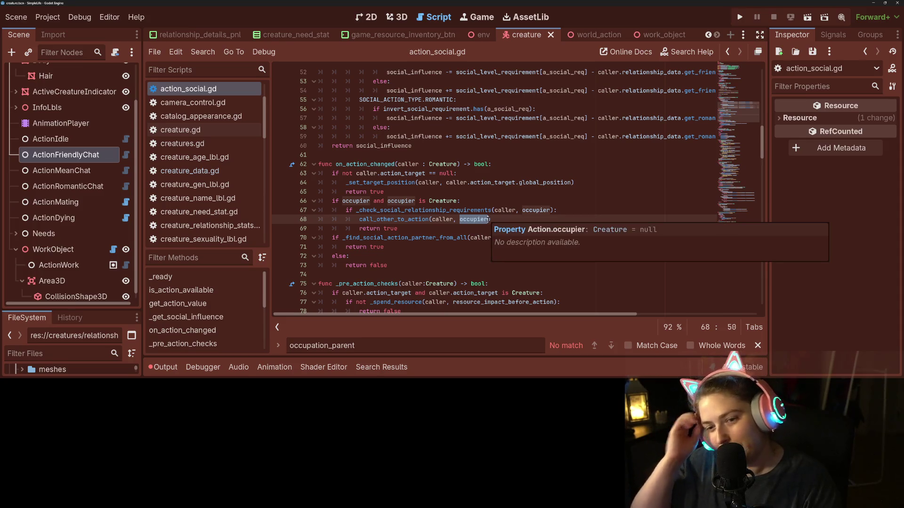
# Step: Change line 70's if to elif, delete the else: line, and save the script
pyautogui.click(332, 237)
pyautogui.write('el')
pyautogui.click(362, 228)
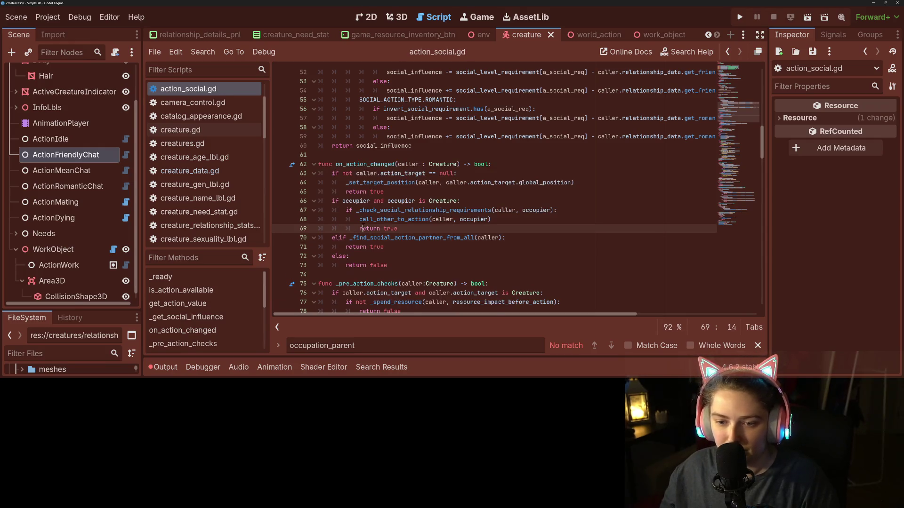
pyautogui.click(357, 266)
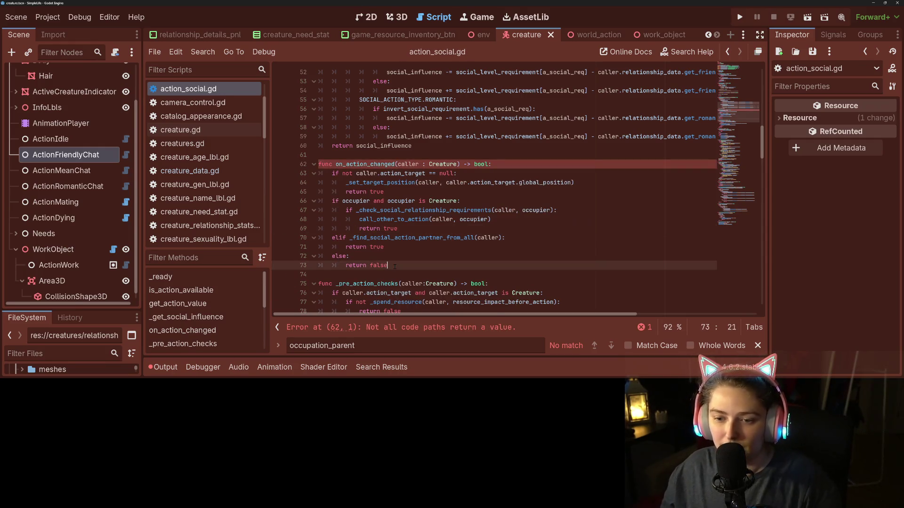
pyautogui.moveTo(344, 266); pyautogui.dragTo(330, 256)
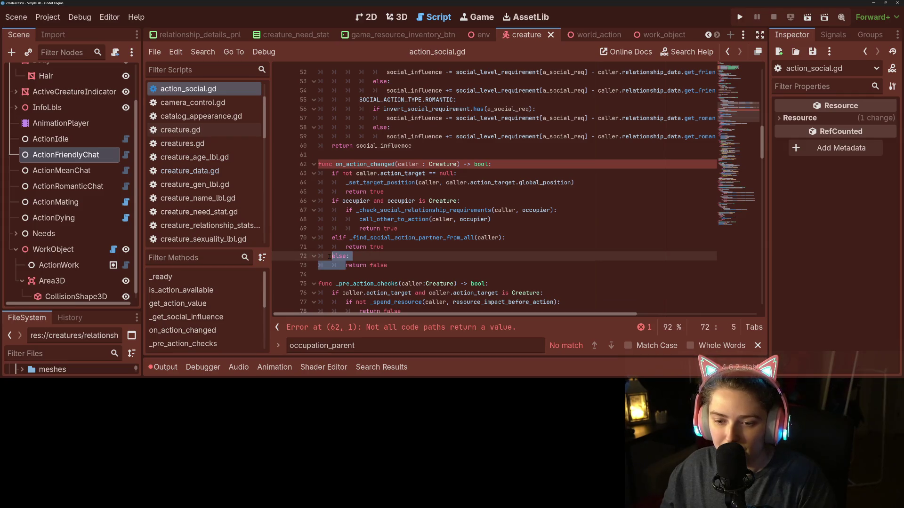
pyautogui.press('BackSpace')
pyautogui.hotkey('ctrl', 's')
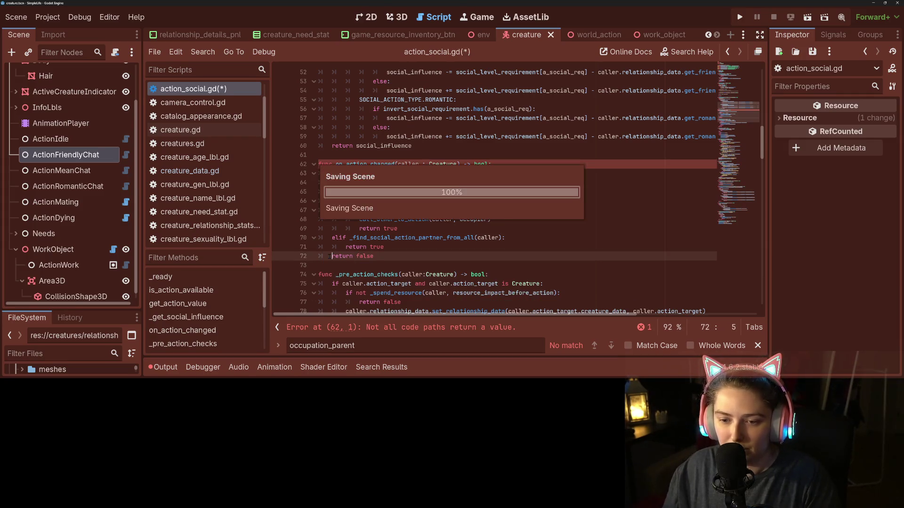
# Step: Highlight the uses of occupier and check its type on line 66
pyautogui.click(420, 210)
pyautogui.doubleClick(400, 201)
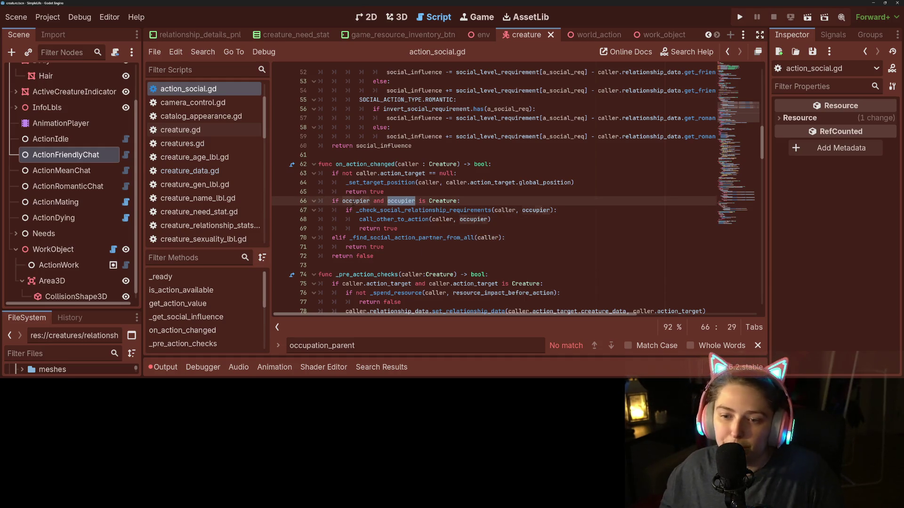
pyautogui.doubleClick(354, 201)
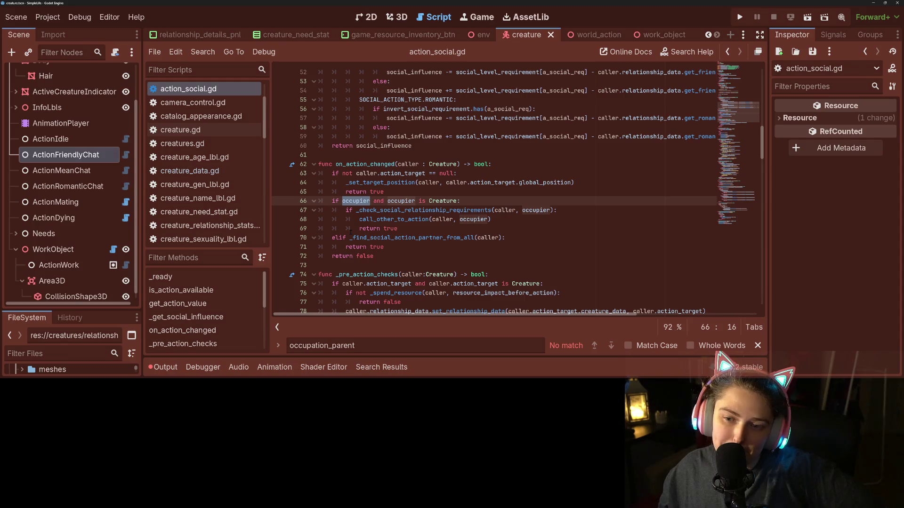
# Step: Scroll through action_social.gd down to the _wait_for_other_to_start function
pyautogui.scroll(-2, 350, 231)
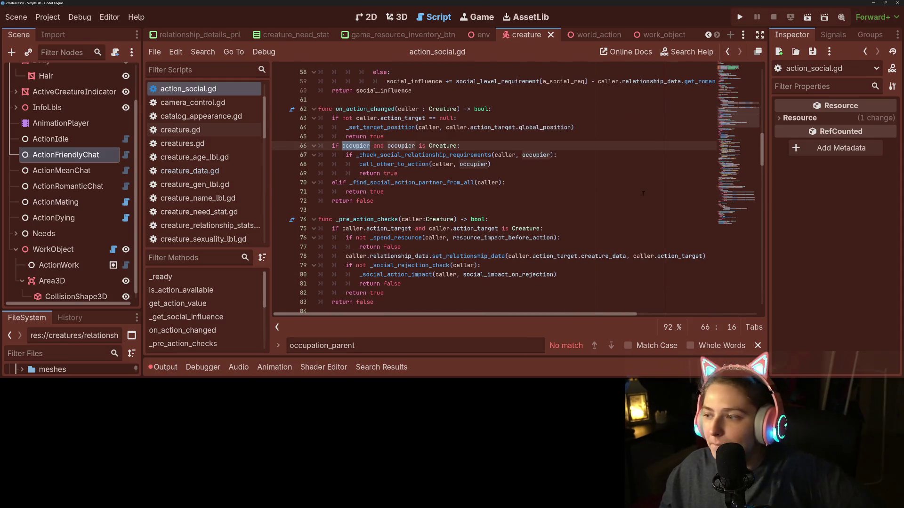
pyautogui.scroll(18, 409, 207)
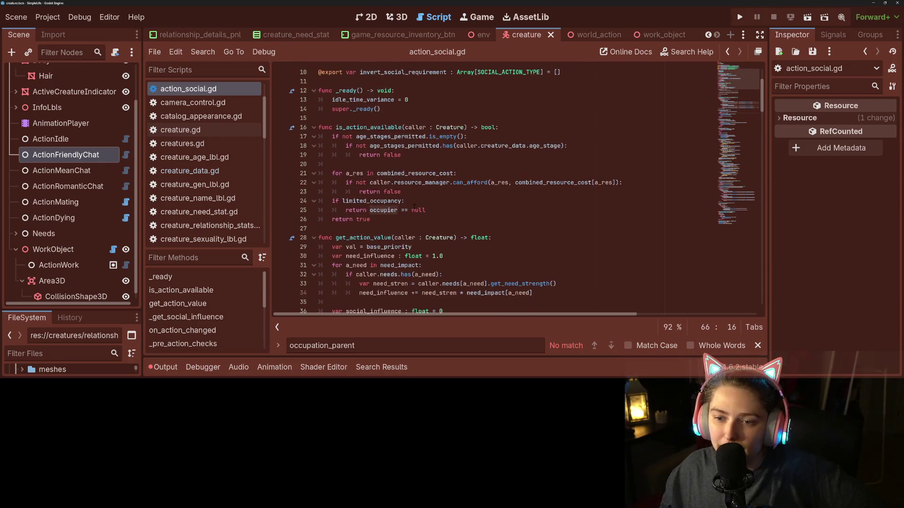
pyautogui.scroll(-1, 410, 207)
pyautogui.scroll(1, 401, 212)
pyautogui.moveTo(400, 212)
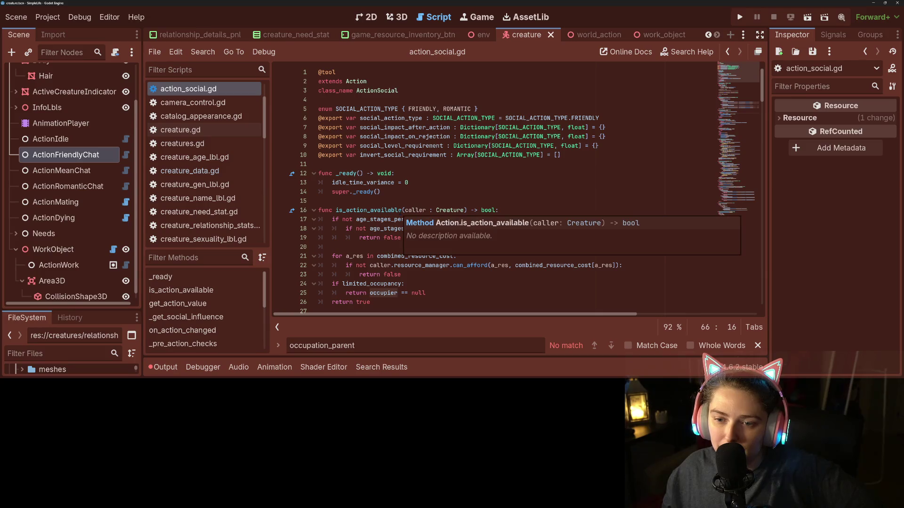
pyautogui.scroll(-20, 400, 211)
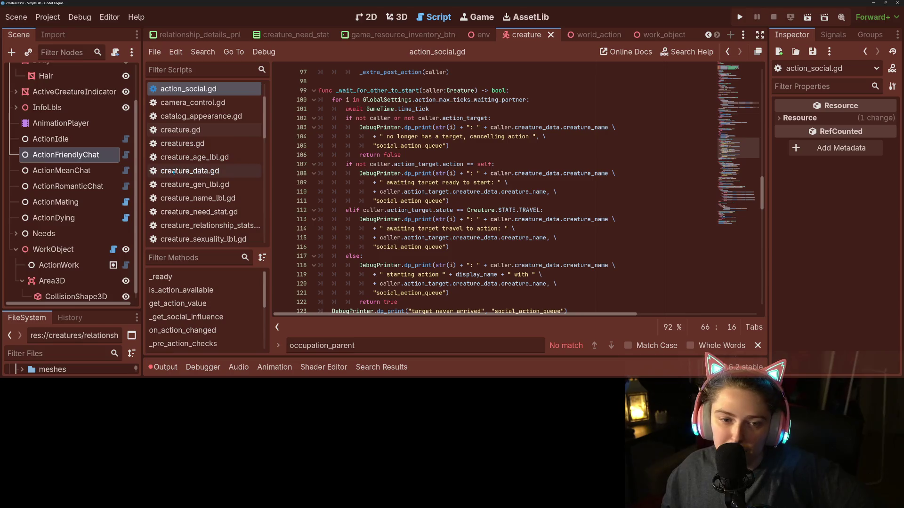
pyautogui.scroll(-1, 76, 198)
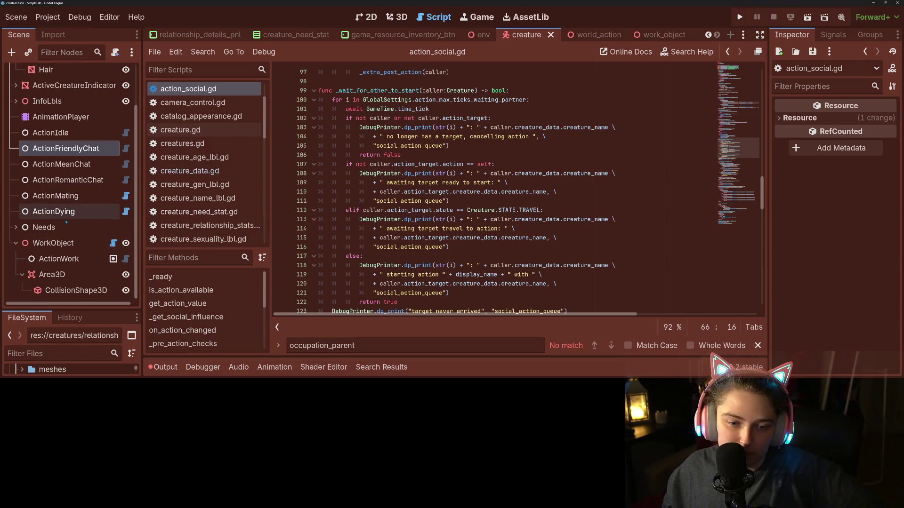
# Step: Select ActionFriendlyChat and widen the Inspector to see its Friendly social type and empty Occupation Parent
pyautogui.click(88, 152)
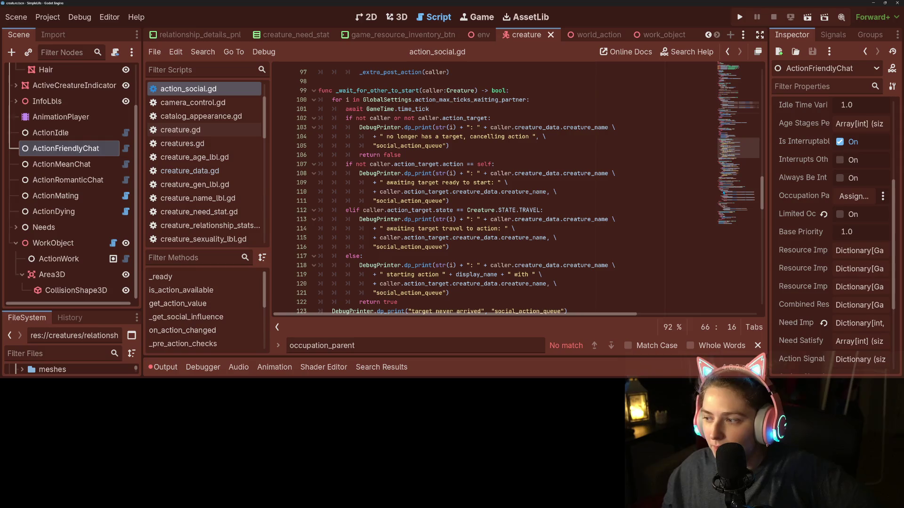
pyautogui.scroll(5, 817, 292)
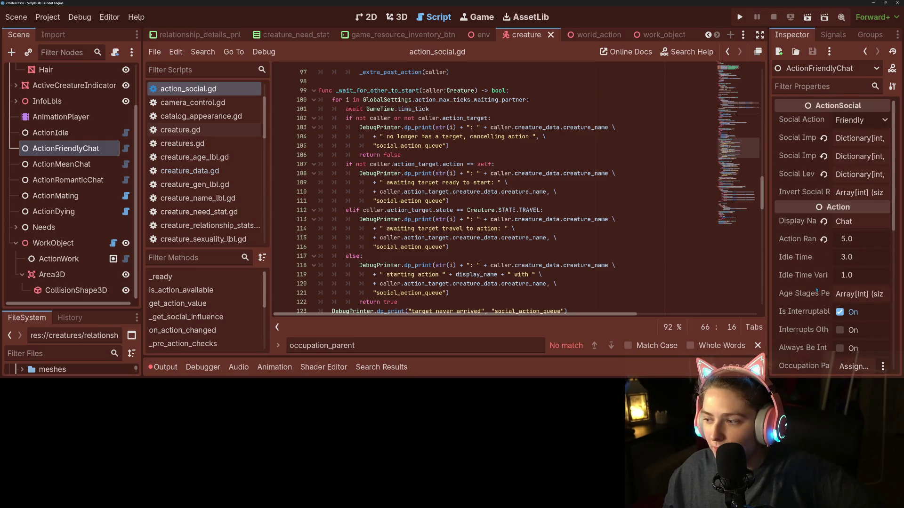
pyautogui.scroll(-5, 817, 290)
pyautogui.scroll(-2, 817, 290)
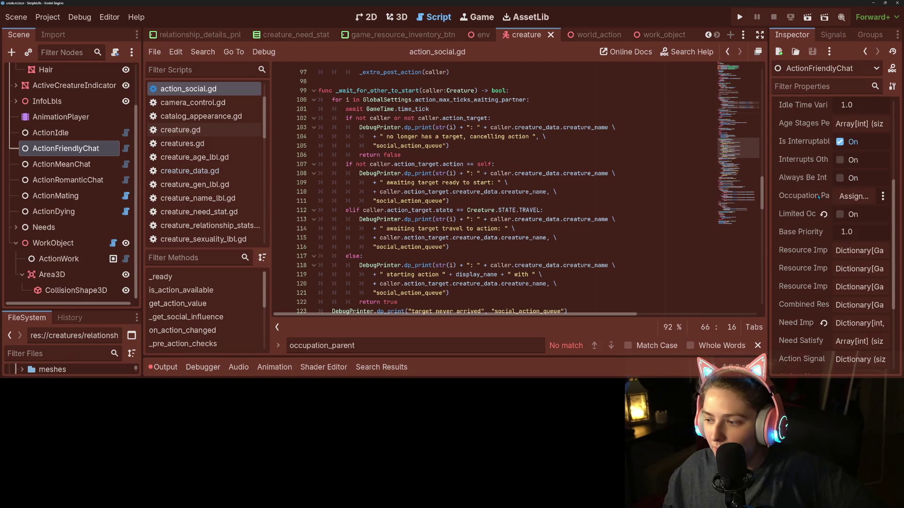
pyautogui.moveTo(768, 188); pyautogui.dragTo(673, 188)
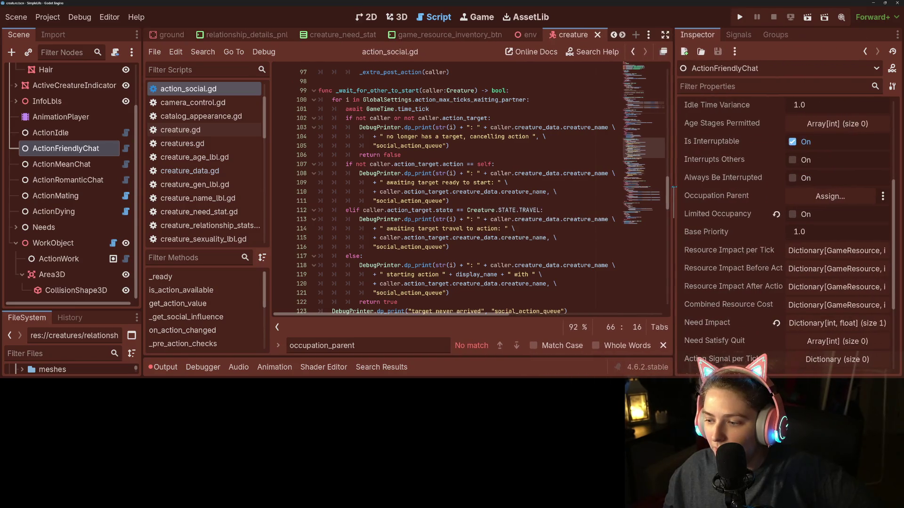
pyautogui.scroll(-4, 710, 265)
pyautogui.scroll(5, 710, 265)
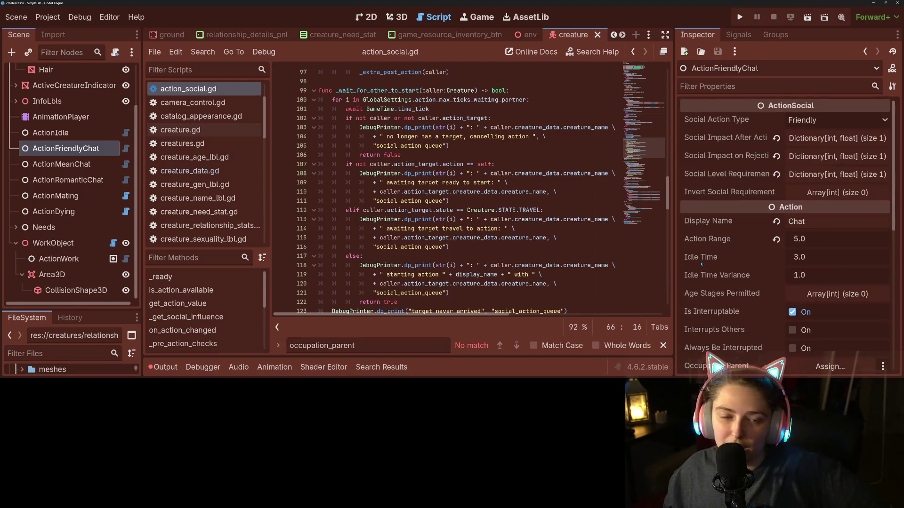
pyautogui.click(384, 219)
pyautogui.scroll(5, 447, 188)
pyautogui.scroll(2, 187, 118)
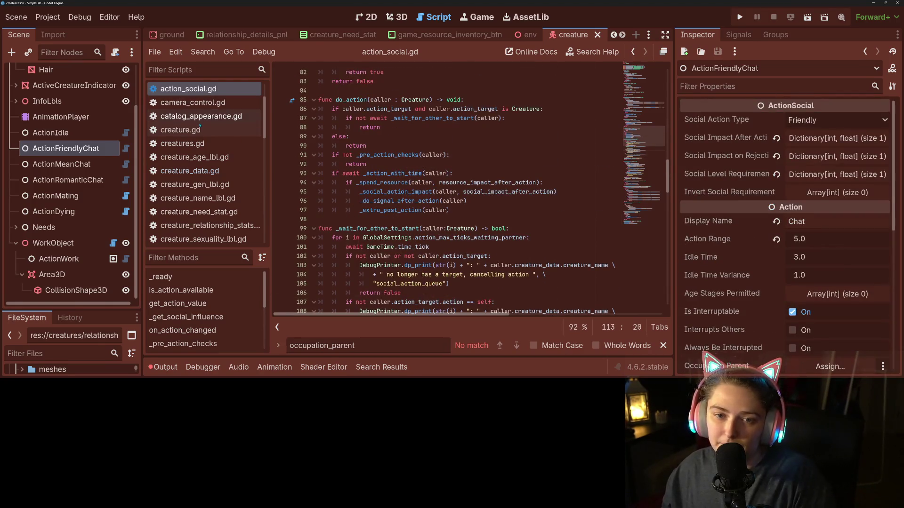
# Step: Open action.gd and search the project for occupier, finding 15 matches in 3 files
pyautogui.click(188, 88)
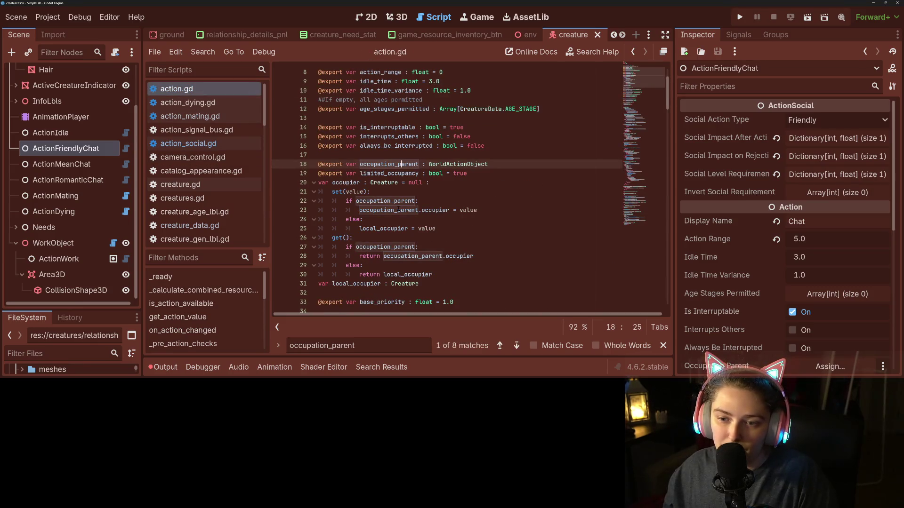
pyautogui.doubleClick(346, 182)
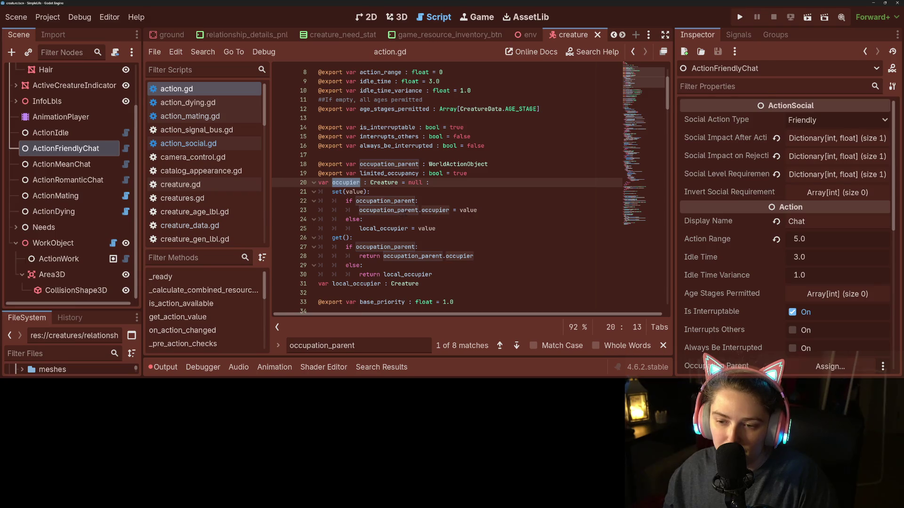
pyautogui.moveTo(435, 210)
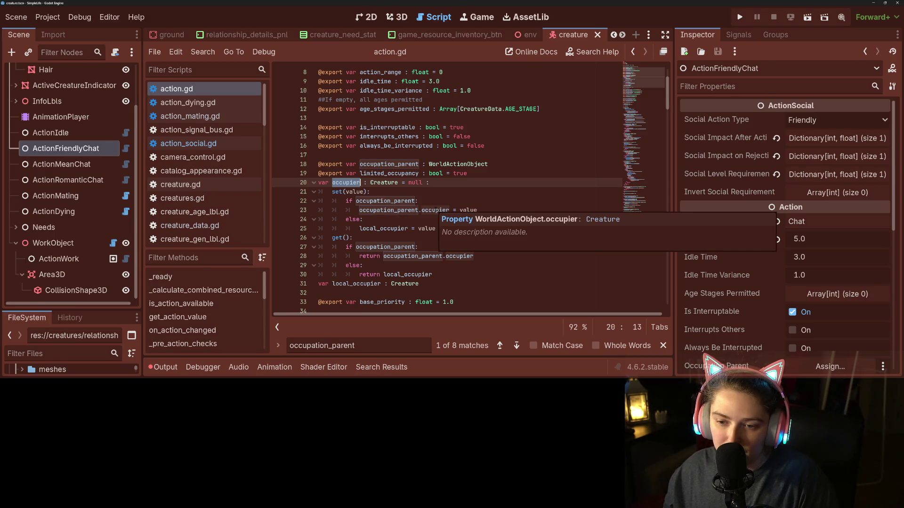
pyautogui.doubleClick(387, 228)
pyautogui.doubleClick(346, 182)
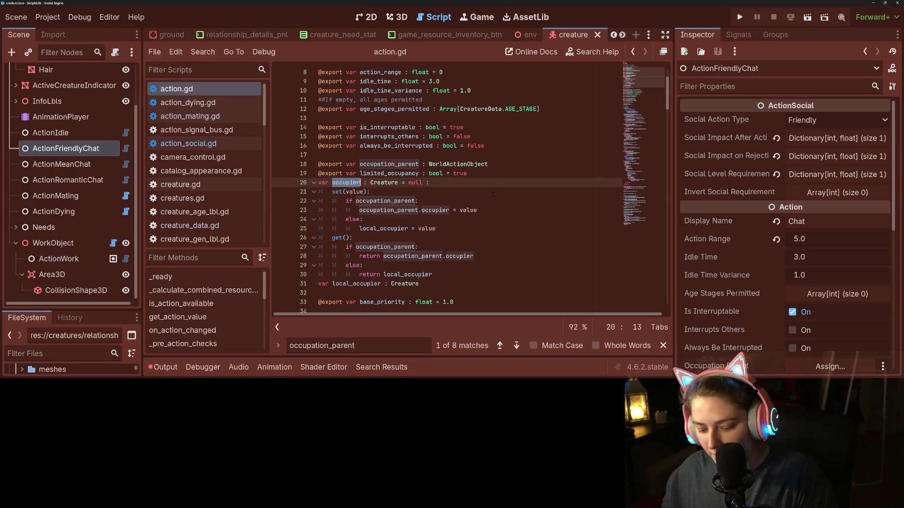
pyautogui.hotkey('ctrl', 'shift', 'f')
pyautogui.click(445, 243)
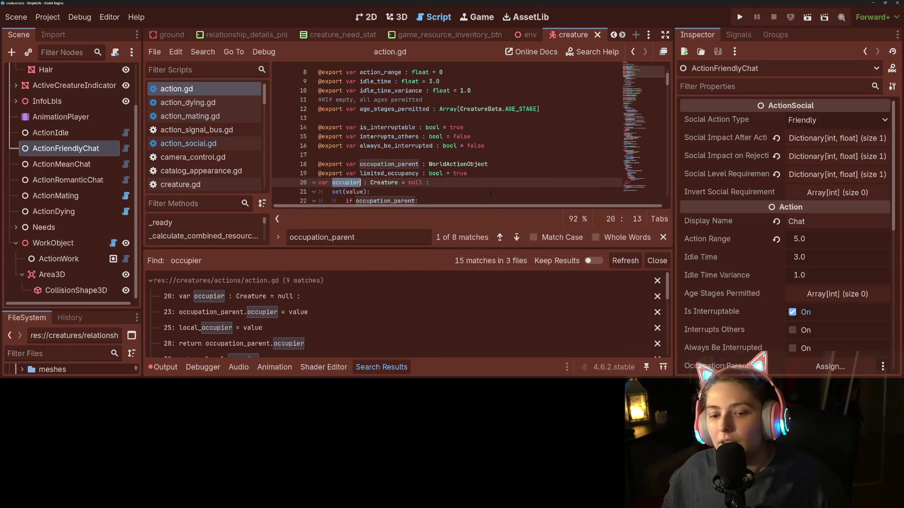
# Step: Jump to the search results where occupier is cleared in clear_action and set to caller
pyautogui.scroll(-1, 255, 333)
pyautogui.scroll(-1, 259, 332)
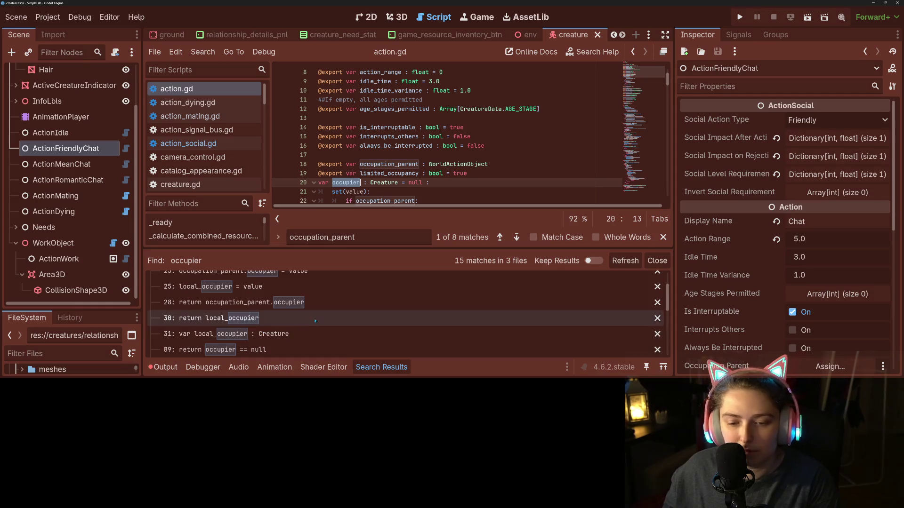
pyautogui.scroll(-5, 315, 320)
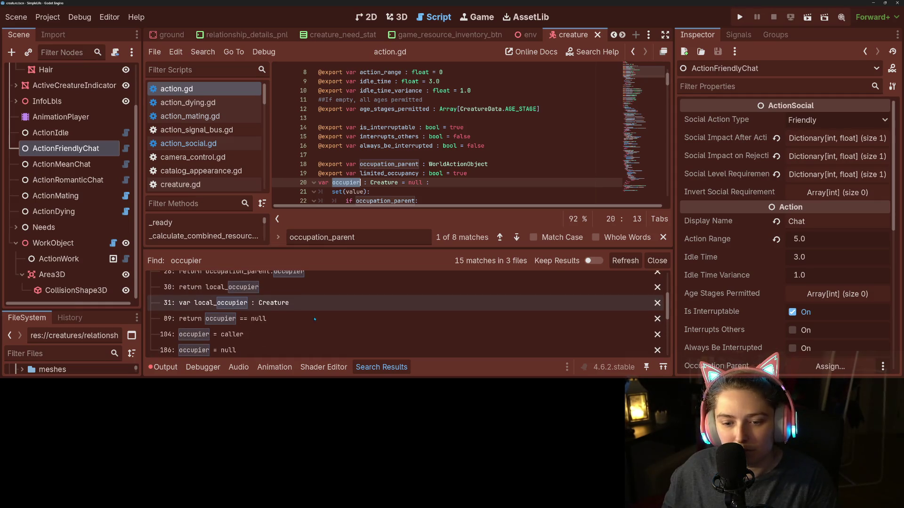
pyautogui.scroll(-1, 314, 319)
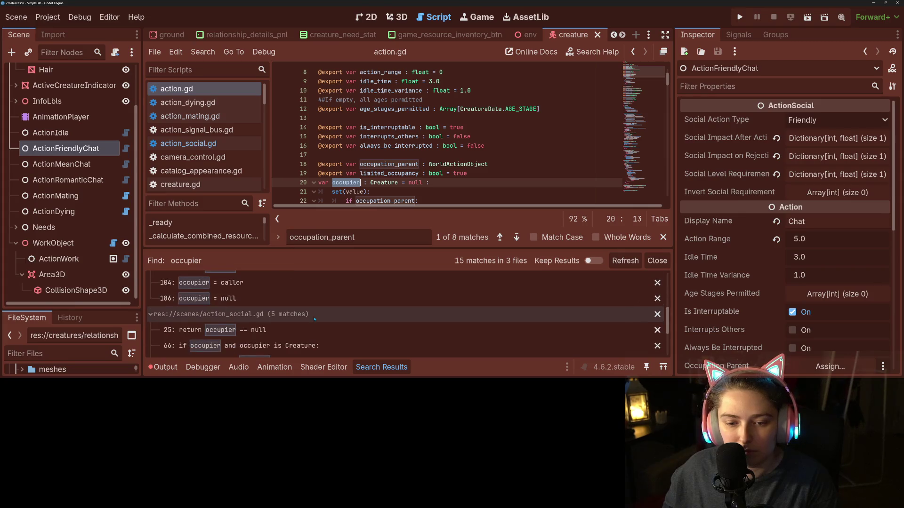
pyautogui.click(280, 299)
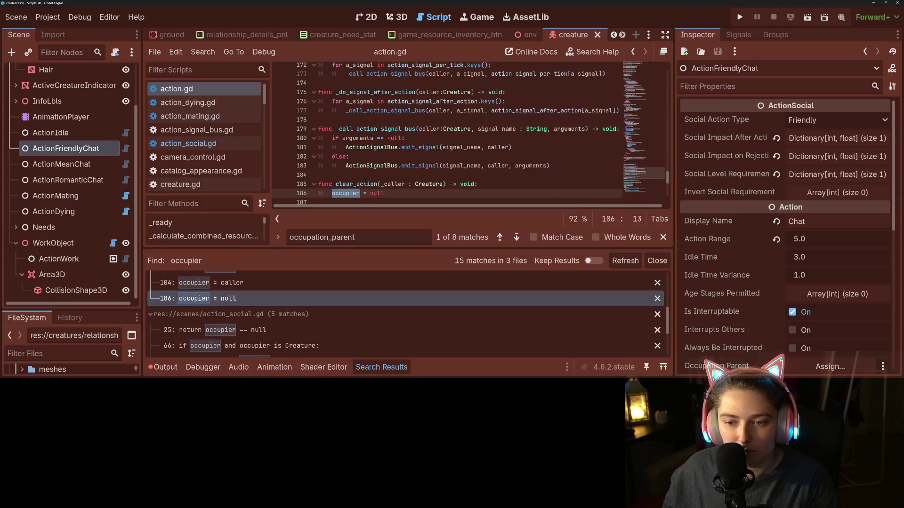
pyautogui.scroll(-1, 377, 164)
pyautogui.doubleClick(372, 157)
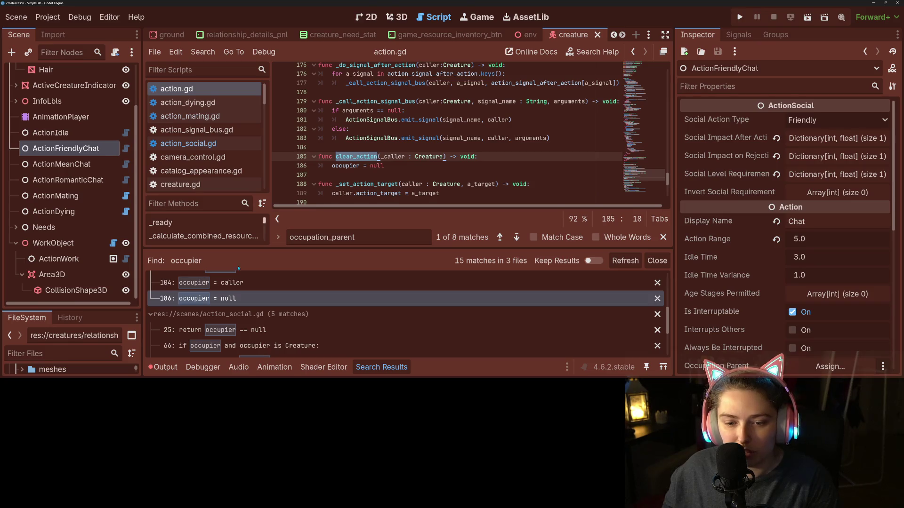
pyautogui.click(227, 287)
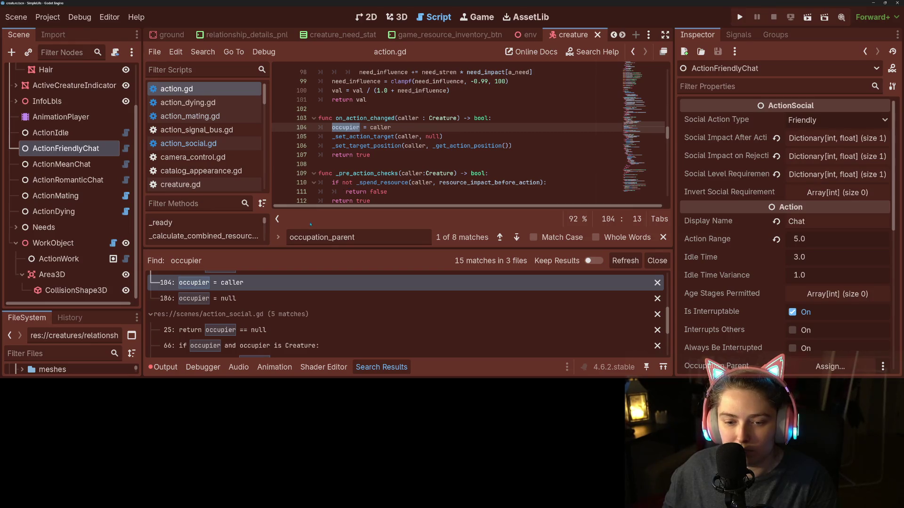
pyautogui.scroll(-4, 372, 329)
# Step: Hide the search results, close the find bar, and return to action_social.gd
pyautogui.click(374, 366)
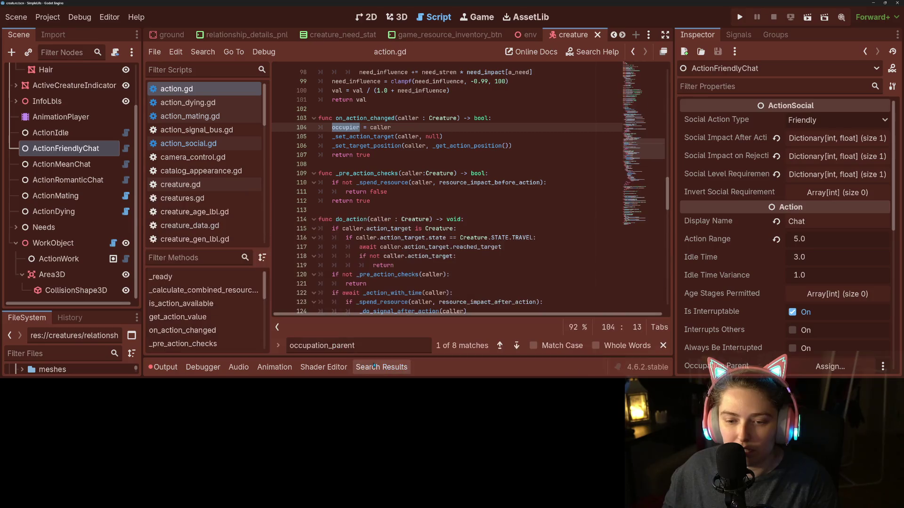
pyautogui.click(663, 345)
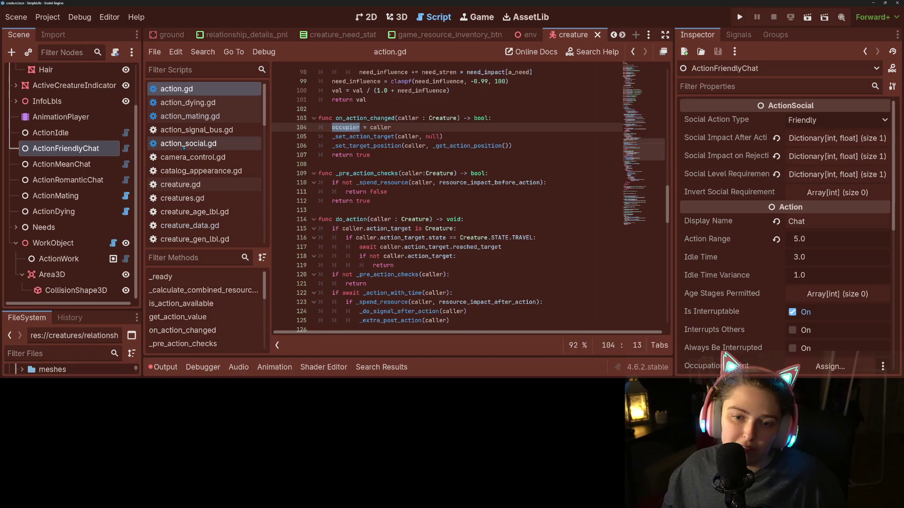
pyautogui.click(168, 144)
pyautogui.scroll(5, 470, 197)
pyautogui.scroll(15, 393, 166)
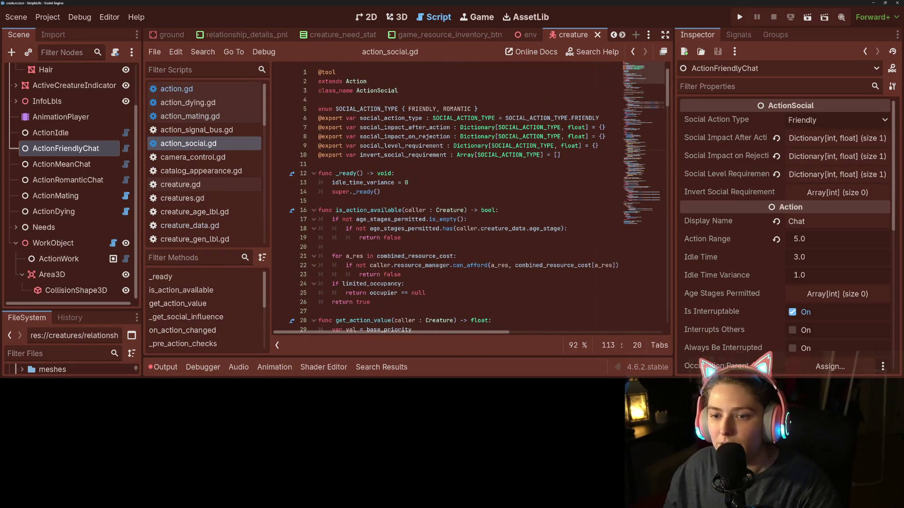
pyautogui.click(485, 110)
pyautogui.press('Return')
pyautogui.press('Return')
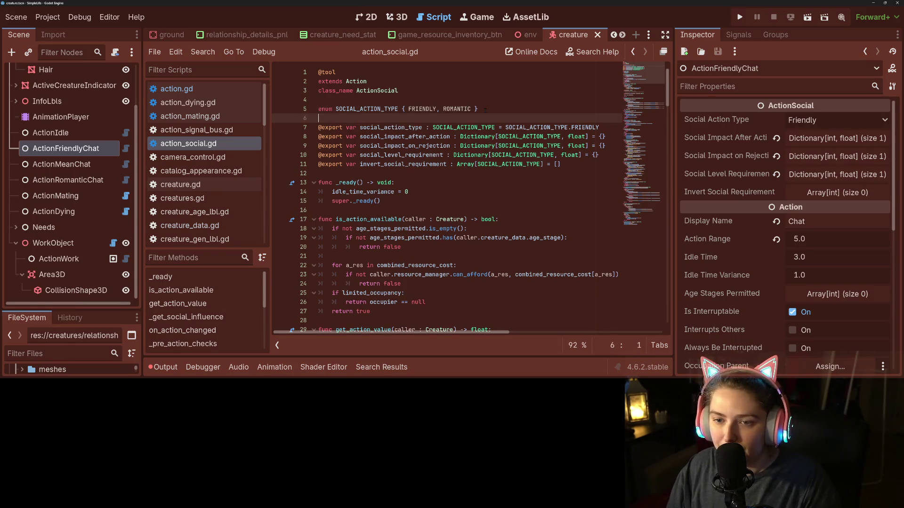
pyautogui.press('Up')
pyautogui.write('@export var ac')
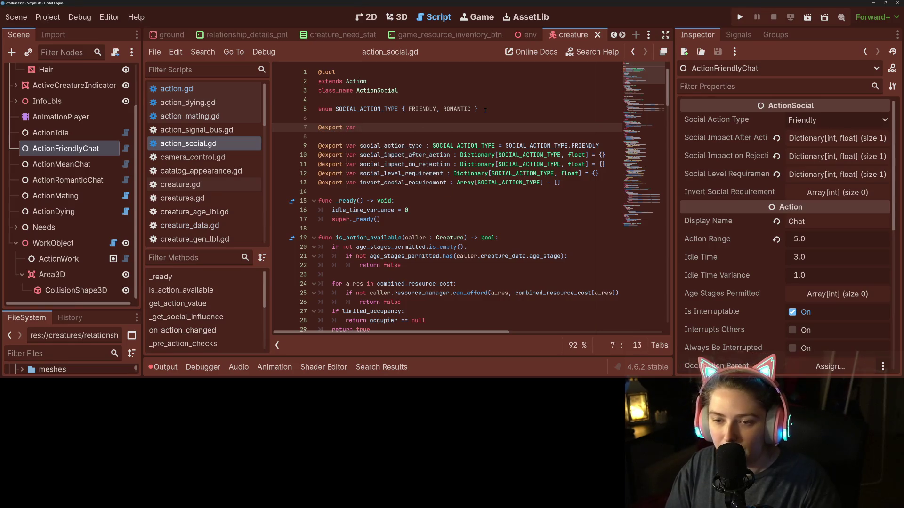
pyautogui.write('tion')
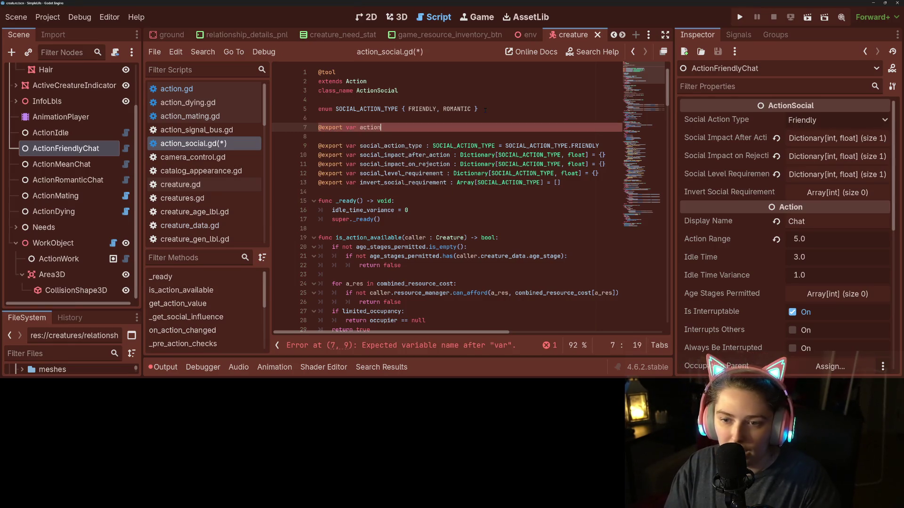
pyautogui.press('BackSpace')
pyautogui.press('BackSpace')
pyautogui.press('BackSpace')
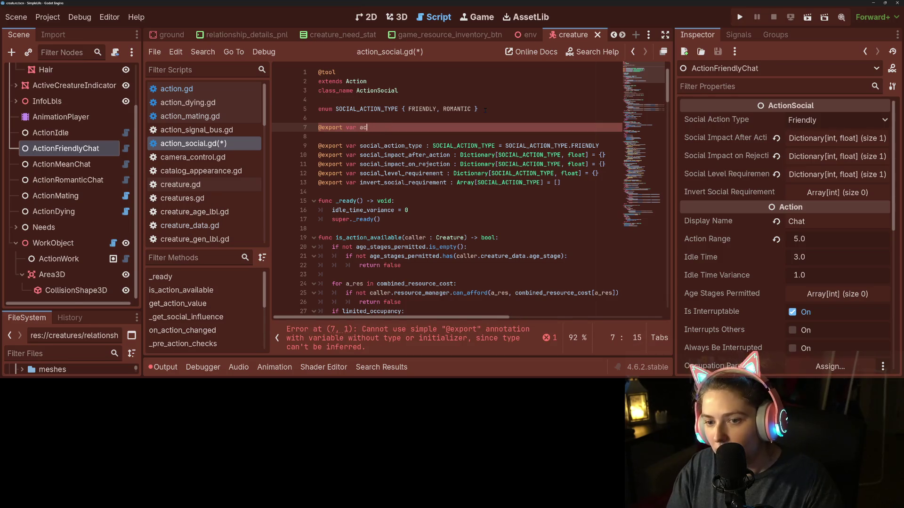
pyautogui.write('social_action_dete')
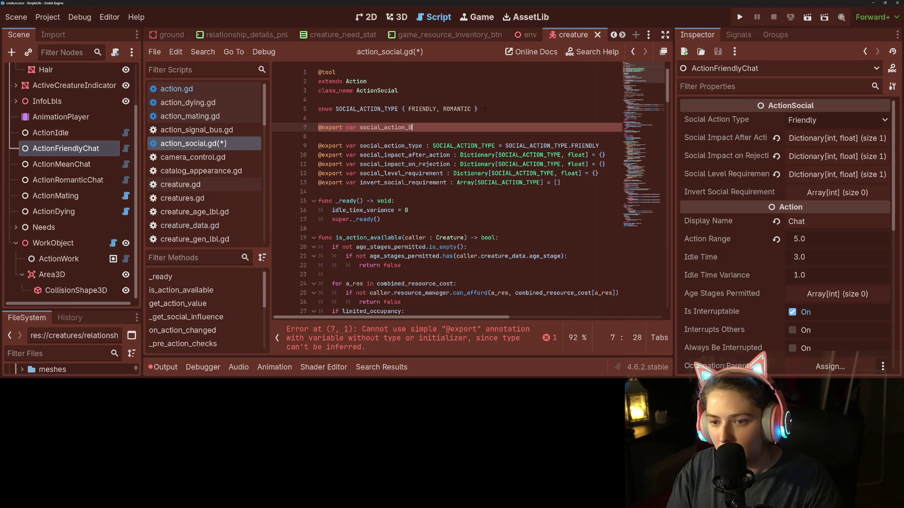
pyautogui.press('BackSpace')
pyautogui.press('BackSpace')
pyautogui.write('dicated_tar')
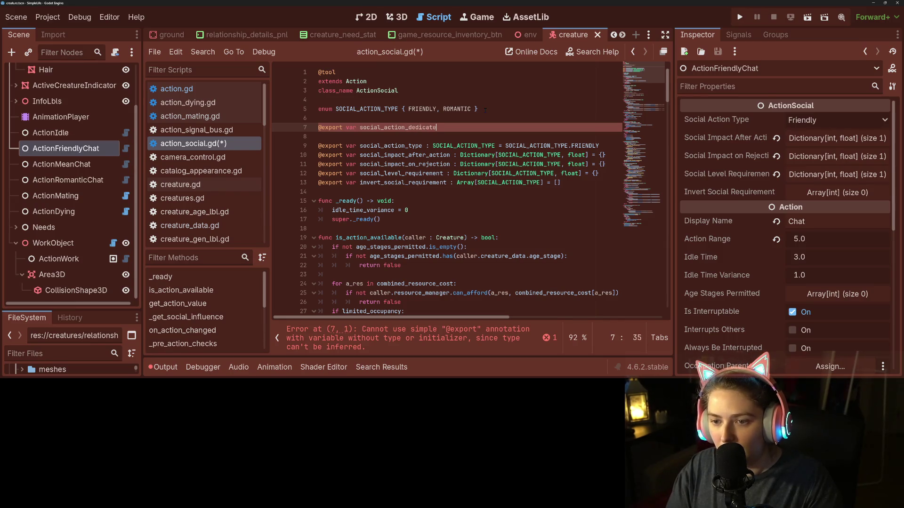
pyautogui.write('get : Crea')
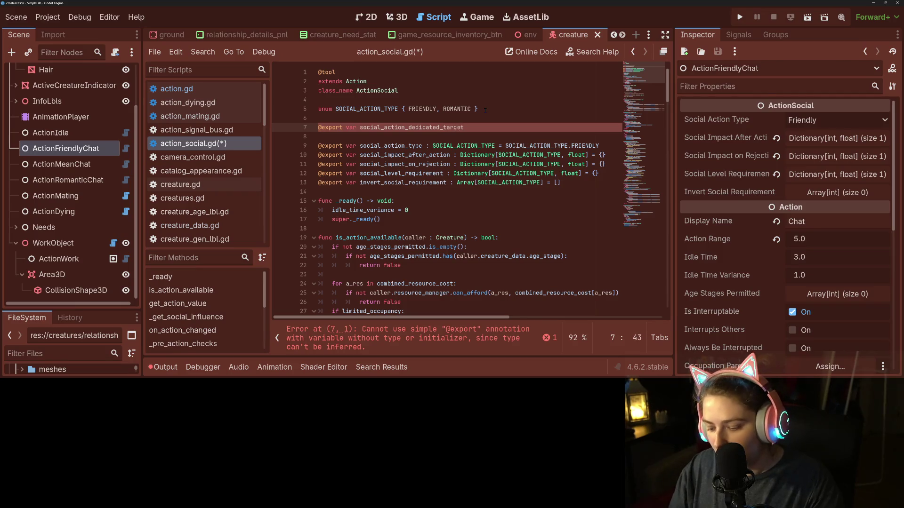
pyautogui.write('ture =')
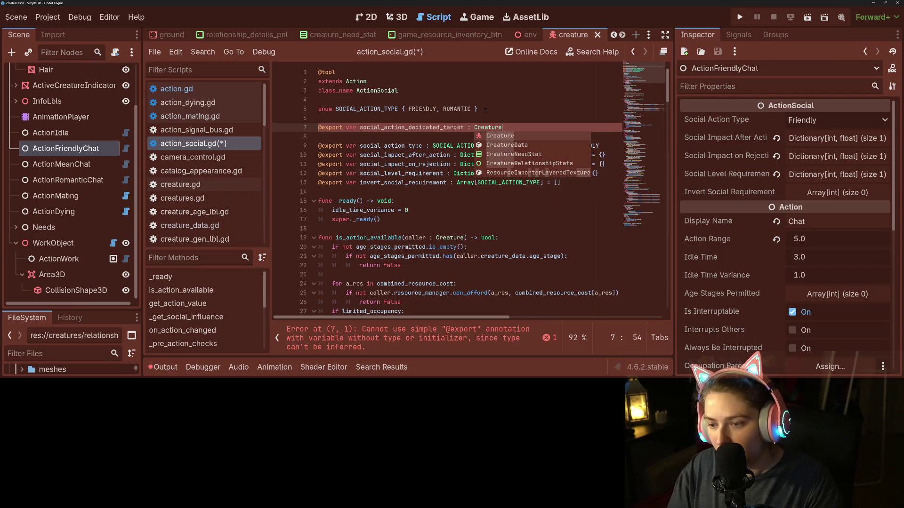
pyautogui.write(' null')
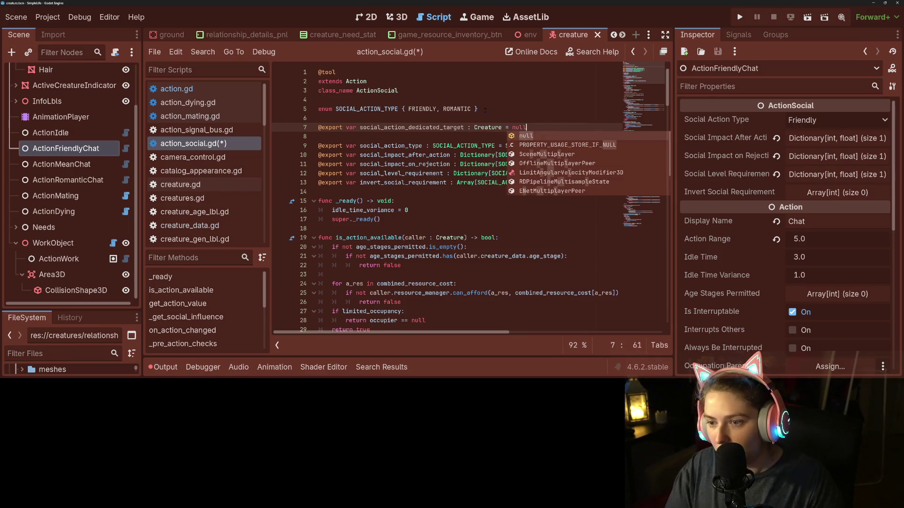
pyautogui.hotkey('ctrl', 's')
pyautogui.doubleClick(417, 128)
pyautogui.hotkey('ctrl', 'c')
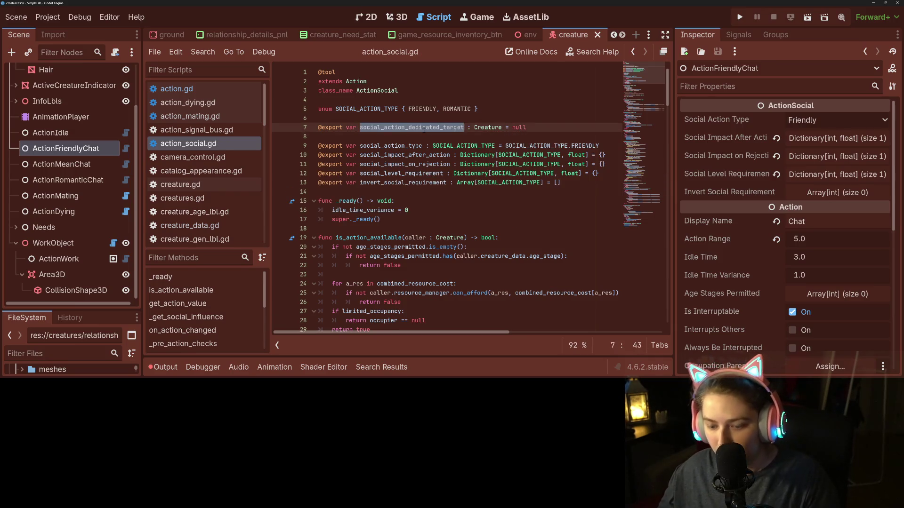
# Step: Replace the four occupier references on lines 69–71 with social_action_dedicated_target and save
pyautogui.scroll(-20, 467, 194)
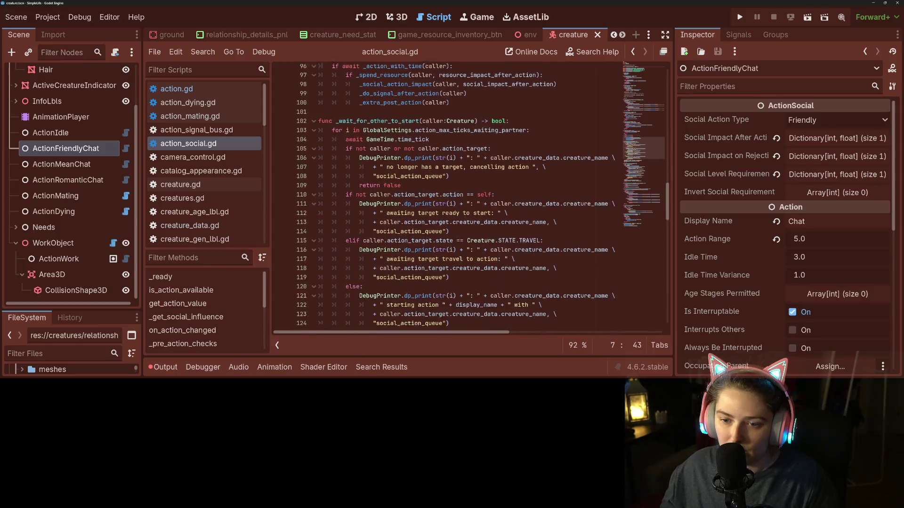
pyautogui.scroll(-15, 467, 194)
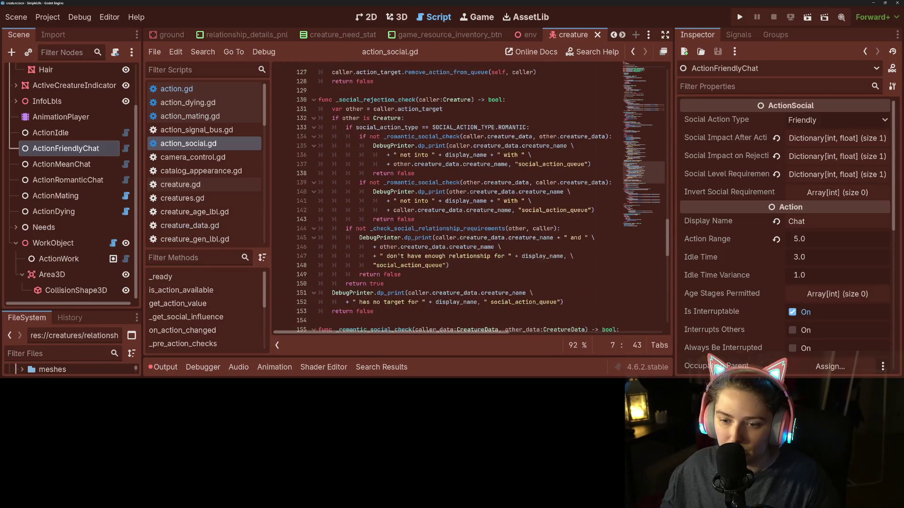
pyautogui.moveTo(644, 199)
pyautogui.mouseDown()
pyautogui.moveTo(644, 108)
pyautogui.moveTo(636, 226)
pyautogui.moveTo(637, 119)
pyautogui.mouseUp()
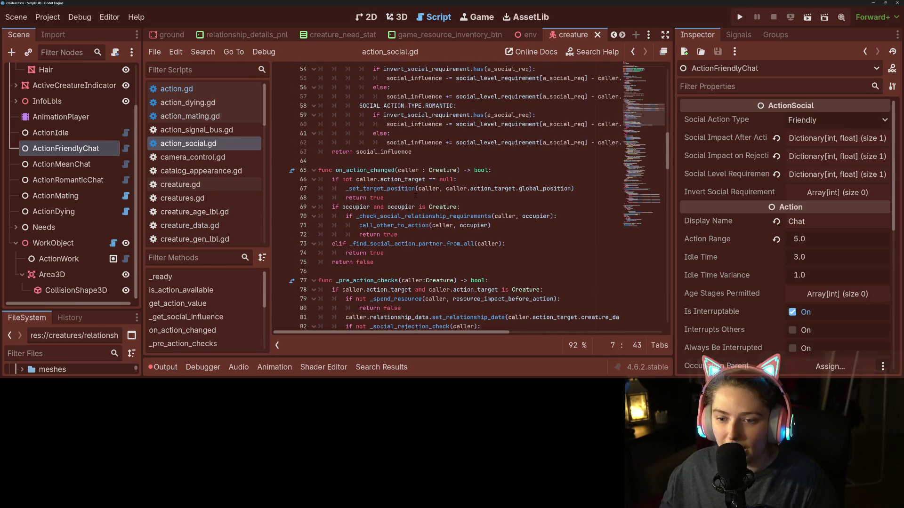
pyautogui.click(353, 198)
pyautogui.click(353, 207)
pyautogui.doubleClick(353, 207)
pyautogui.hotkey('ctrl', 'v')
pyautogui.doubleClick(481, 207)
pyautogui.hotkey('ctrl', 'v')
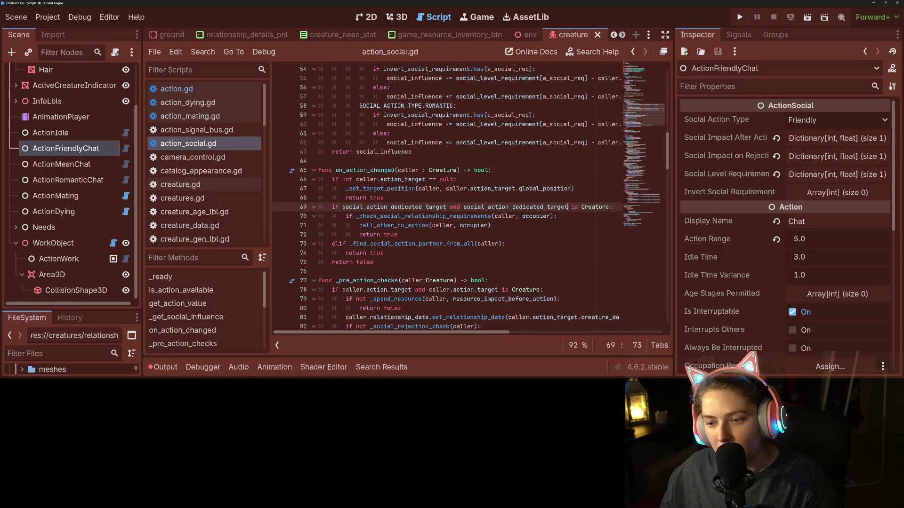
pyautogui.doubleClick(536, 216)
pyautogui.hotkey('ctrl', 'v')
pyautogui.doubleClick(463, 229)
pyautogui.hotkey('ctrl', 'v')
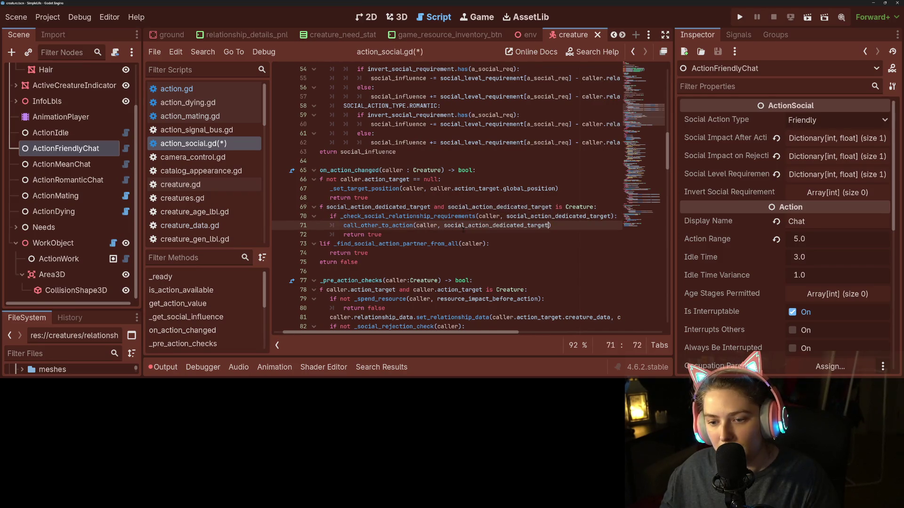
pyautogui.hscroll(-1, 402, 329)
pyautogui.hotkey('ctrl', 's')
# Step: Jump to the _check_social_relationship_requirements definition
pyautogui.doubleClick(382, 216)
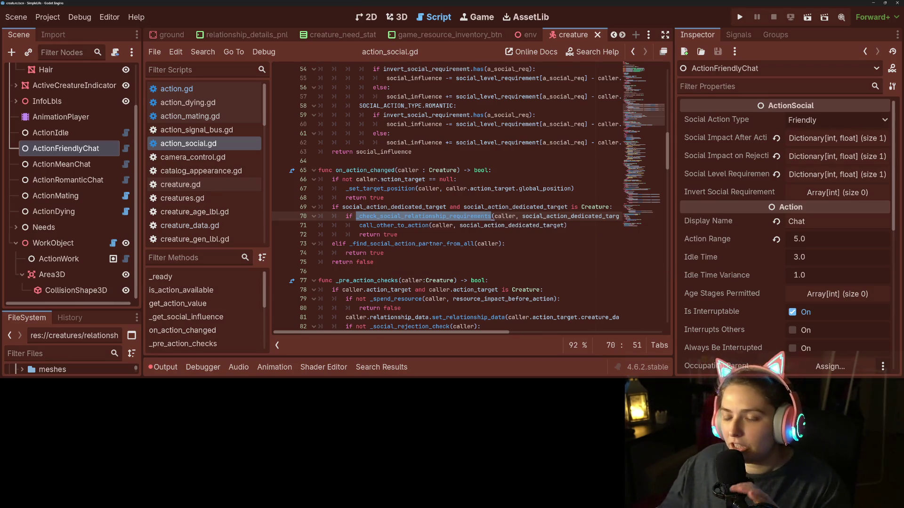
pyautogui.moveTo(393, 225)
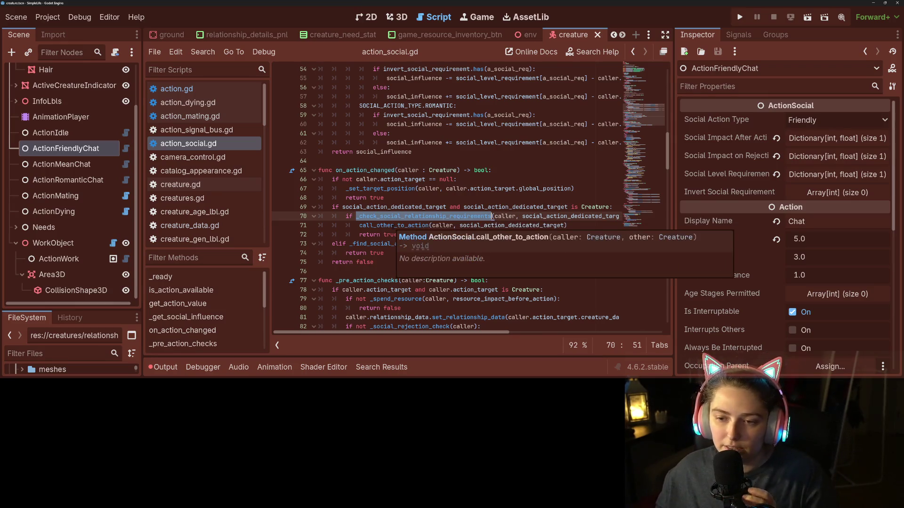
pyautogui.doubleClick(392, 208)
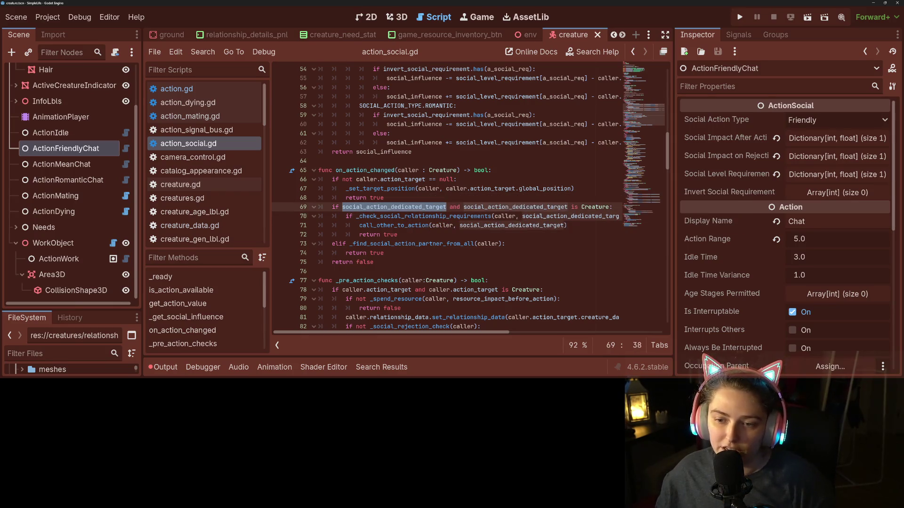
pyautogui.scroll(-4, 392, 208)
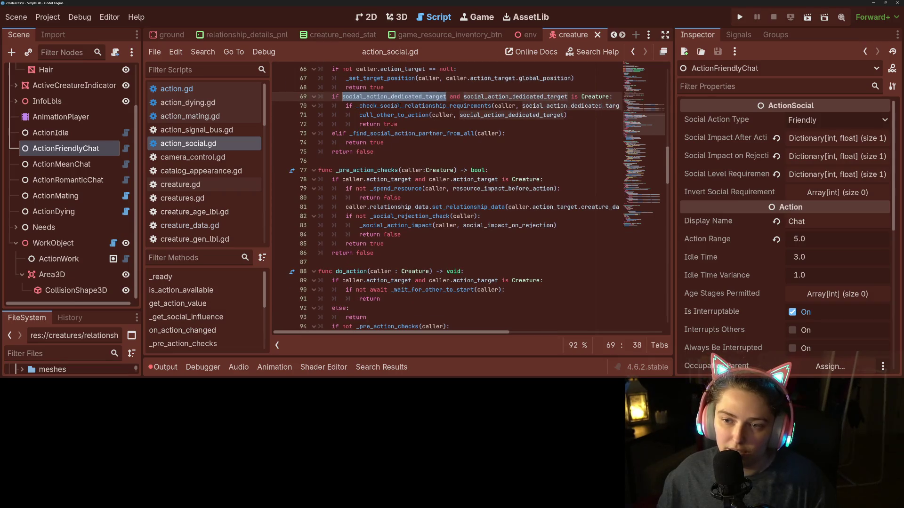
pyautogui.doubleClick(406, 105)
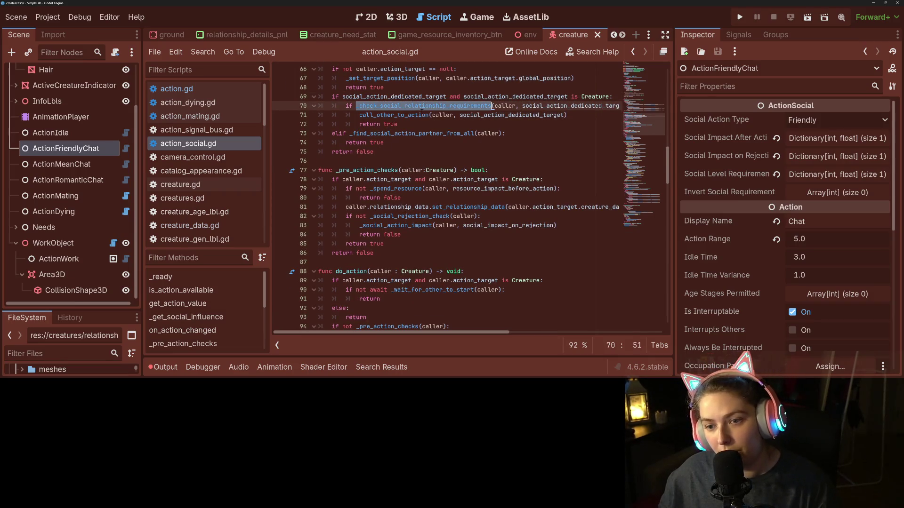
pyautogui.keyDown('ctrl'); pyautogui.click(433, 106); pyautogui.keyUp('ctrl')
pyautogui.scroll(-2, 442, 156)
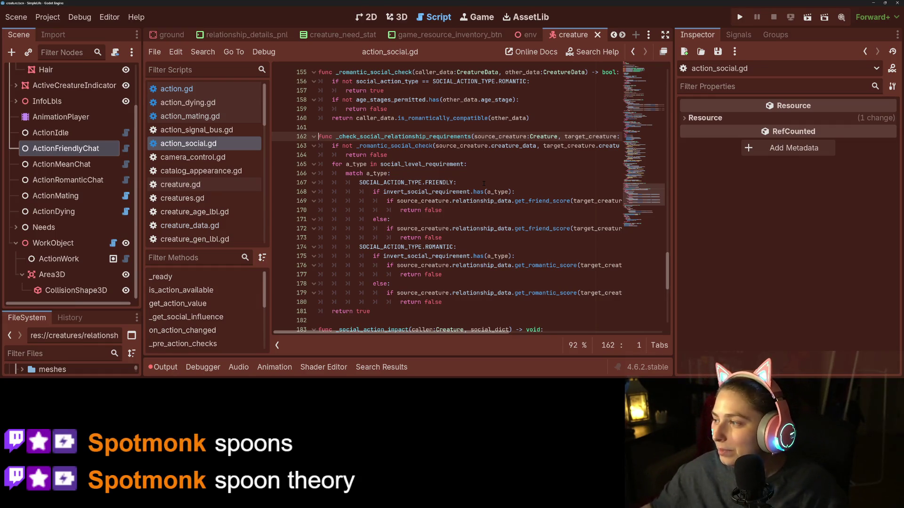
pyautogui.click(418, 182)
pyautogui.doubleClick(405, 136)
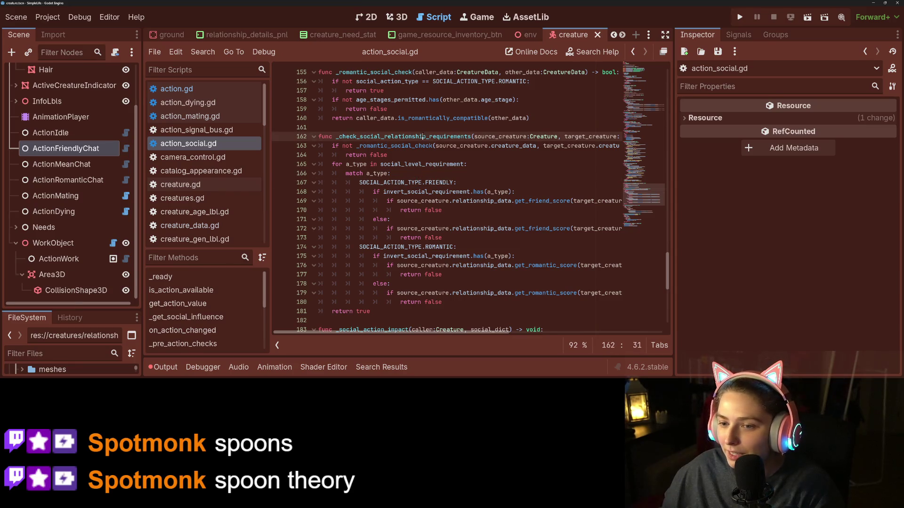
pyautogui.scroll(2, 95, 169)
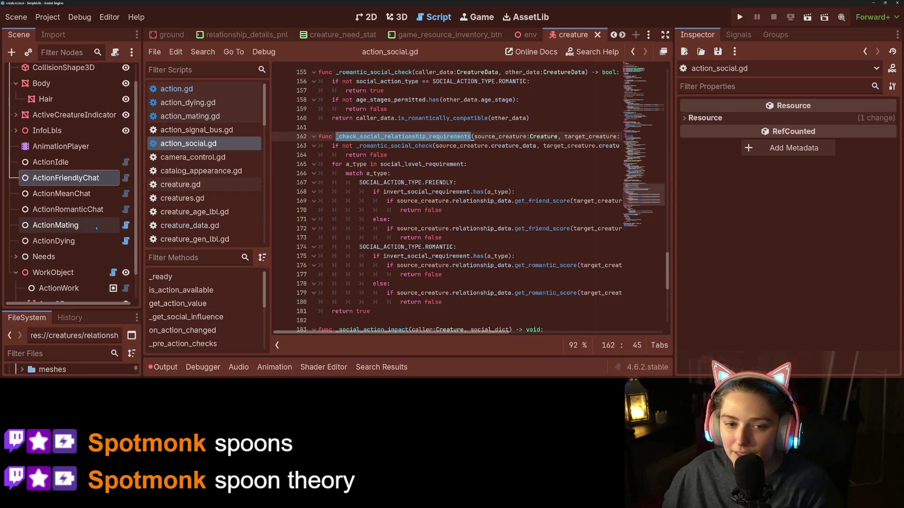
# Step: Review ActionFriendlyChat's properties, including its empty dedicated-target property
pyautogui.scroll(-2, 92, 155)
pyautogui.click(91, 150)
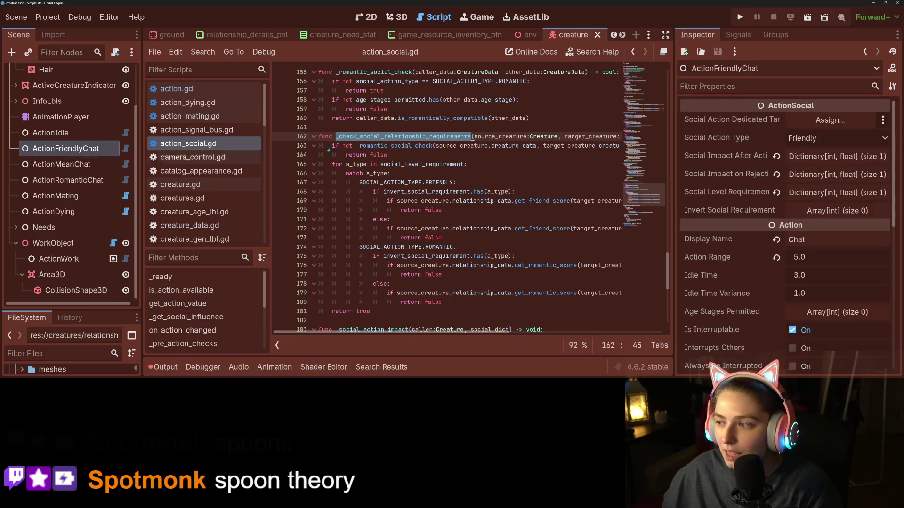
pyautogui.scroll(-10, 736, 259)
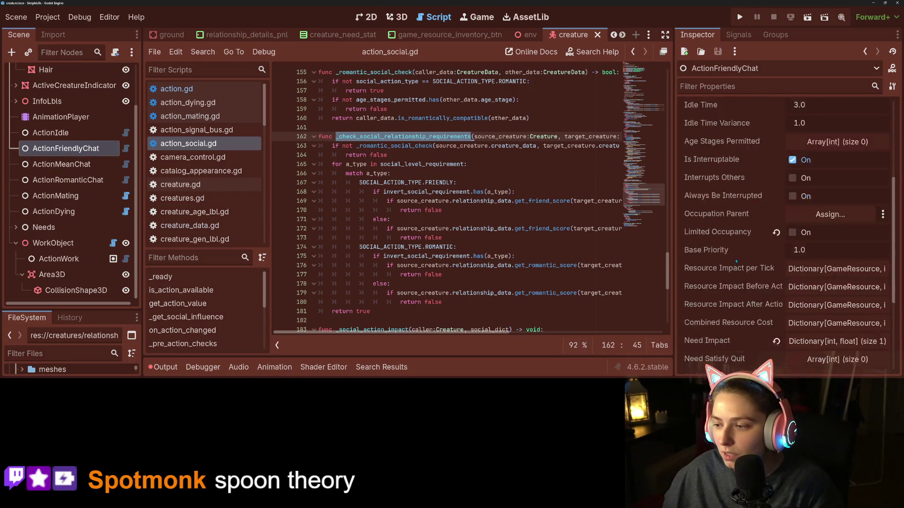
pyautogui.scroll(5, 736, 261)
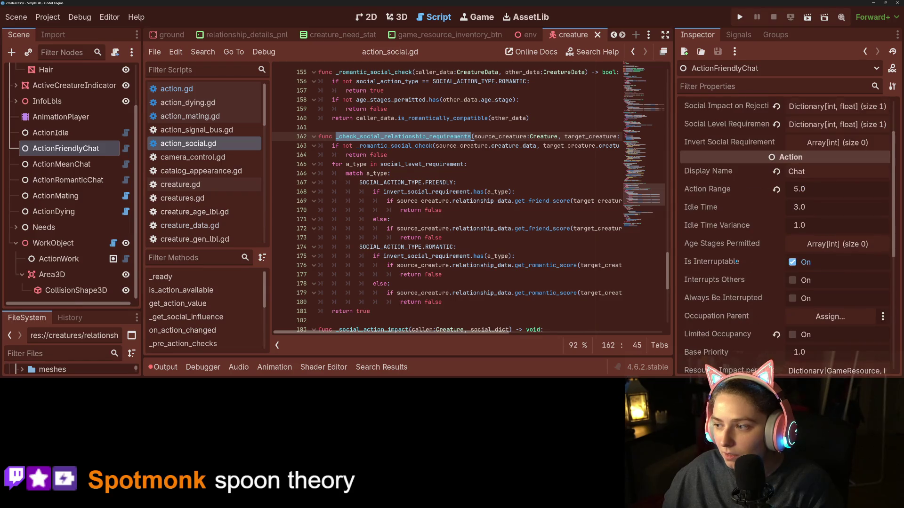
pyautogui.scroll(2, 737, 262)
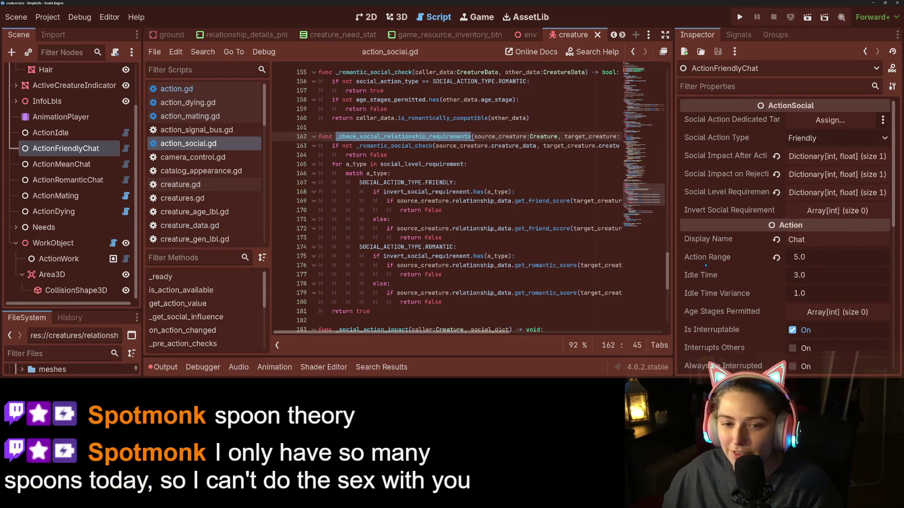
pyautogui.moveTo(697, 266)
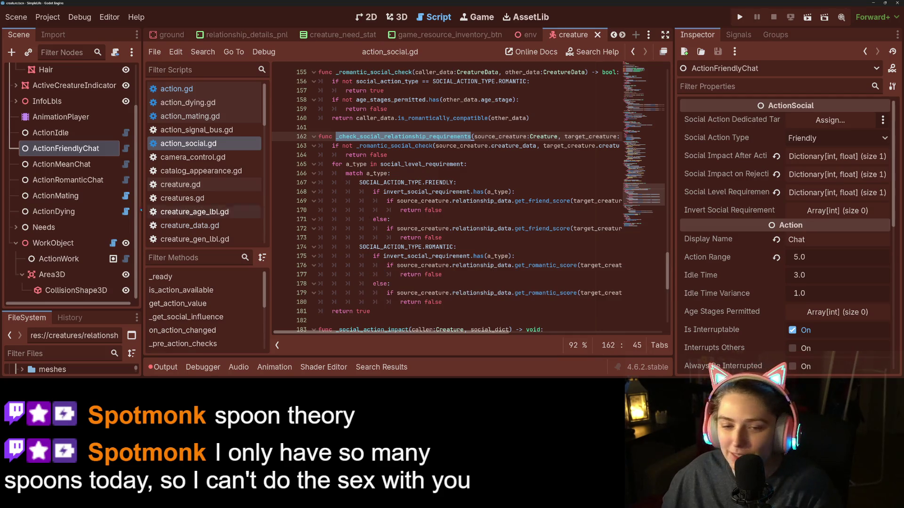
# Step: Glance at ActionRomanticChat, then duplicate the ActionFriendlyChat node
pyautogui.click(68, 180)
pyautogui.click(78, 150)
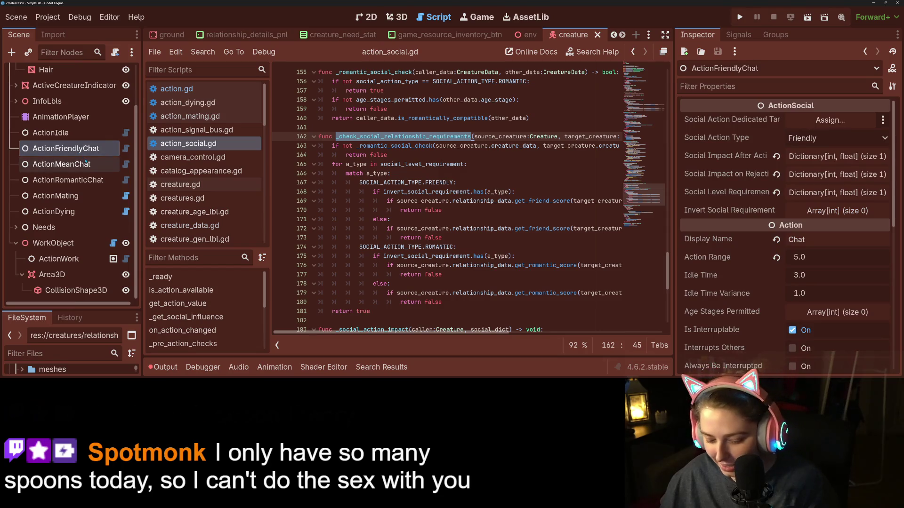
pyautogui.hotkey('ctrl', 'v')
# Step: Move the ActionFriendlyChat copy under WorkObject and delete ActionWork
pyautogui.moveTo(71, 164); pyautogui.dragTo(69, 265)
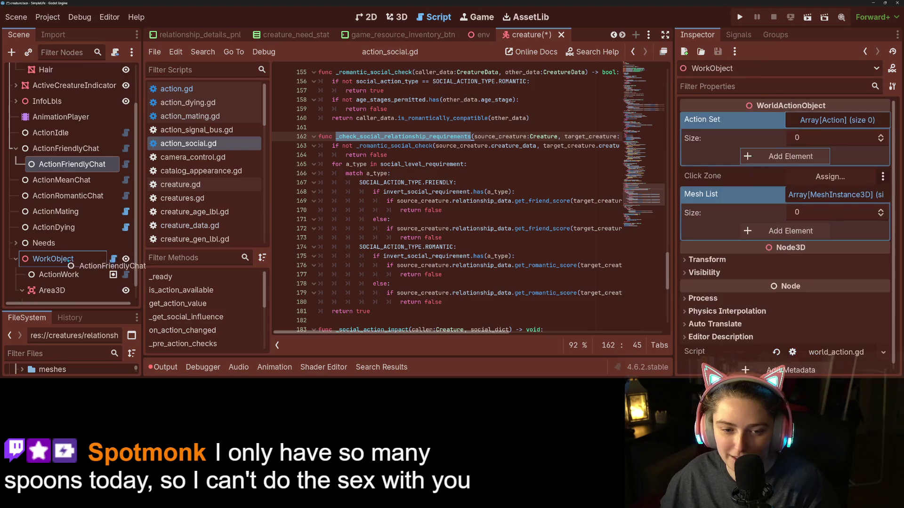
pyautogui.click(66, 244)
pyautogui.press('Delete')
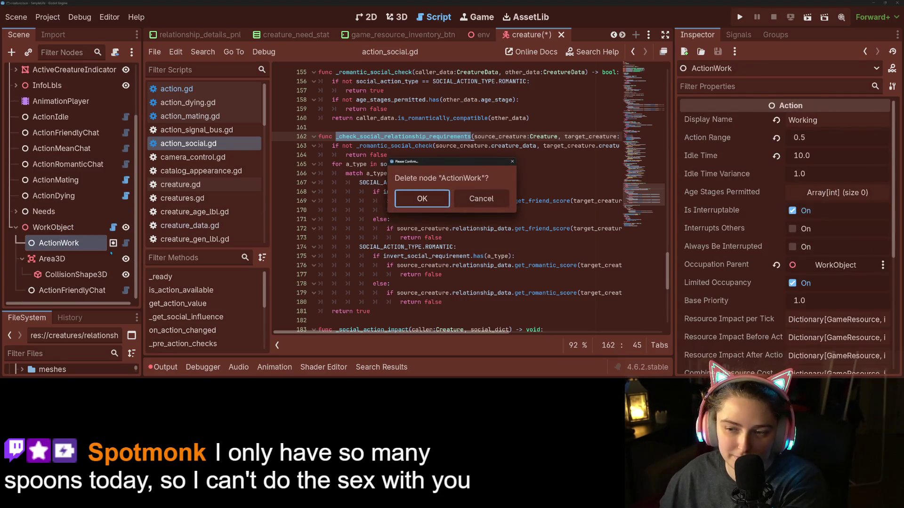
pyautogui.click(422, 198)
# Step: Add the ActionFriendlyChat copy as a new element in WorkObject's Action Set
pyautogui.click(53, 243)
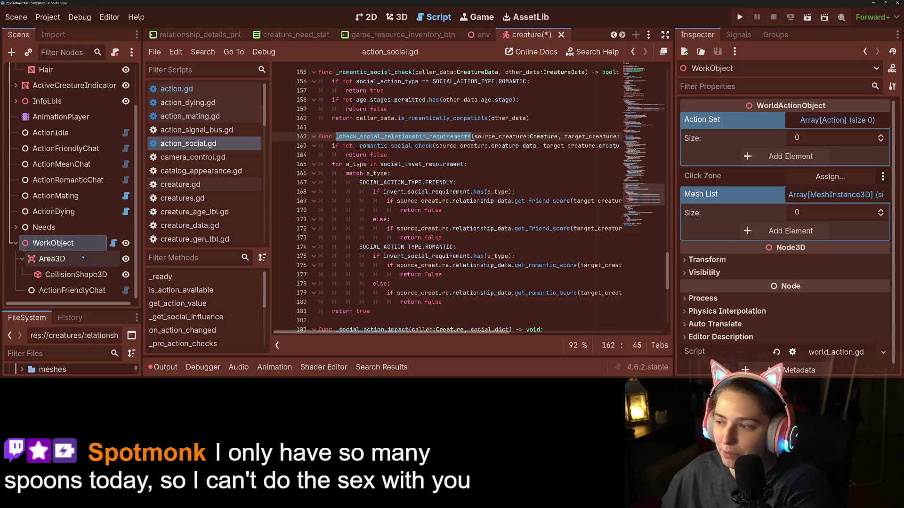
pyautogui.click(799, 164)
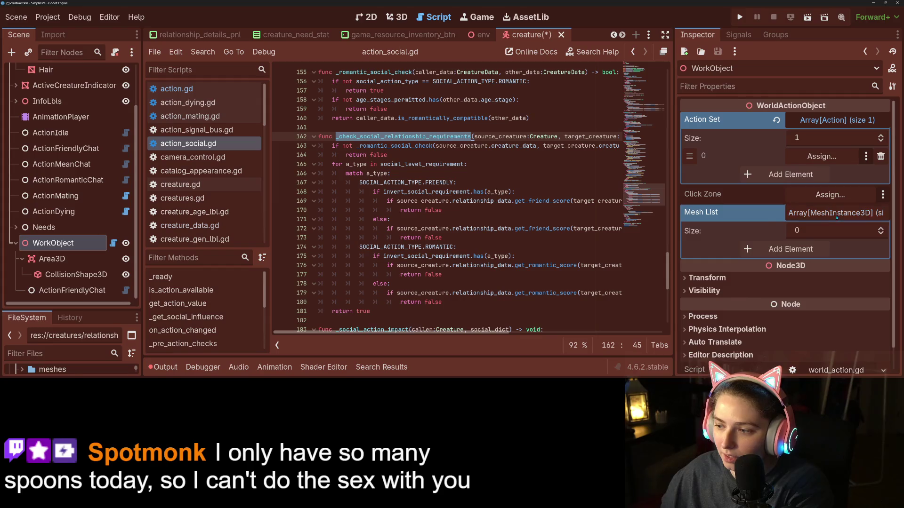
pyautogui.click(824, 213)
pyautogui.moveTo(56, 291)
pyautogui.mouseDown()
pyautogui.moveTo(423, 217)
pyautogui.moveTo(827, 156)
pyautogui.mouseUp()
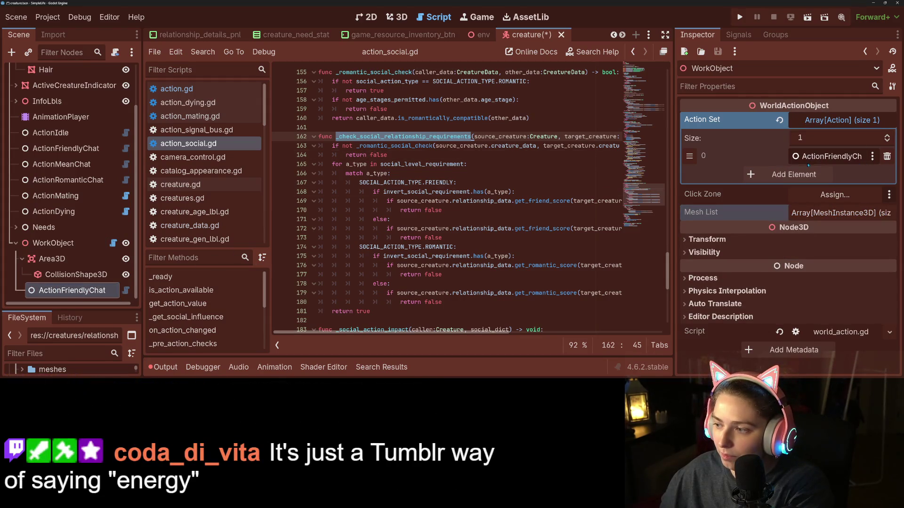
# Step: Set the copy's Social Action Dedicated Target to Creature and save the scene
pyautogui.doubleClick(70, 290)
pyautogui.click(75, 275)
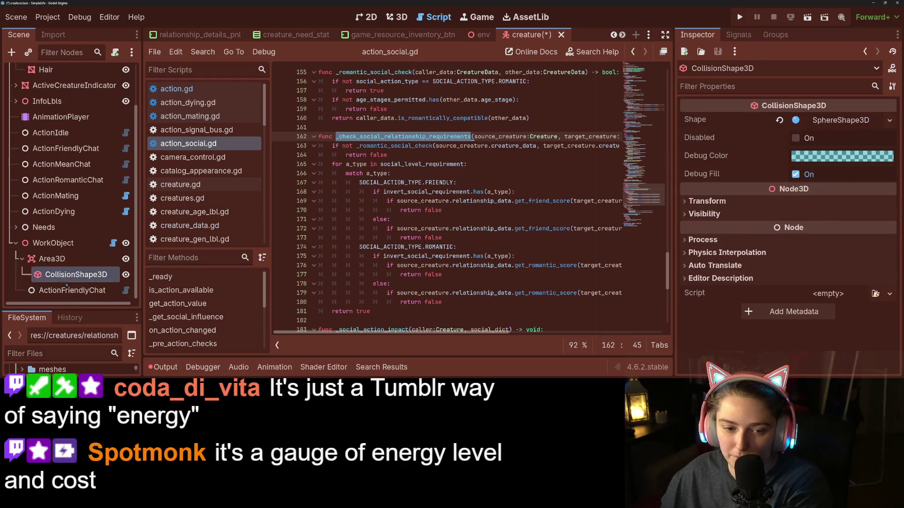
pyautogui.click(71, 291)
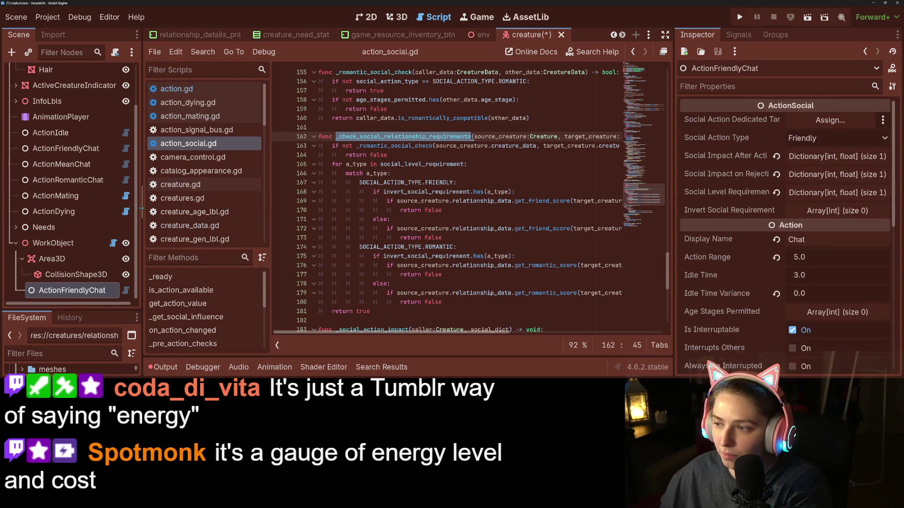
pyautogui.scroll(3, 89, 200)
pyautogui.moveTo(51, 72)
pyautogui.mouseDown()
pyautogui.moveTo(772, 102)
pyautogui.moveTo(834, 123)
pyautogui.mouseUp()
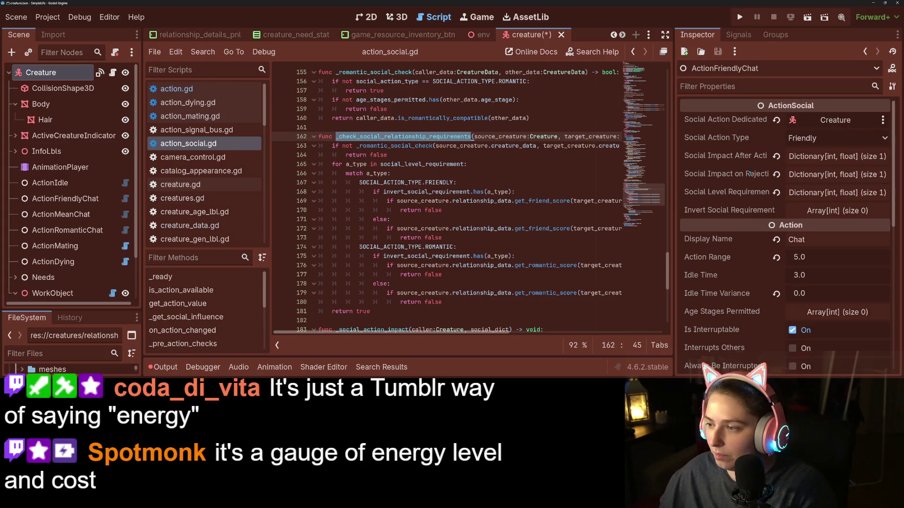
pyautogui.hotkey('ctrl', 's')
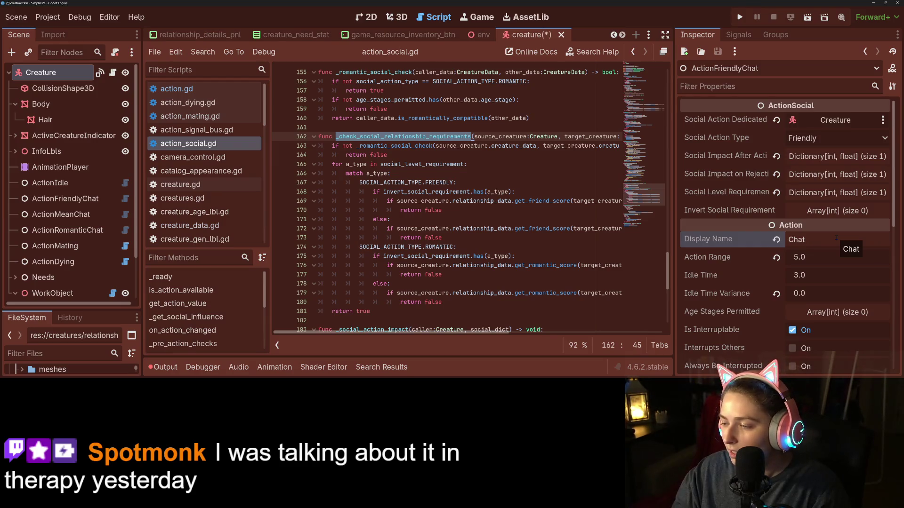
# Step: Rename the action's display name to 'Chat Directly', then to 'Direct Convo', saving each time
pyautogui.write('Dire')
pyautogui.write('ly')
pyautogui.press('Return')
pyautogui.hotkey('ctrl', 's')
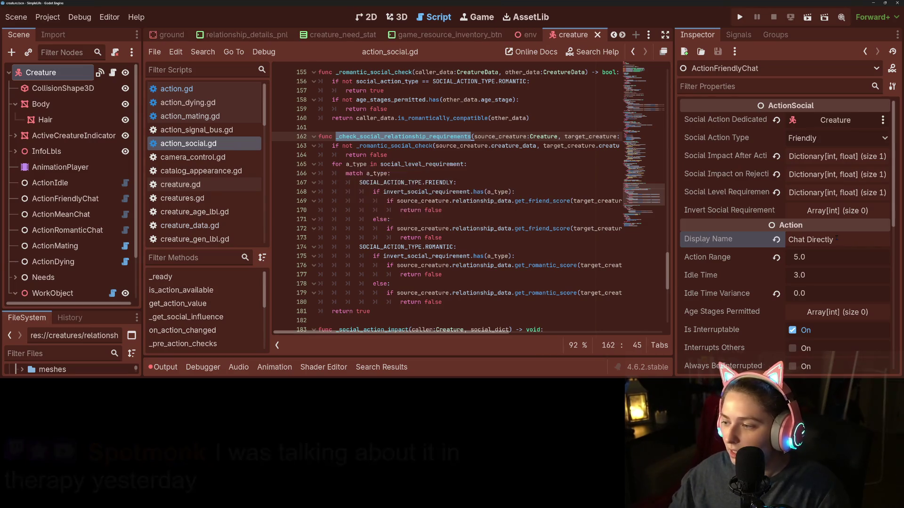
pyautogui.tripleClick(836, 239)
pyautogui.write('Direct')
pyautogui.press('Return')
pyautogui.hotkey('ctrl', 's')
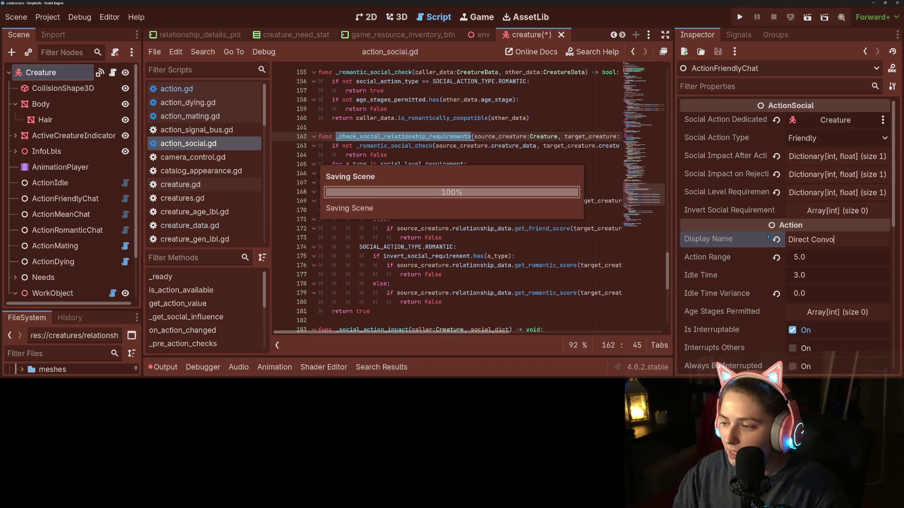
# Step: Reset Action Range to its default and save the creature scene
pyautogui.moveTo(743, 260)
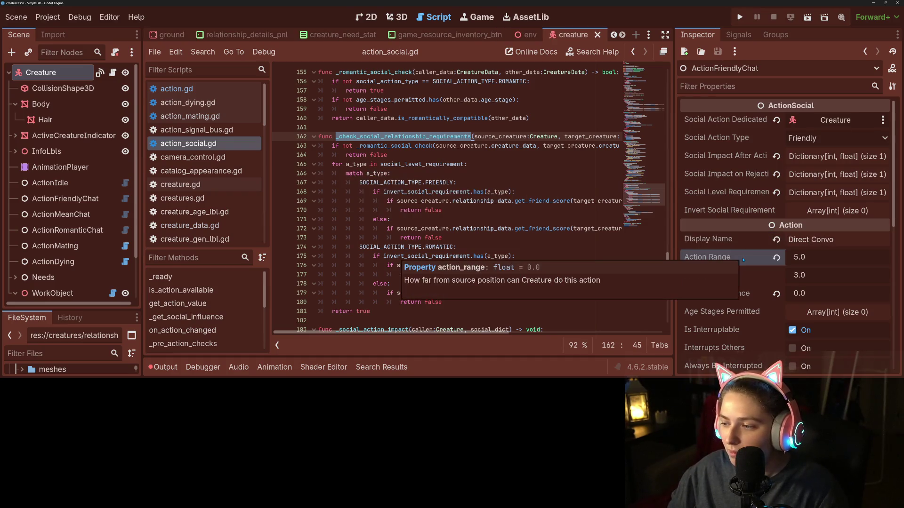
pyautogui.click(776, 257)
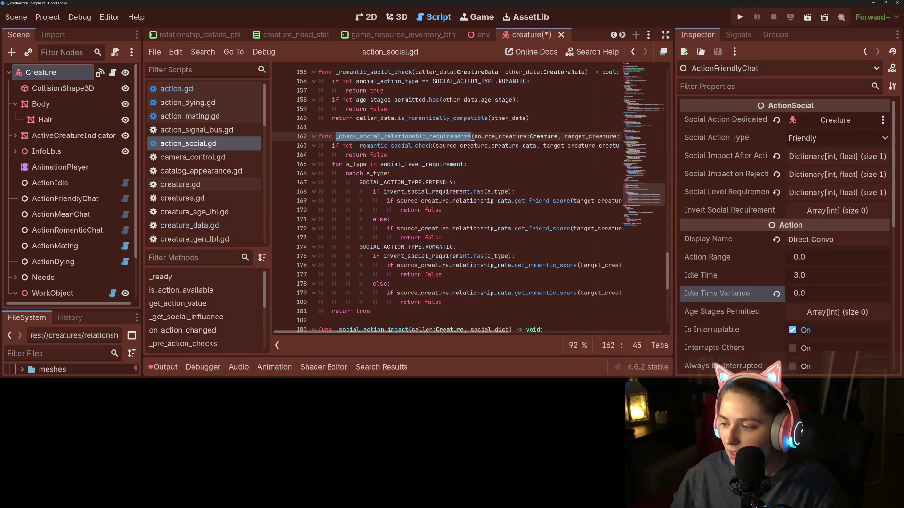
pyautogui.hotkey('ctrl', 's')
pyautogui.scroll(-3, 768, 307)
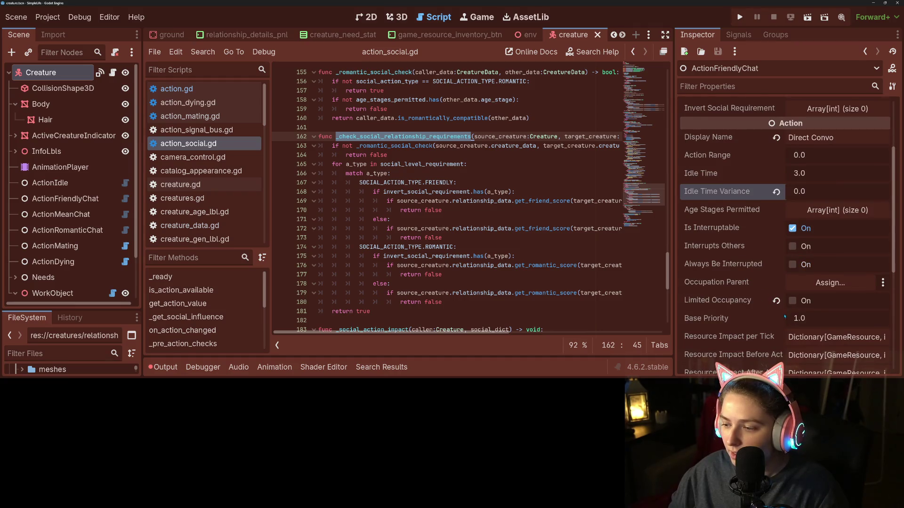
pyautogui.scroll(-6, 784, 318)
pyautogui.hotkey('ctrl', 's')
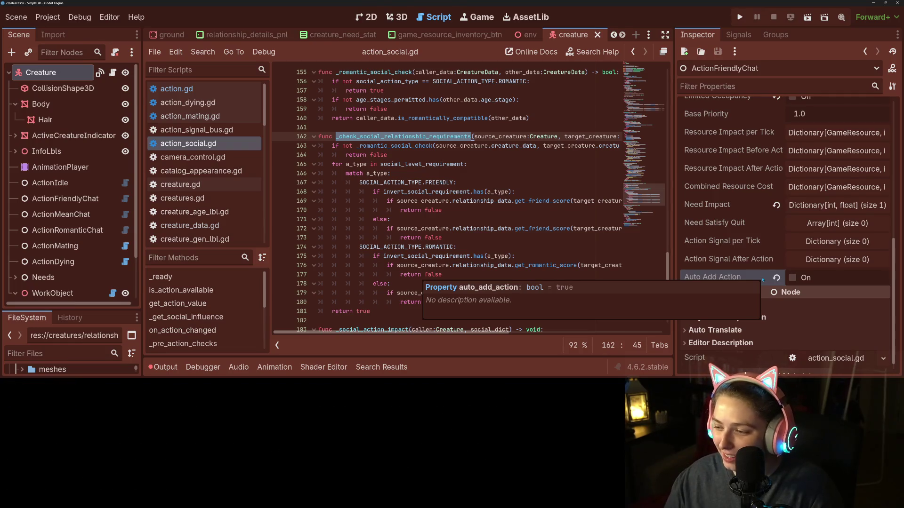
# Step: Uncheck Auto Add Action on ActionFriendlyChat and save the creature scene
pyautogui.hotkey('ctrl', 's')
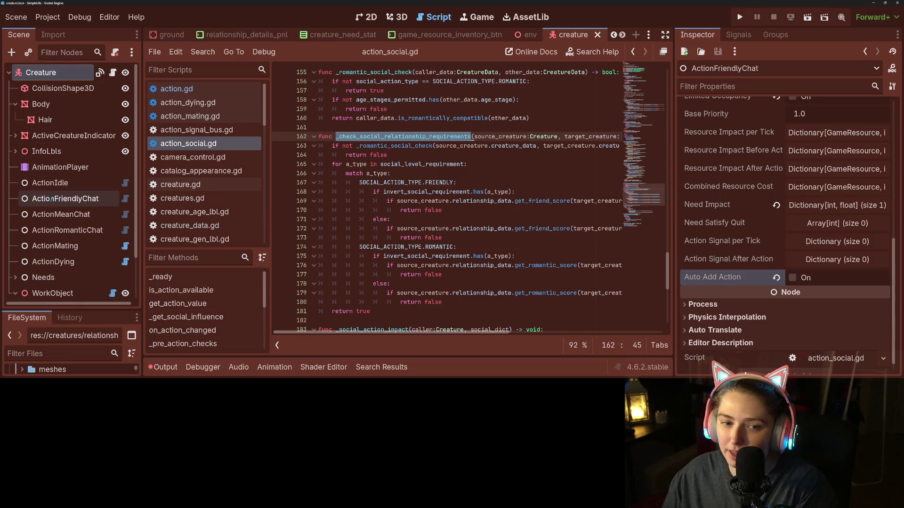
pyautogui.click(80, 199)
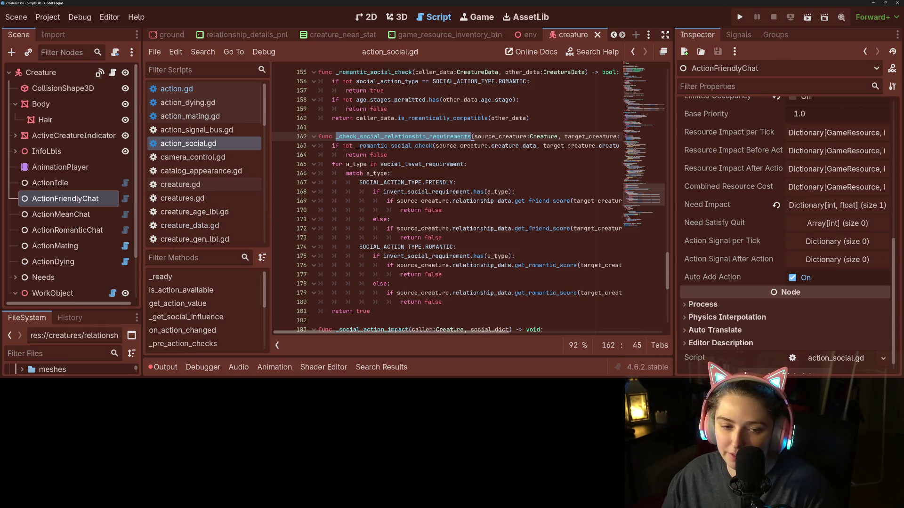
pyautogui.click(792, 278)
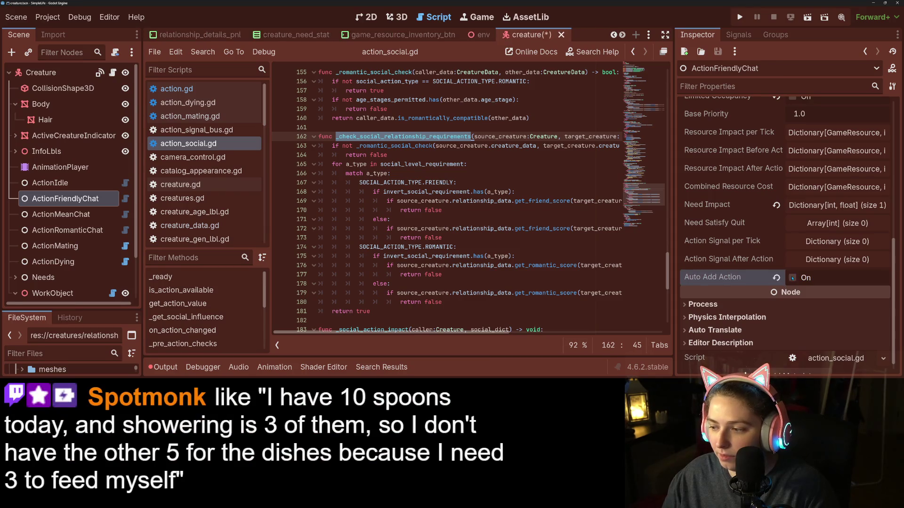
pyautogui.hotkey('ctrl', 's')
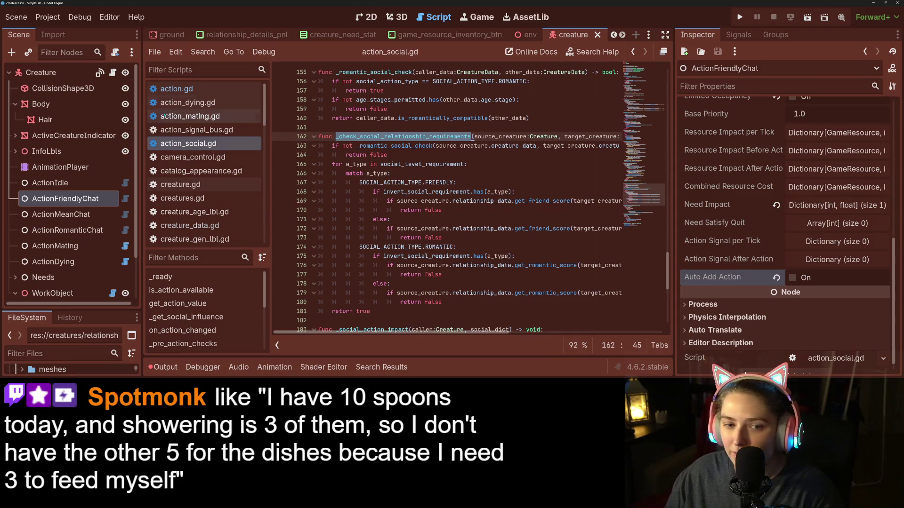
pyautogui.click(41, 72)
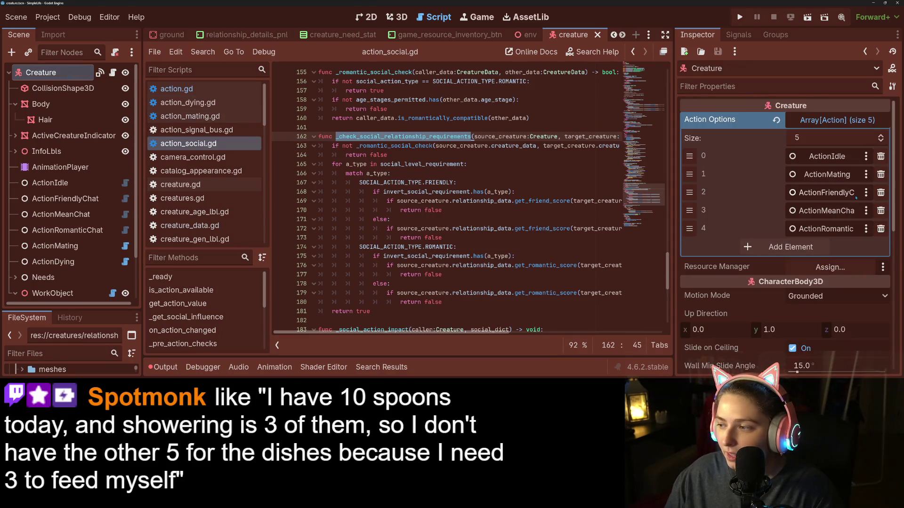
# Step: Delete ActionFriendlyChat from Creature's Action Options, save the scene, and run the project
pyautogui.click(881, 193)
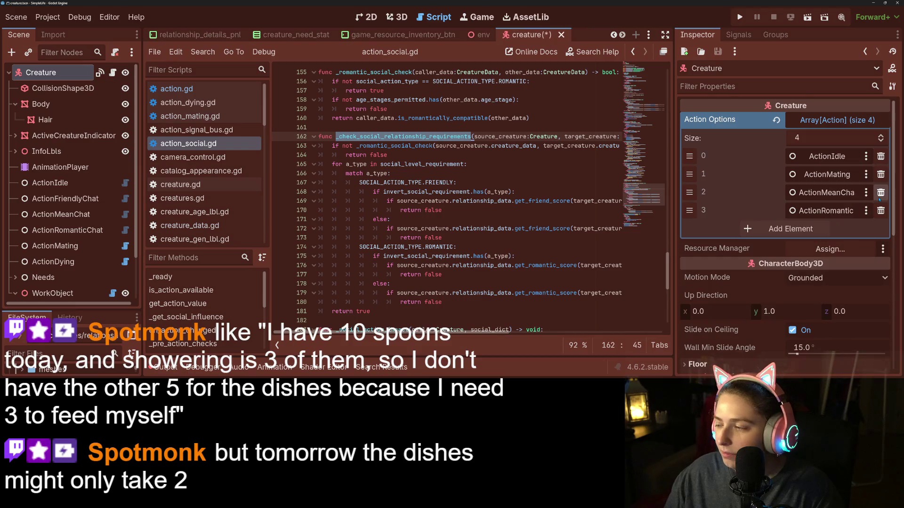
pyautogui.hotkey('ctrl', 's')
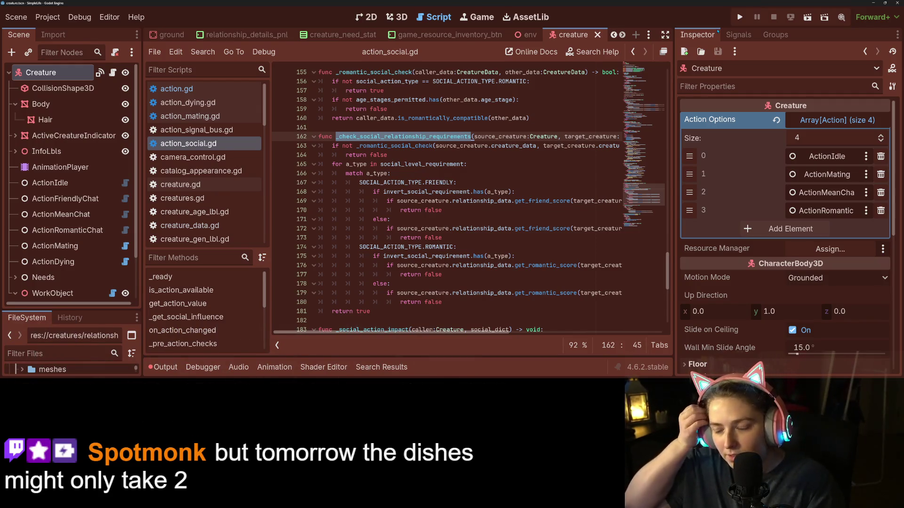
pyautogui.click(741, 24)
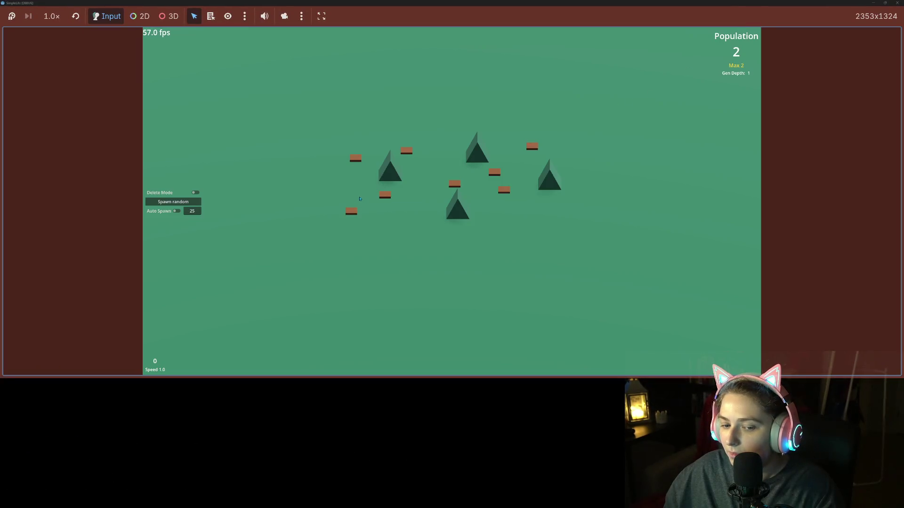
# Step: Follow the idle creature while switching simulation speed between 1.0, 2.0 and 4.0
pyautogui.press('4')
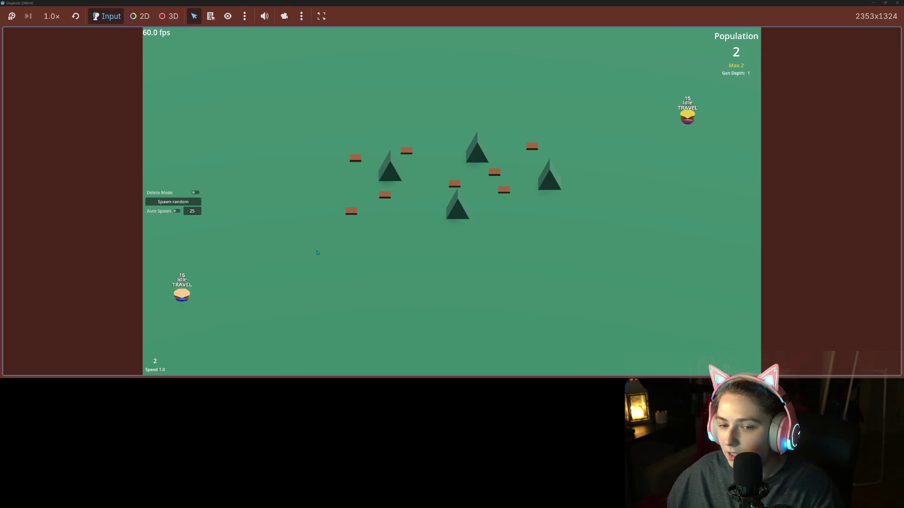
pyautogui.press('1')
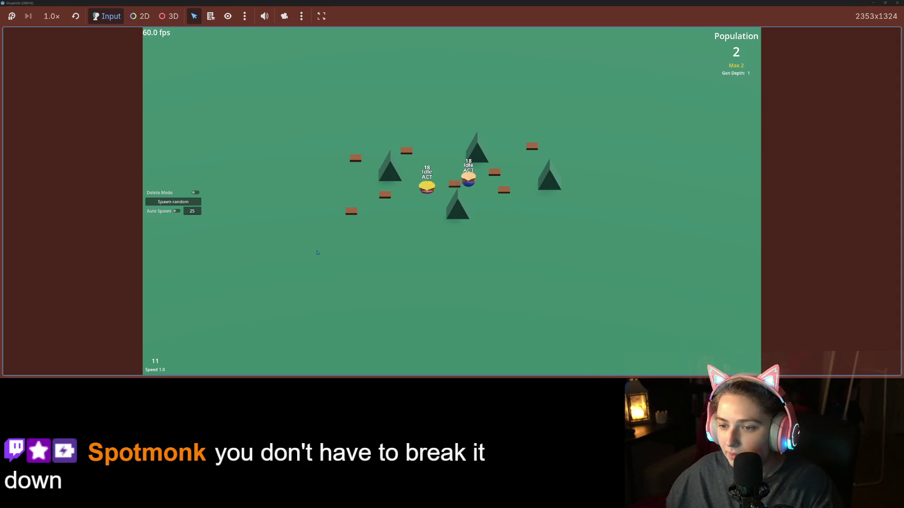
pyautogui.scroll(3, 317, 251)
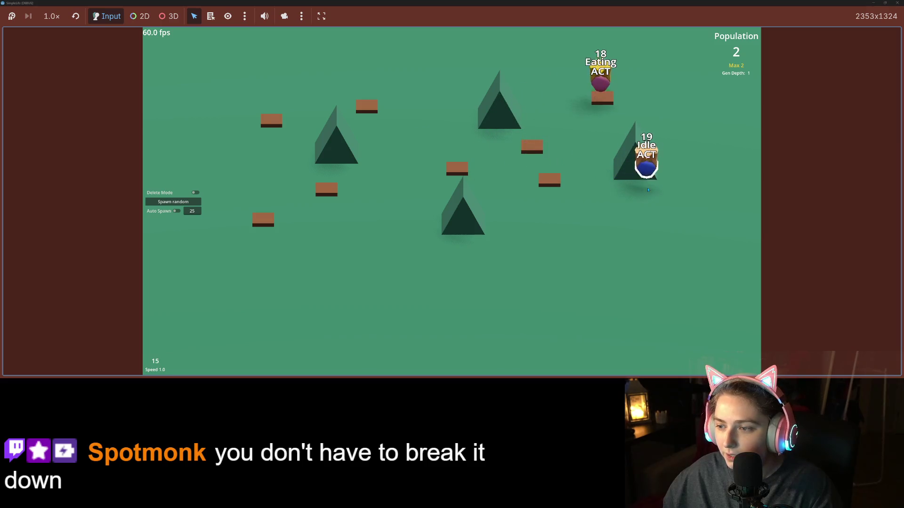
pyautogui.click(660, 179)
pyautogui.press('2')
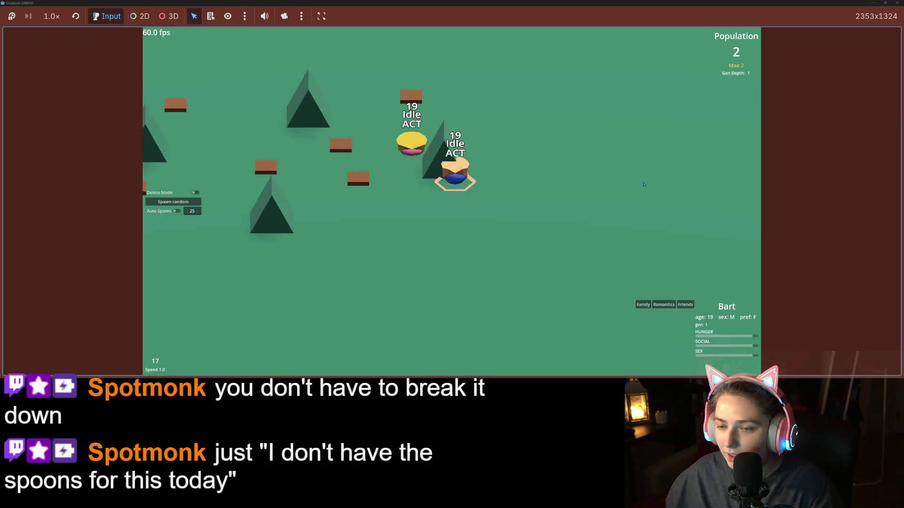
pyautogui.press('1')
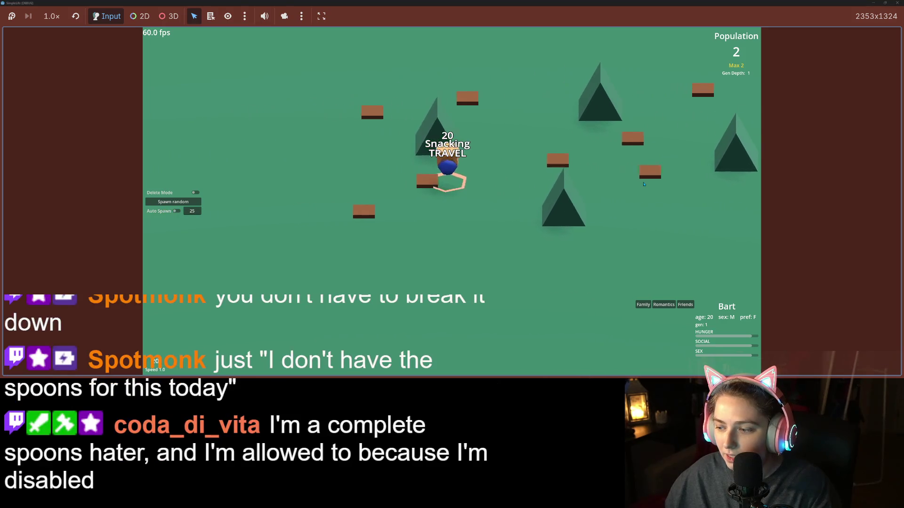
pyautogui.scroll(-3, 644, 184)
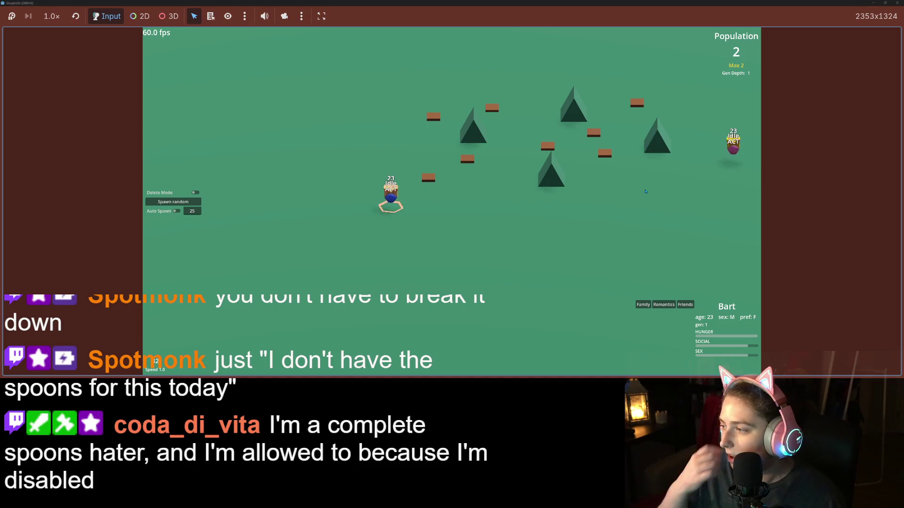
pyautogui.press('4')
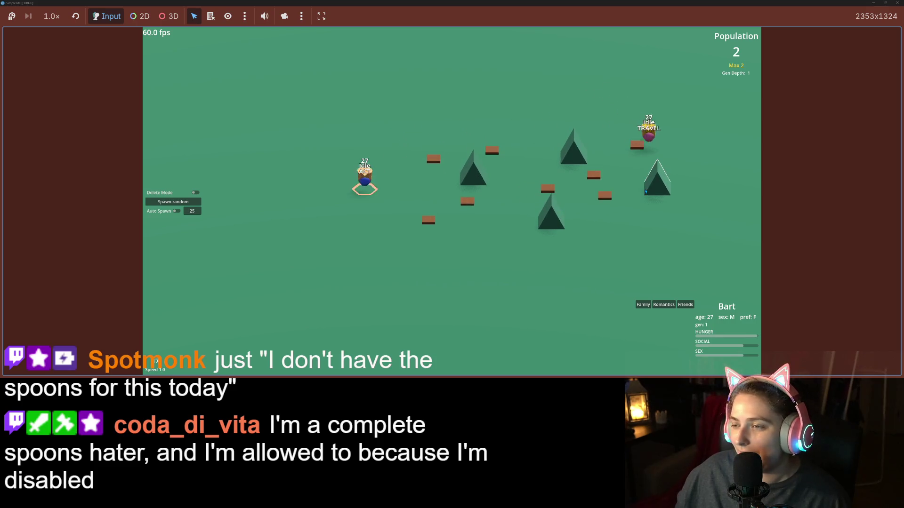
pyautogui.press('1')
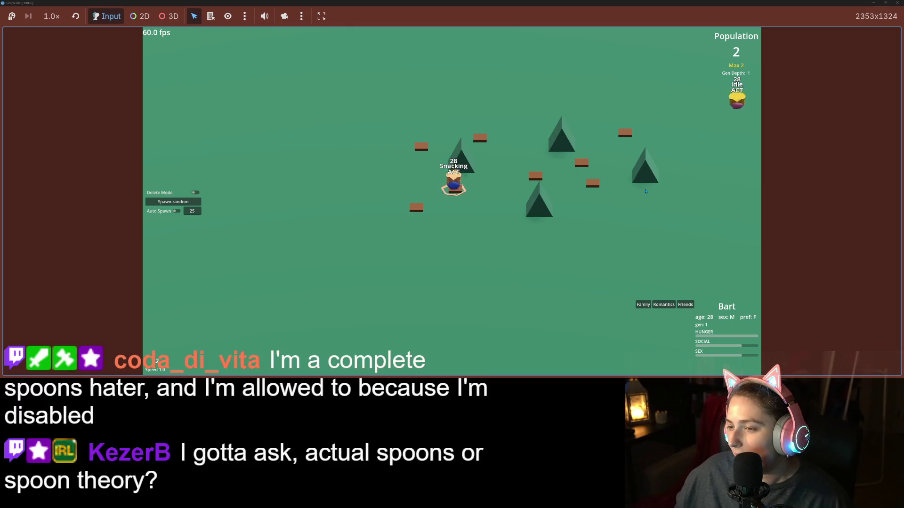
pyautogui.press('2')
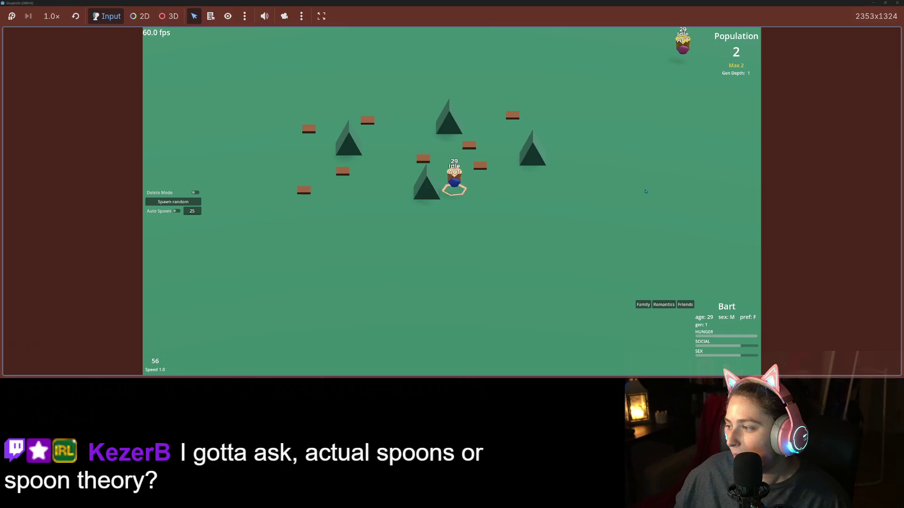
pyautogui.press('1')
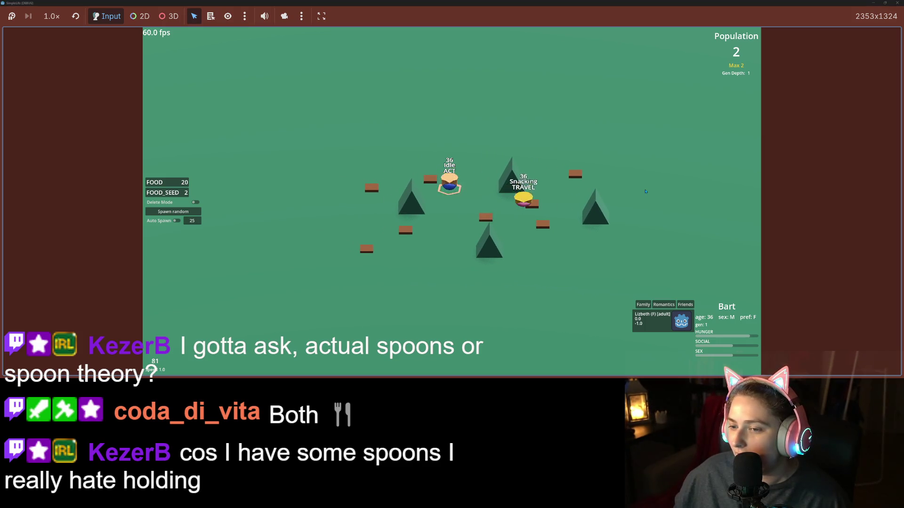
# Step: Float the game window, pause it, and inspect a live creature body in the remote tree
pyautogui.press('super+Down')
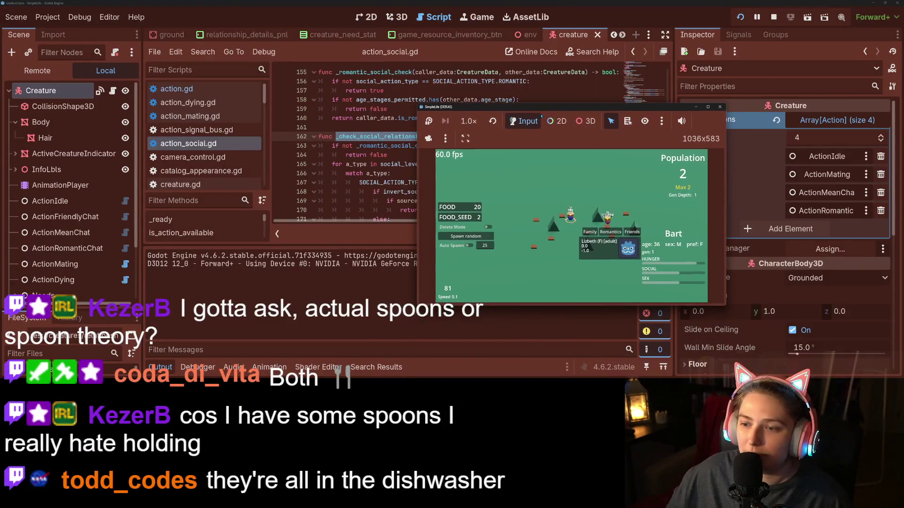
pyautogui.click(43, 73)
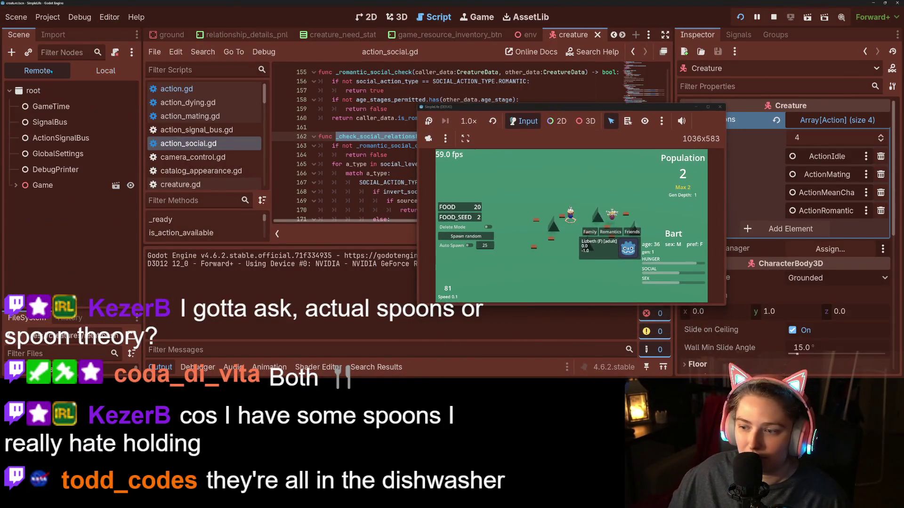
pyautogui.click(616, 212)
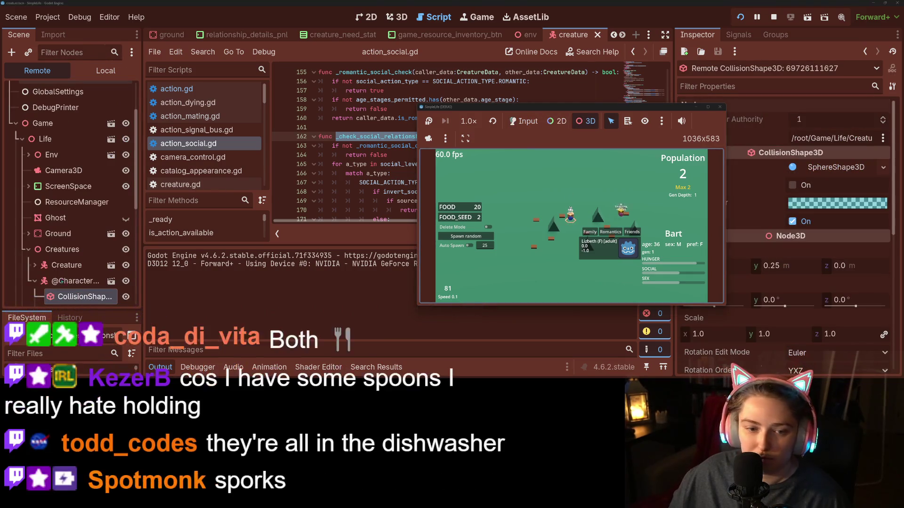
pyautogui.click(76, 281)
pyautogui.moveTo(565, 107); pyautogui.dragTo(461, 99)
pyautogui.click(325, 115)
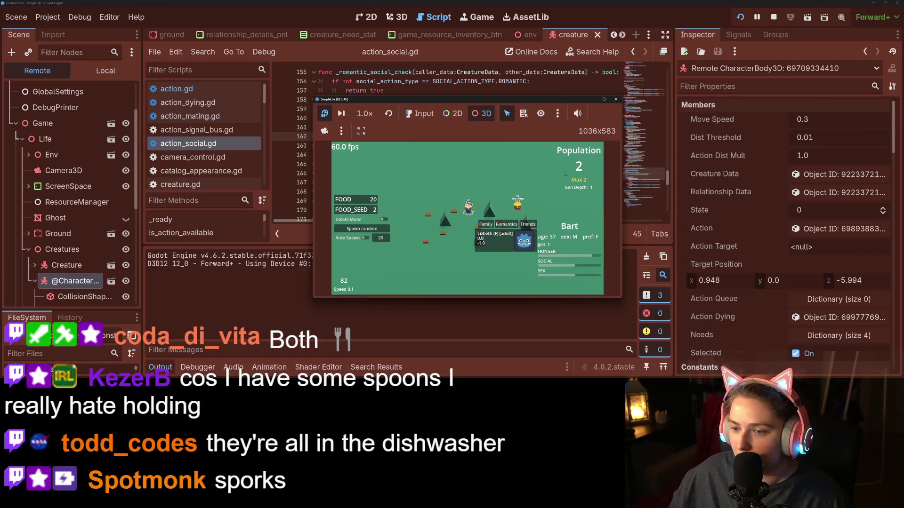
# Step: Expand the live creature's Action Options array in the remote Inspector
pyautogui.scroll(-5, 763, 268)
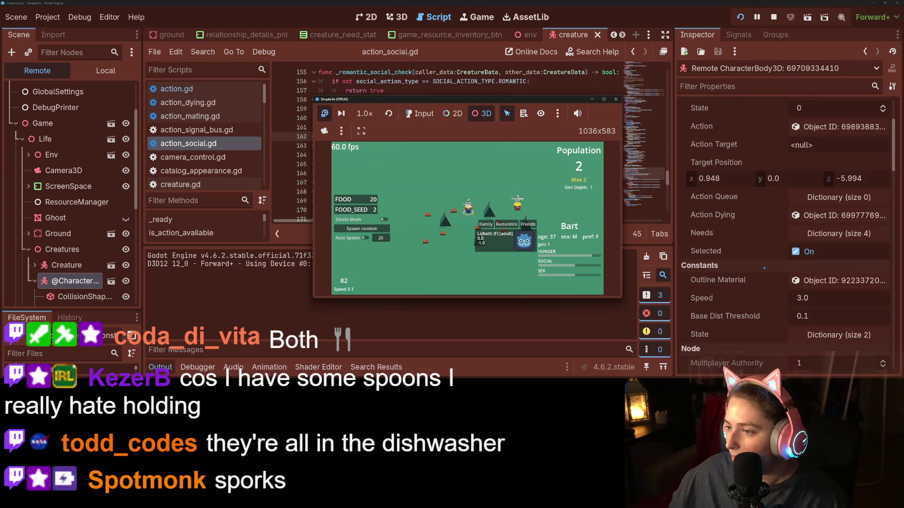
pyautogui.scroll(-4, 764, 268)
pyautogui.scroll(7, 764, 267)
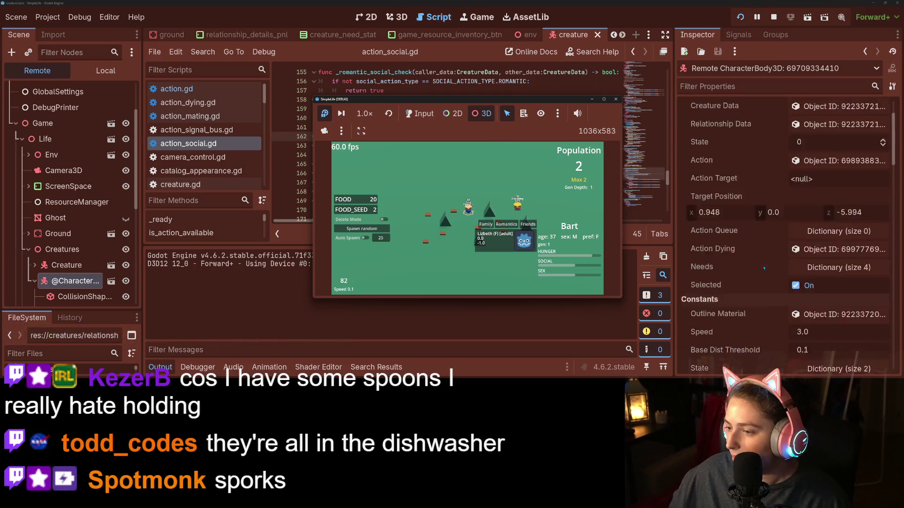
pyautogui.scroll(2, 763, 268)
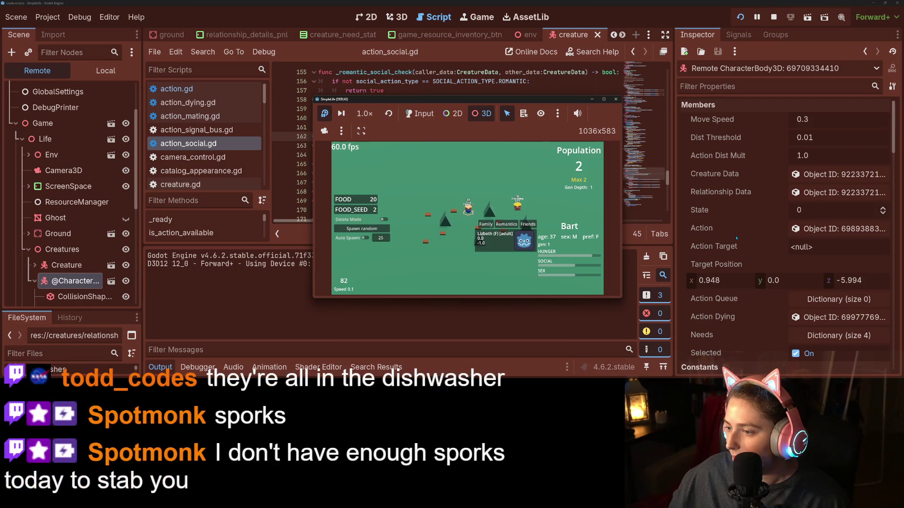
pyautogui.scroll(-3, 811, 238)
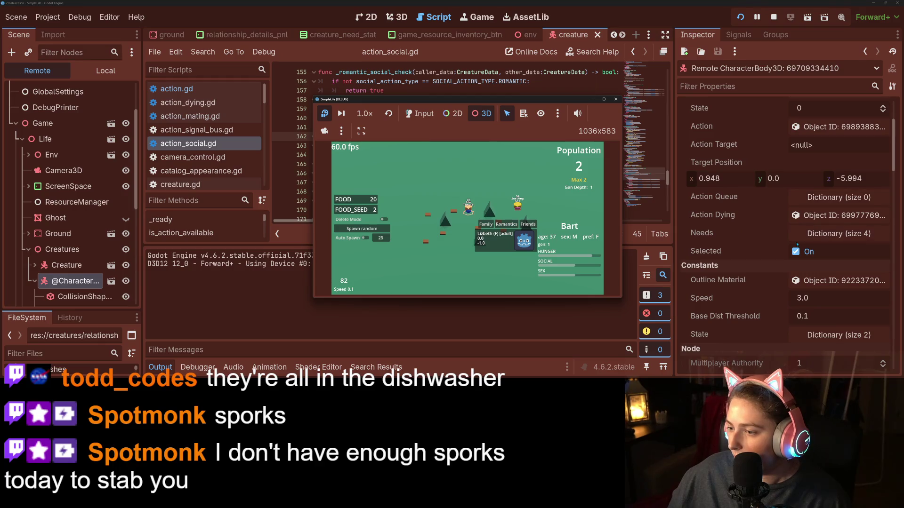
pyautogui.scroll(-2, 796, 245)
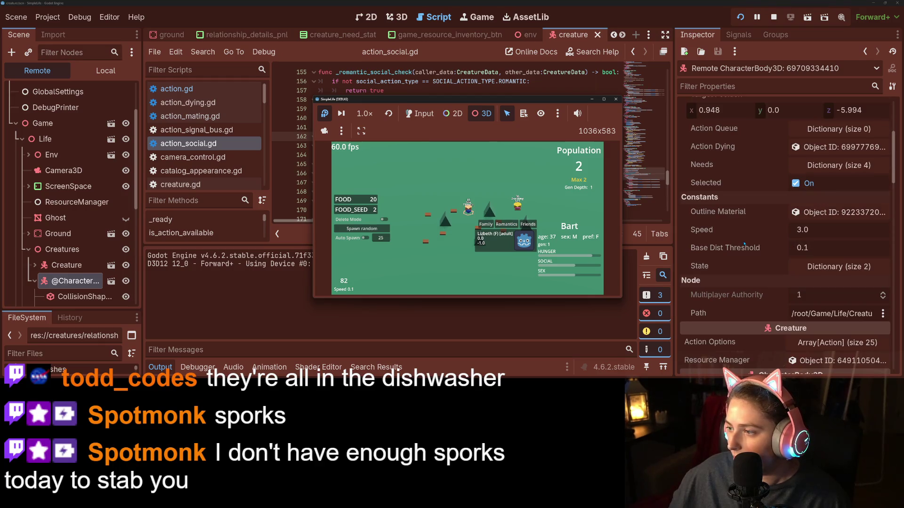
pyautogui.scroll(-1, 743, 243)
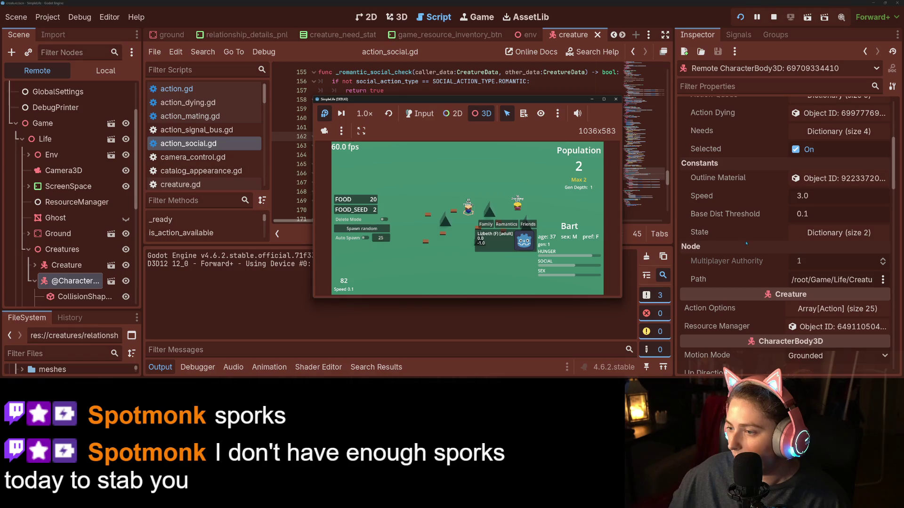
pyautogui.scroll(-3, 746, 243)
pyautogui.click(835, 207)
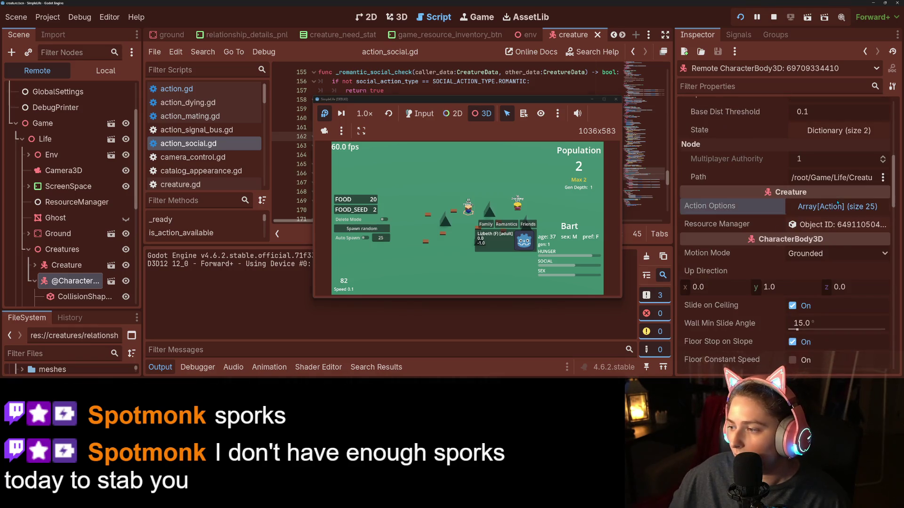
# Step: Widen the Inspector, page Action Options to 2/2, and inspect element 24
pyautogui.scroll(-1, 768, 246)
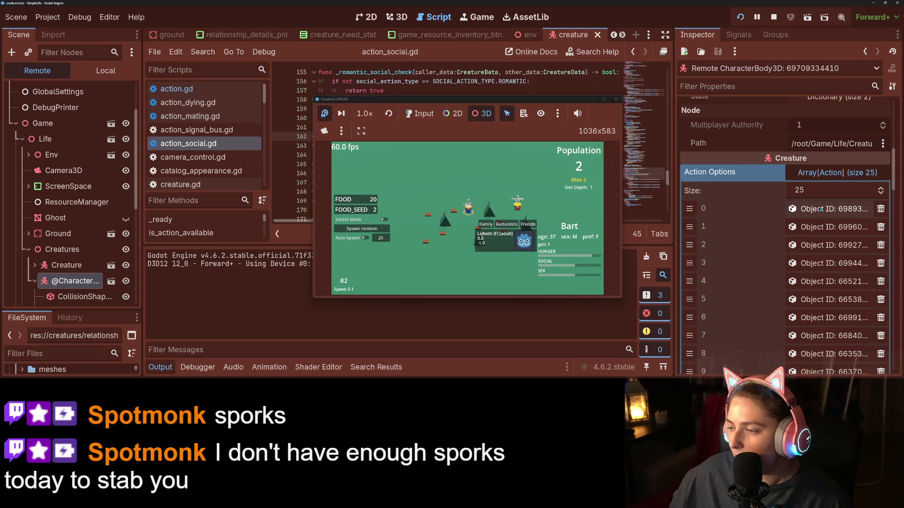
pyautogui.scroll(-9, 820, 210)
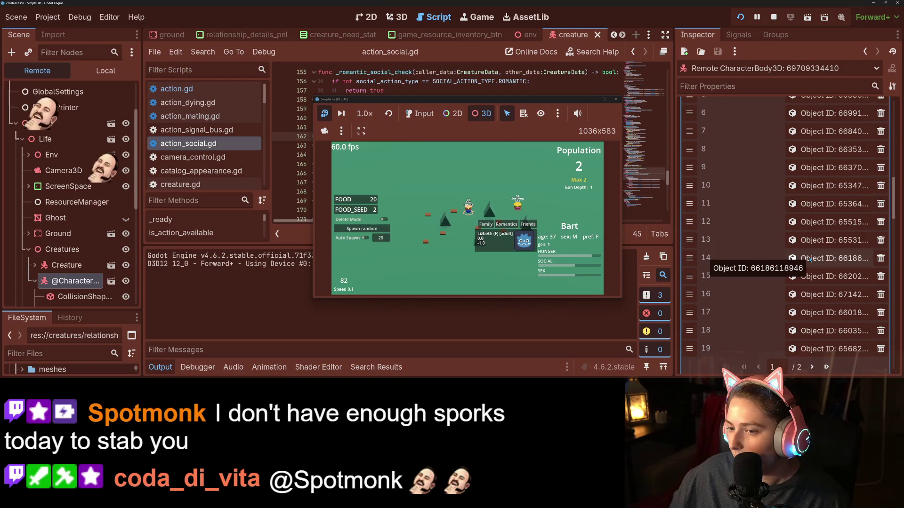
pyautogui.scroll(-3, 796, 281)
pyautogui.scroll(3, 800, 276)
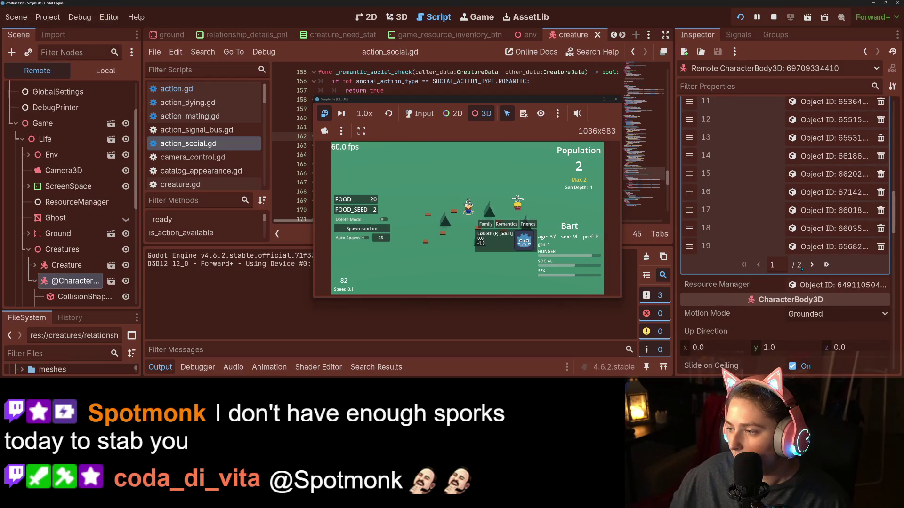
pyautogui.moveTo(674, 221); pyautogui.dragTo(491, 222)
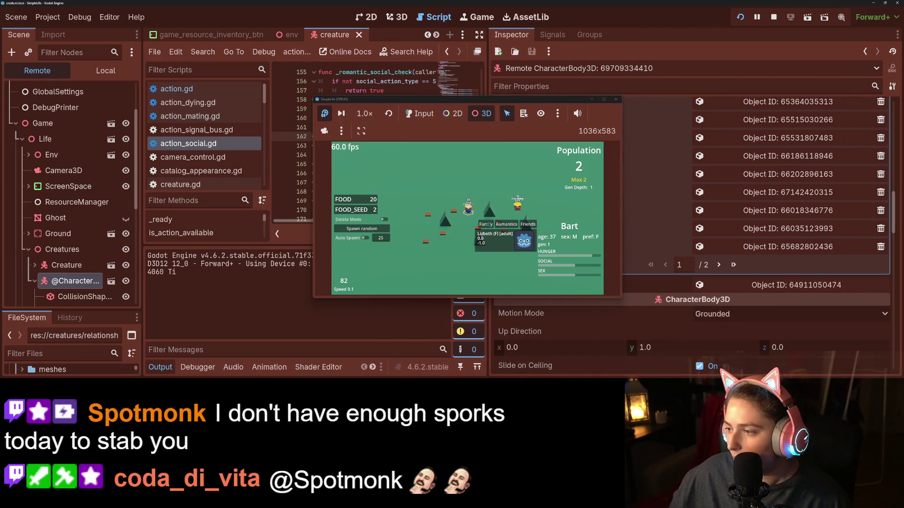
pyautogui.click(718, 265)
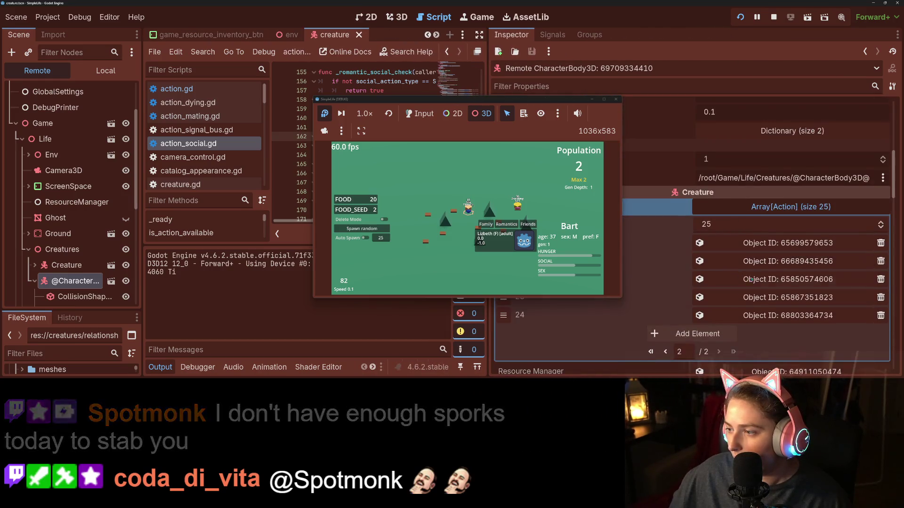
pyautogui.click(795, 311)
pyautogui.moveTo(552, 101)
pyautogui.mouseDown()
pyautogui.moveTo(366, 75)
pyautogui.moveTo(396, 76)
pyautogui.mouseUp()
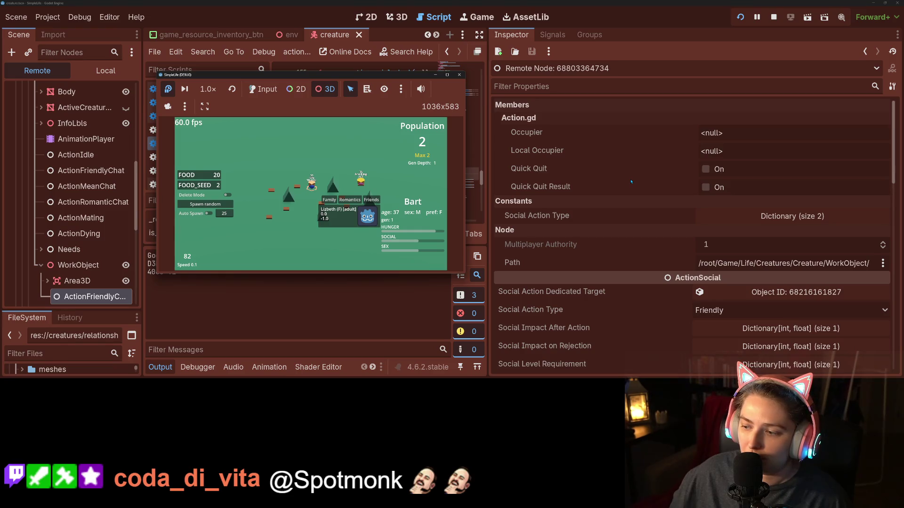
# Step: Open the Social Action Dedicated Target Object ID to inspect that live CharacterBody3D
pyautogui.scroll(-5, 631, 181)
pyautogui.scroll(-3, 631, 181)
pyautogui.scroll(-3, 689, 273)
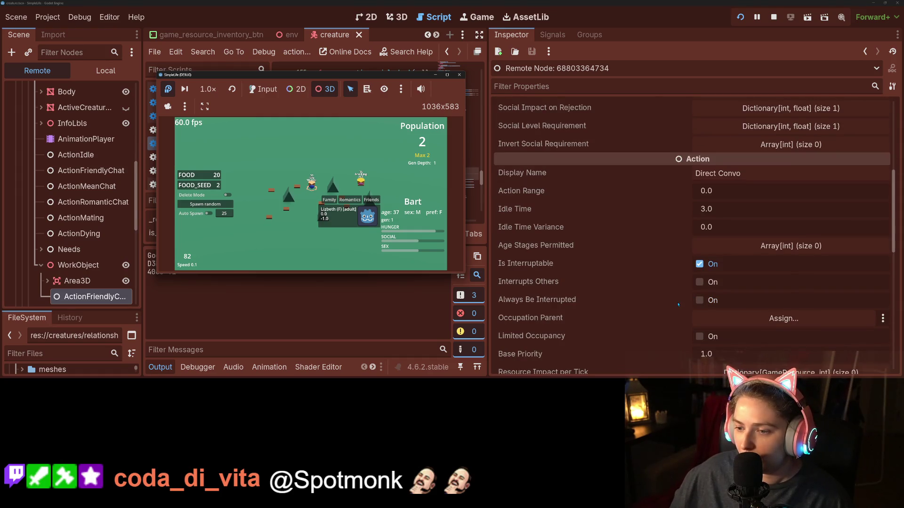
pyautogui.scroll(-7, 678, 305)
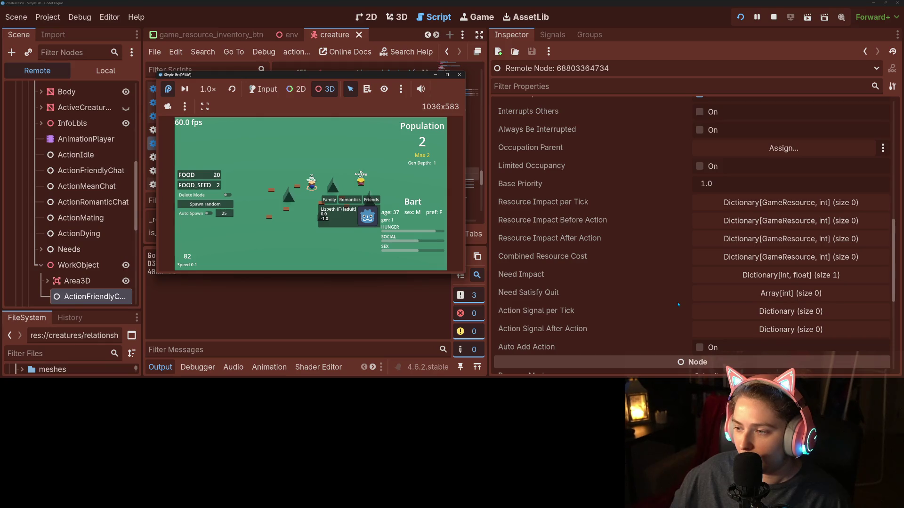
pyautogui.scroll(-3, 678, 305)
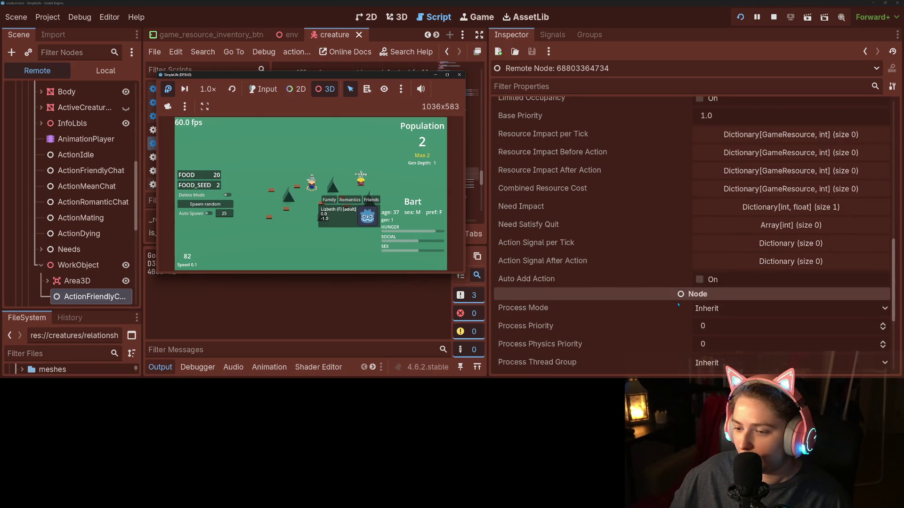
pyautogui.scroll(14, 678, 305)
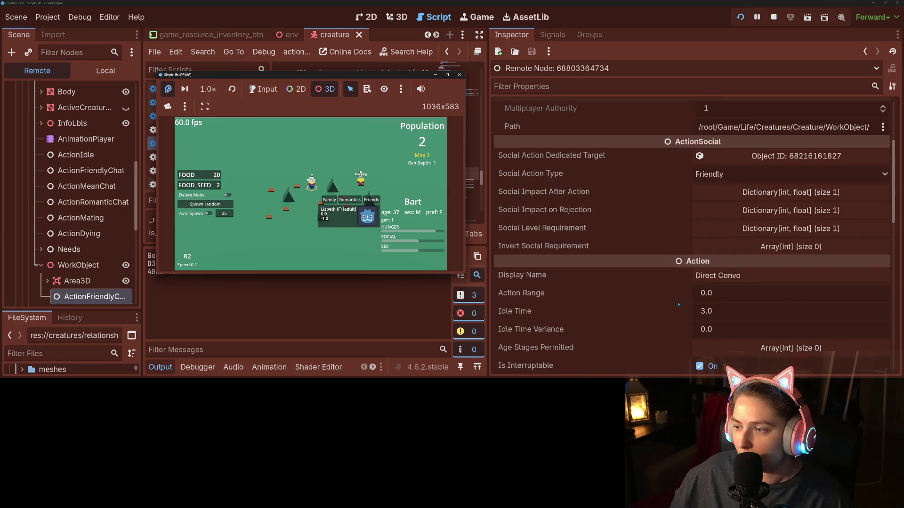
pyautogui.scroll(3, 678, 304)
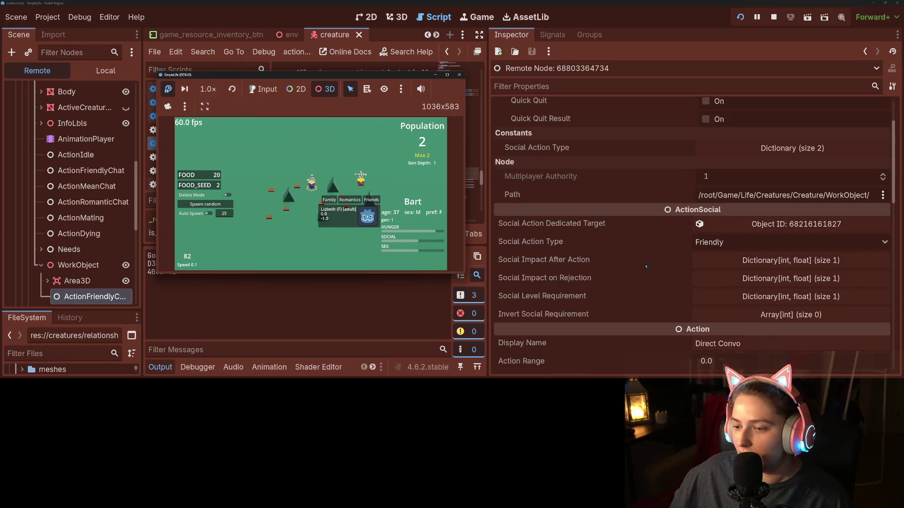
pyautogui.scroll(3, 602, 291)
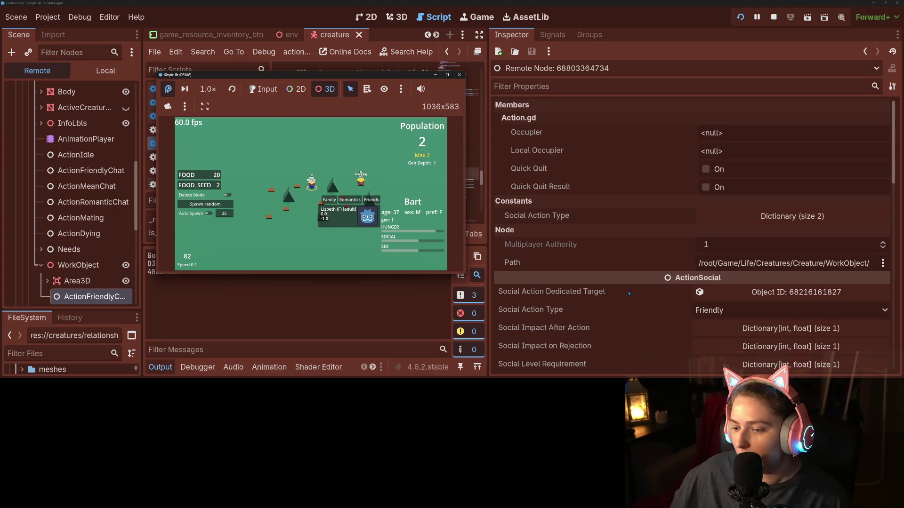
pyautogui.scroll(-2, 629, 294)
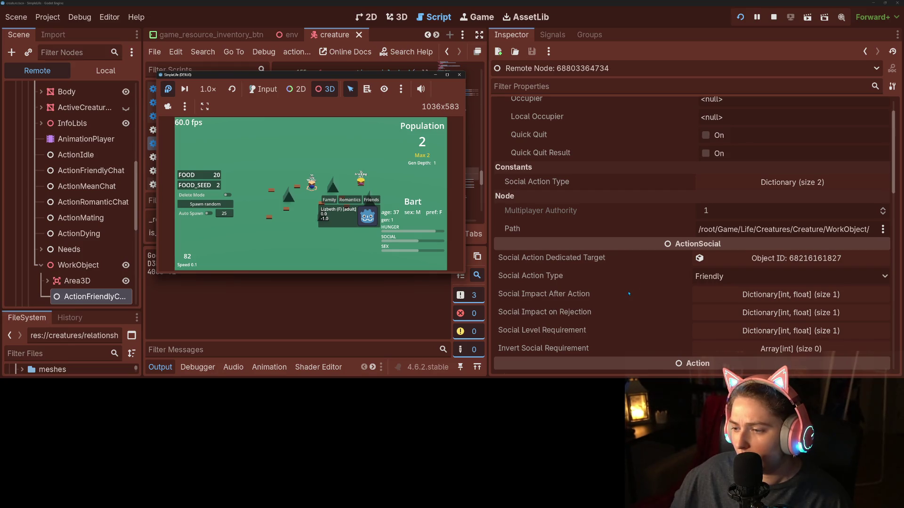
pyautogui.click(742, 259)
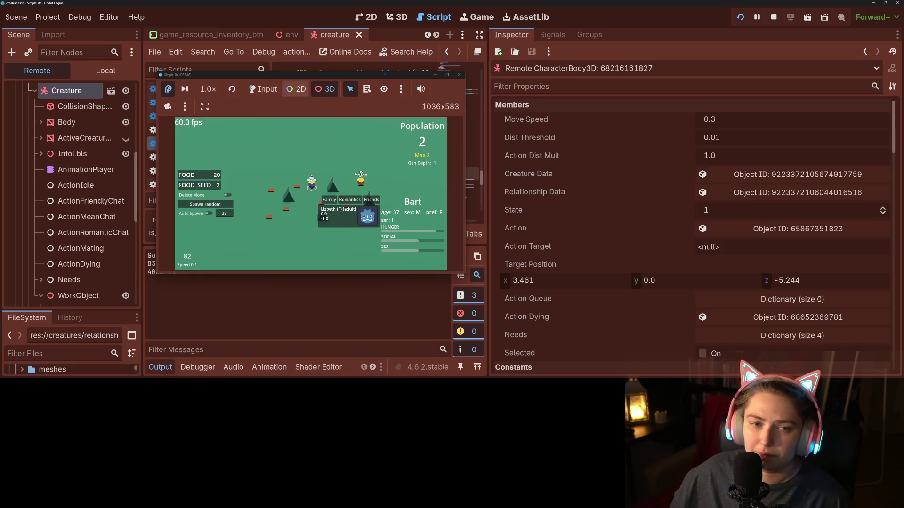
# Step: Maximize the game window, enable Input mode, and release Suspend to resume play
pyautogui.click(448, 75)
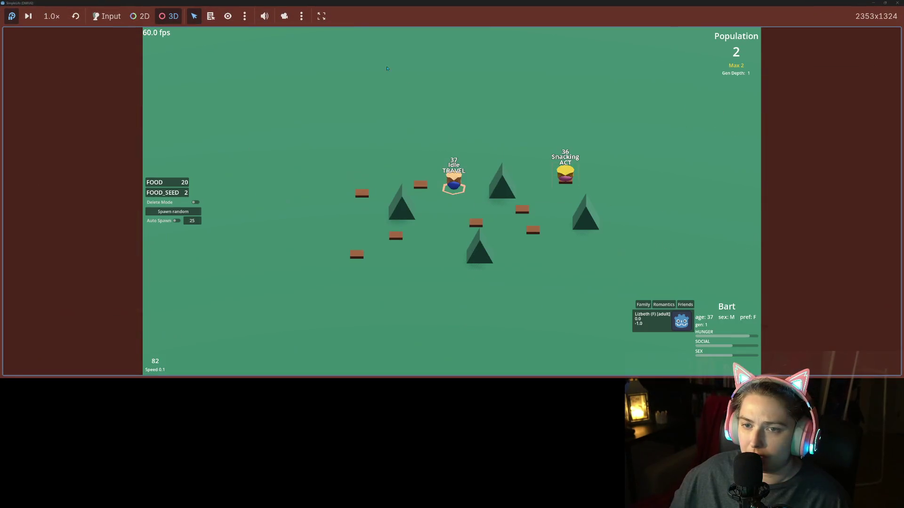
pyautogui.click(107, 16)
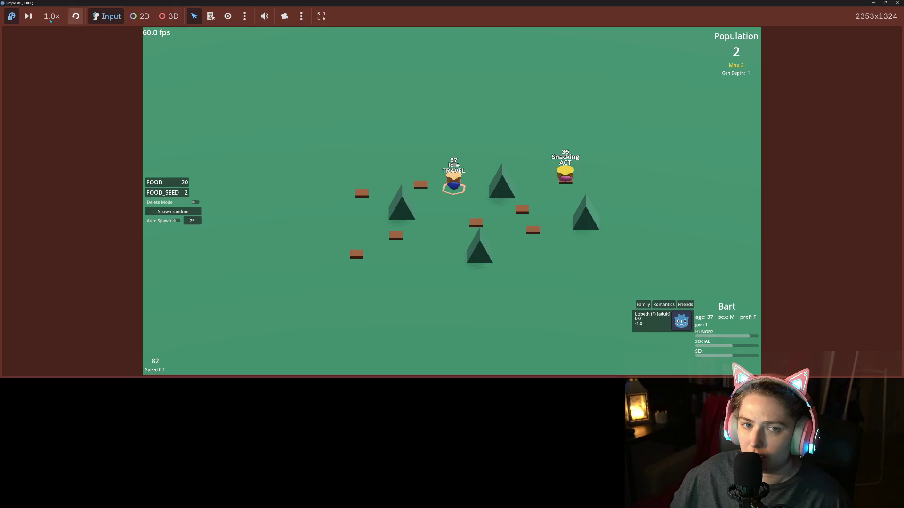
pyautogui.click(29, 16)
pyautogui.click(12, 16)
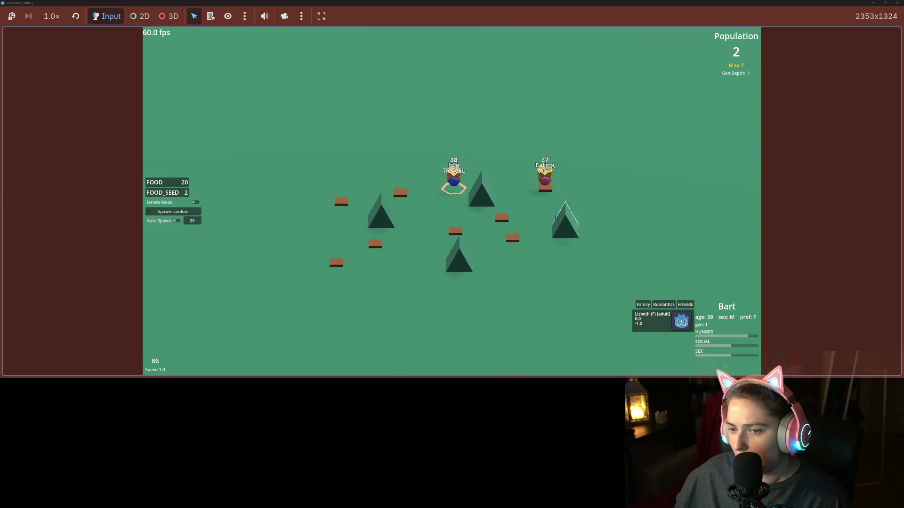
# Step: Run the simulation at 4.0 and 16.0, drop it to 0.1, and shrink the window
pyautogui.press('4')
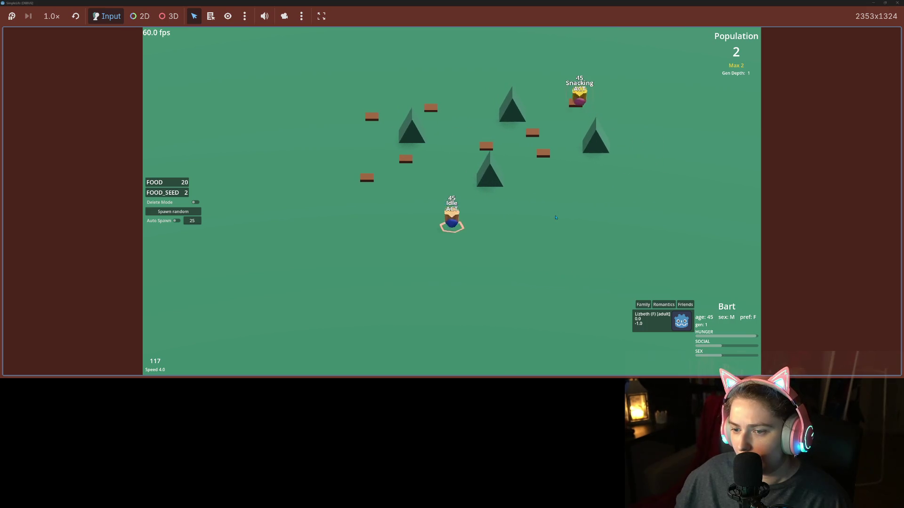
pyautogui.press('1')
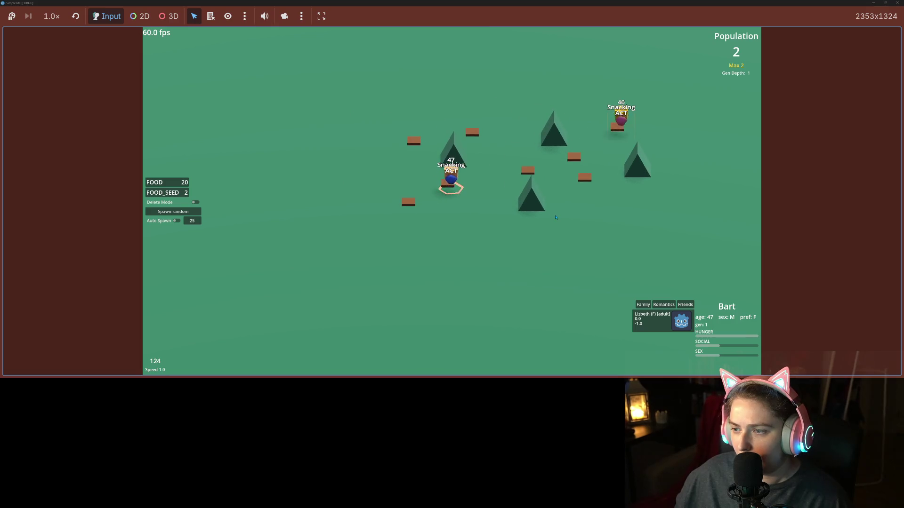
pyautogui.press('4')
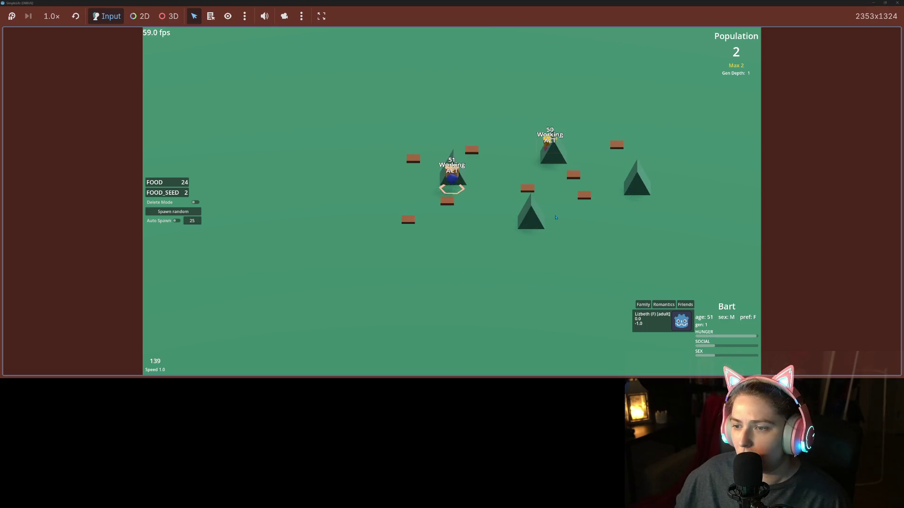
pyautogui.press('5')
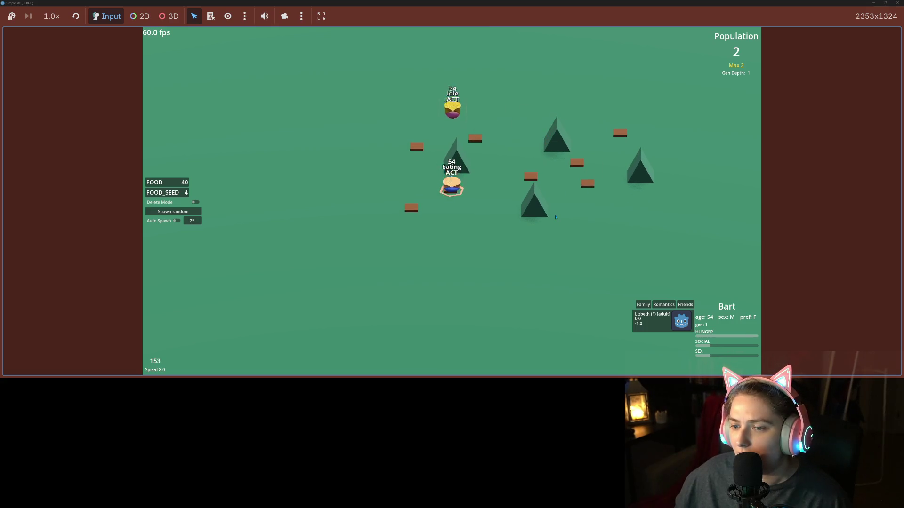
pyautogui.press('1')
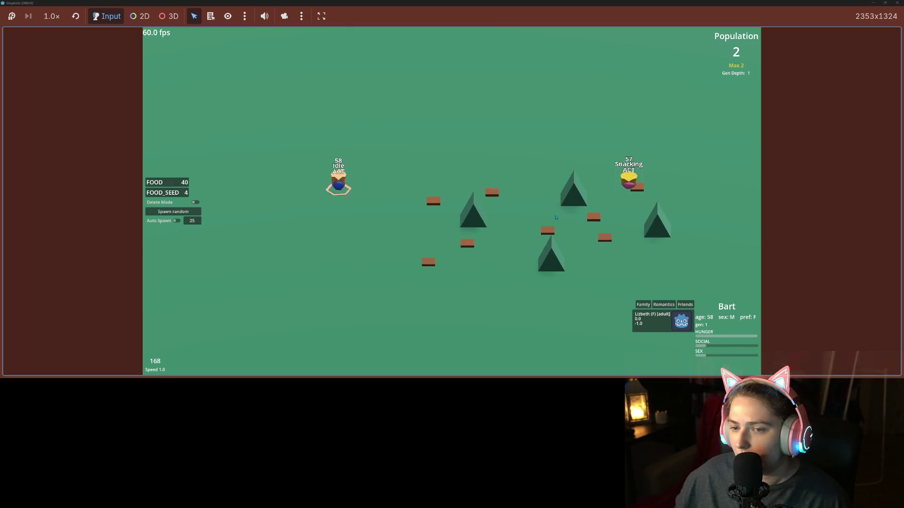
pyautogui.press('3')
pyautogui.press('0')
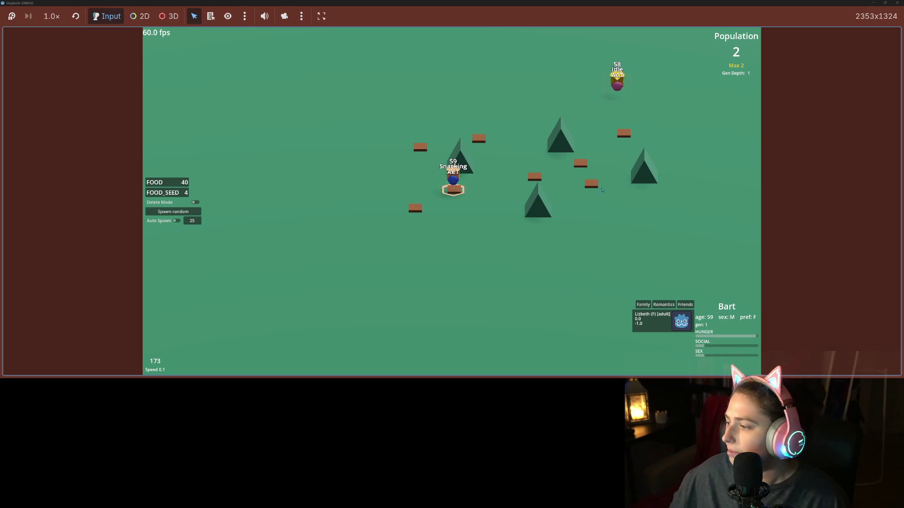
pyautogui.moveTo(740, 4)
pyautogui.mouseDown()
pyautogui.moveTo(676, 38)
pyautogui.moveTo(480, 65)
pyautogui.mouseUp()
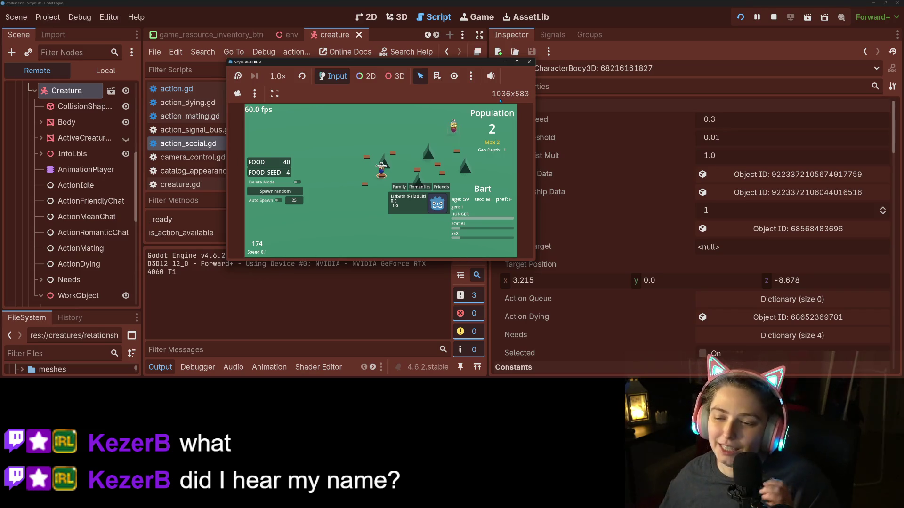
# Step: Move the game window aside and select WorkObject/Area3D/ActionFriendlyChat in the scene tree
pyautogui.click(505, 150)
pyautogui.moveTo(442, 66); pyautogui.dragTo(316, 75)
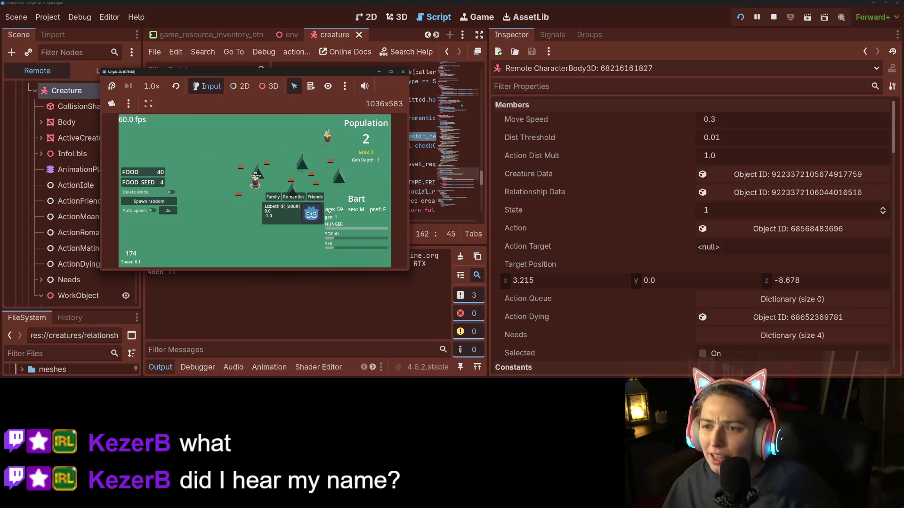
pyautogui.click(41, 122)
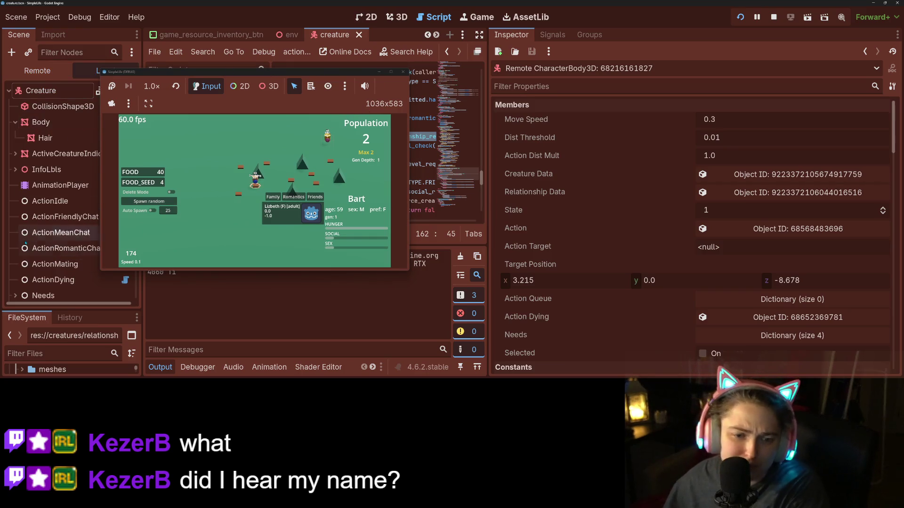
pyautogui.scroll(-3, 61, 232)
pyautogui.click(66, 290)
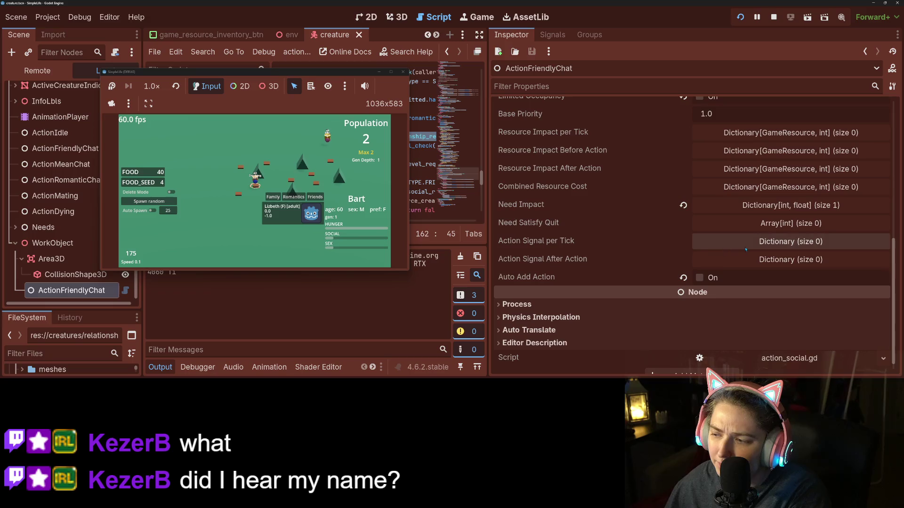
# Step: Confirm Need Impact gives Social 10.0, collapse it, and move the game window back
pyautogui.click(768, 207)
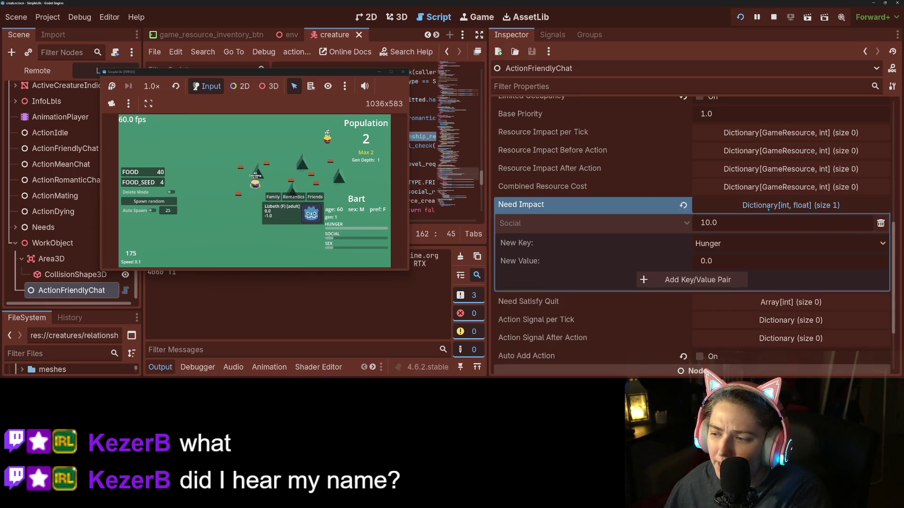
pyautogui.click(763, 207)
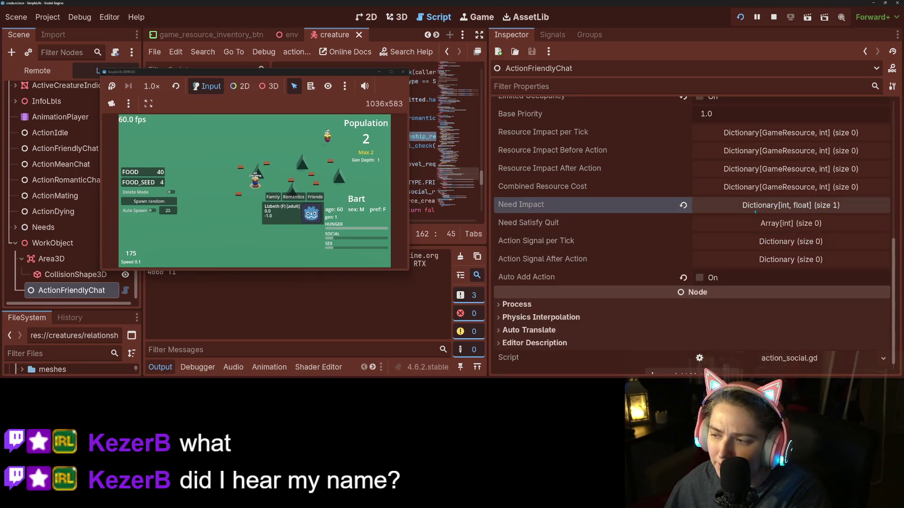
pyautogui.scroll(3, 676, 265)
pyautogui.scroll(1, 677, 265)
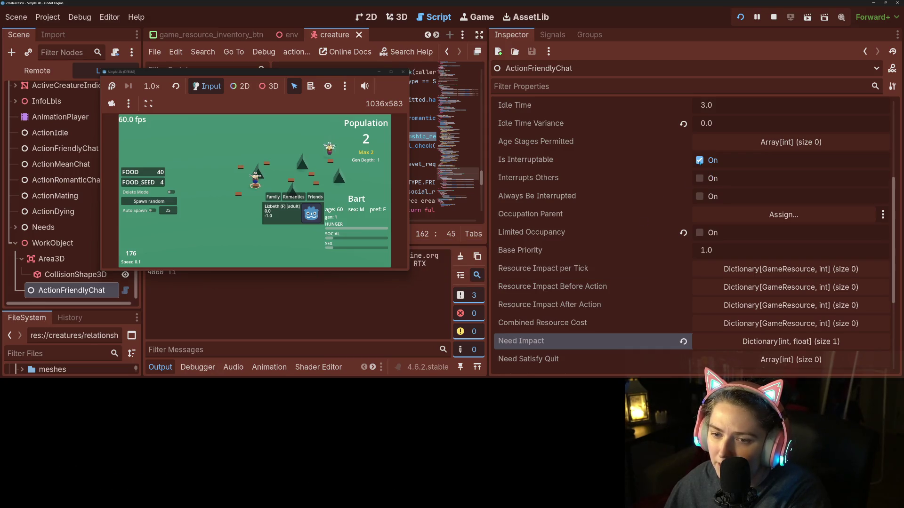
pyautogui.scroll(2, 683, 265)
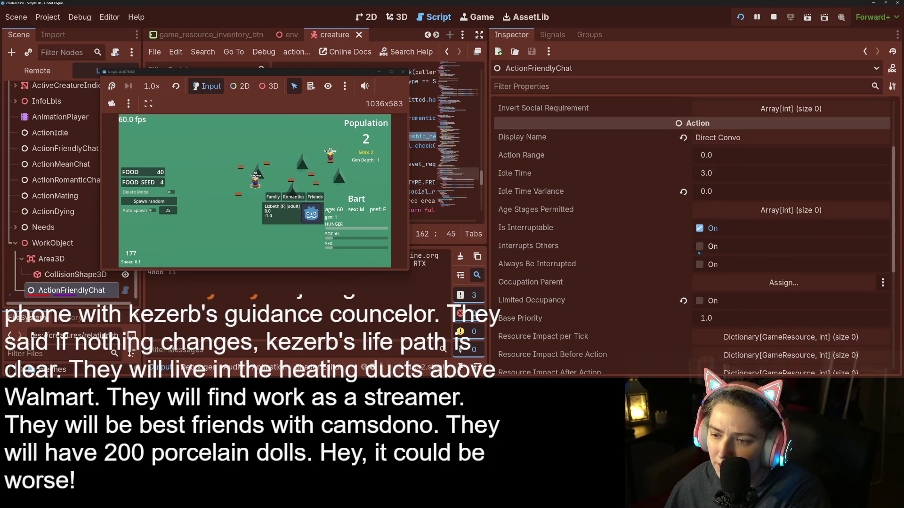
pyautogui.scroll(3, 696, 253)
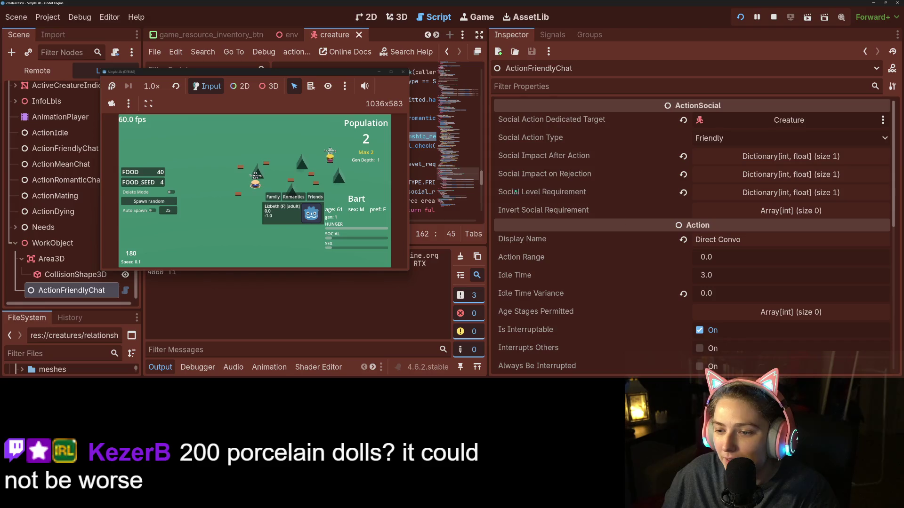
pyautogui.moveTo(320, 74); pyautogui.dragTo(711, 81)
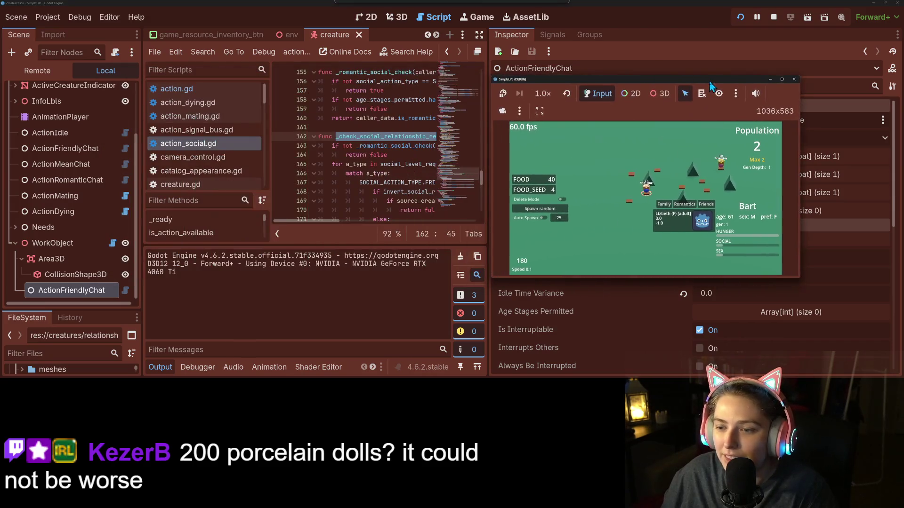
# Step: Hide the output panel and move the breakpoint from line 32 to line 47
pyautogui.click(160, 367)
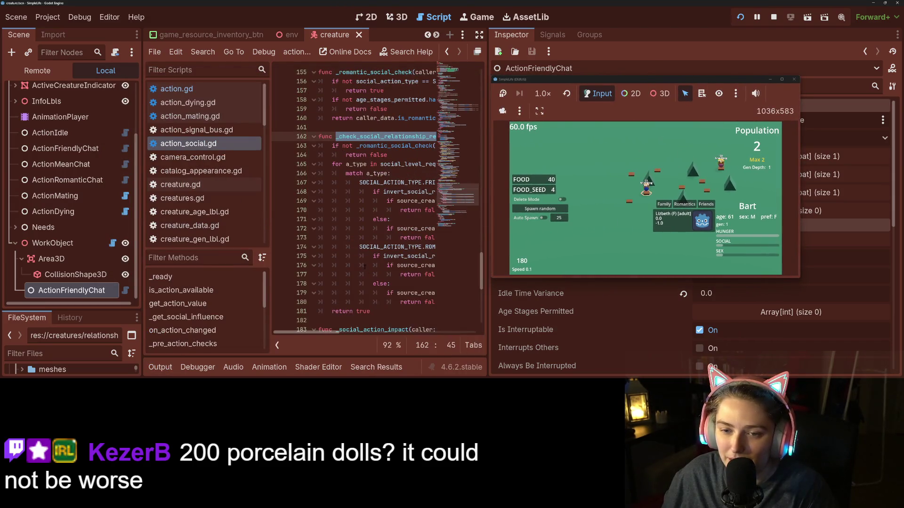
pyautogui.scroll(7, 358, 198)
pyautogui.scroll(20, 377, 275)
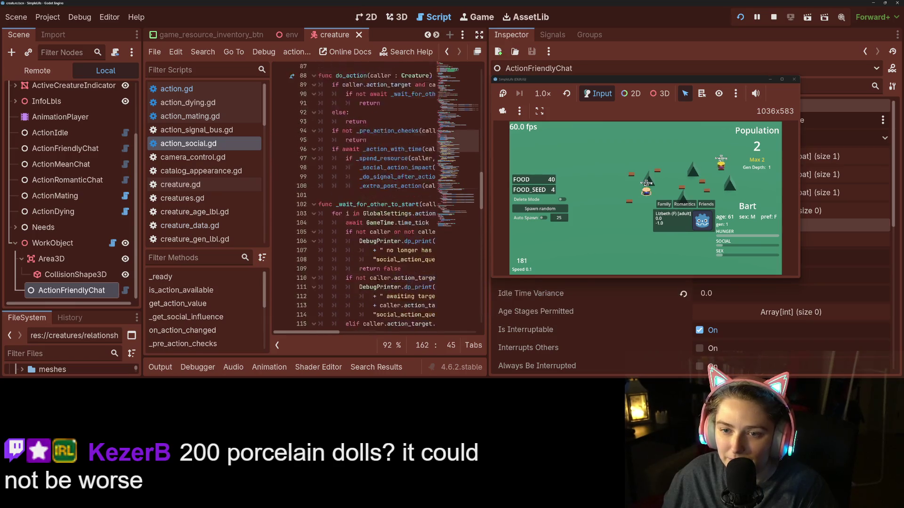
pyautogui.scroll(12, 376, 276)
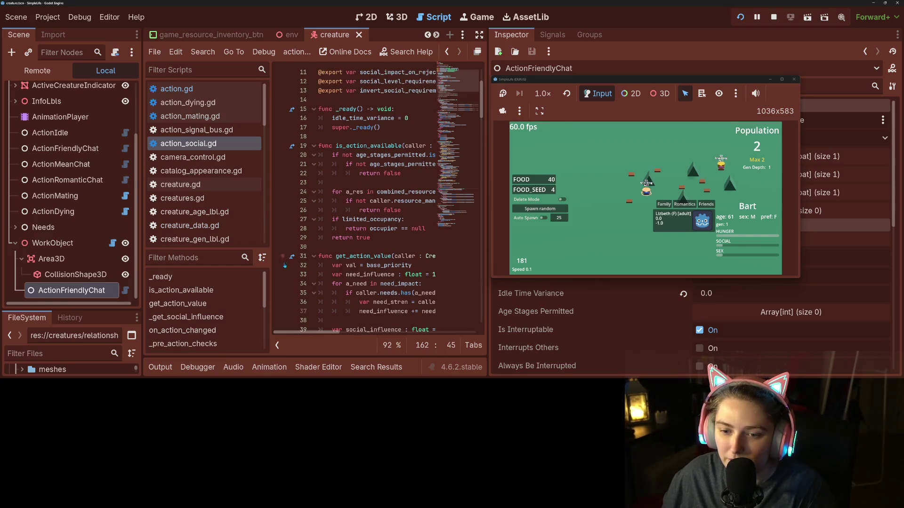
pyautogui.scroll(-5, 304, 274)
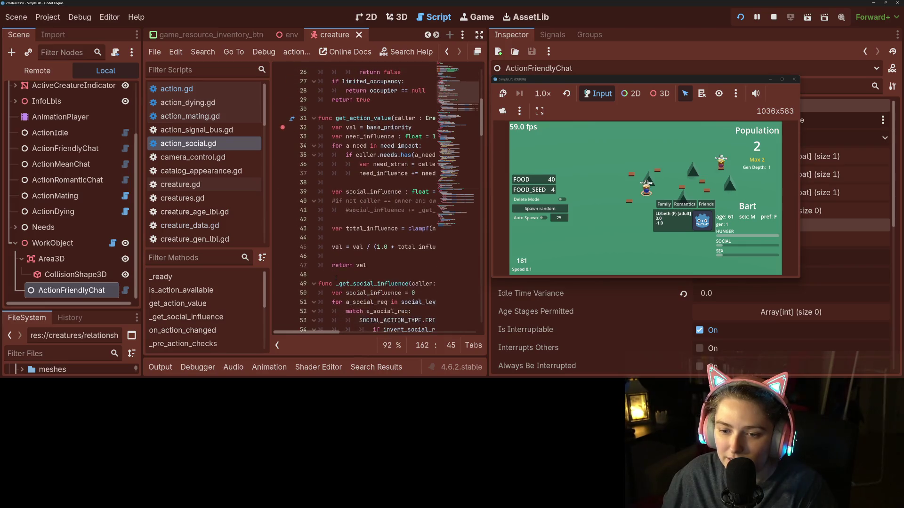
pyautogui.click(283, 268)
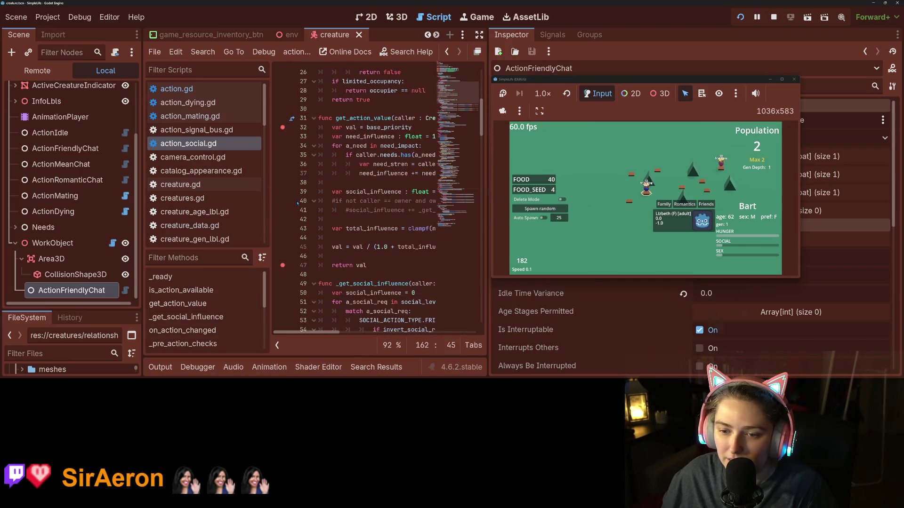
pyautogui.click(283, 128)
# Step: Enable distraction-free mode, stop the running game, and select commented lines 40–41
pyautogui.moveTo(337, 333); pyautogui.dragTo(360, 337)
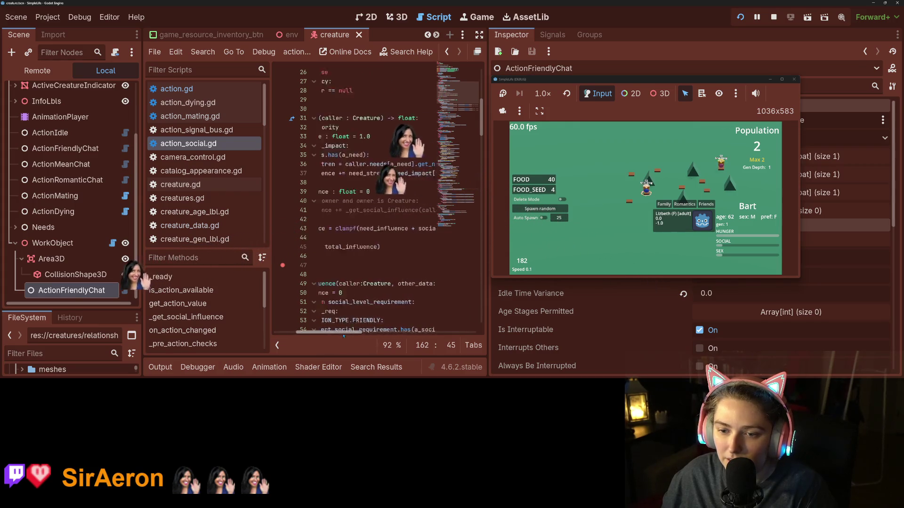
pyautogui.hscroll(-5, 367, 335)
pyautogui.click(478, 36)
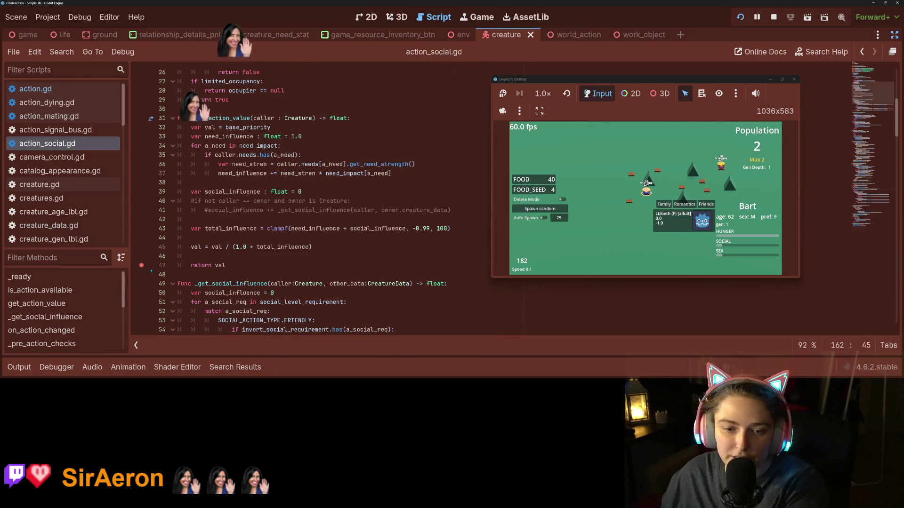
pyautogui.click(794, 79)
pyautogui.click(456, 210)
pyautogui.moveTo(456, 211); pyautogui.dragTo(186, 200)
# Step: Uncomment lines 40–41 and start the condition with 'social_action_dedicated_target and'
pyautogui.hotkey('ctrl', 'k')
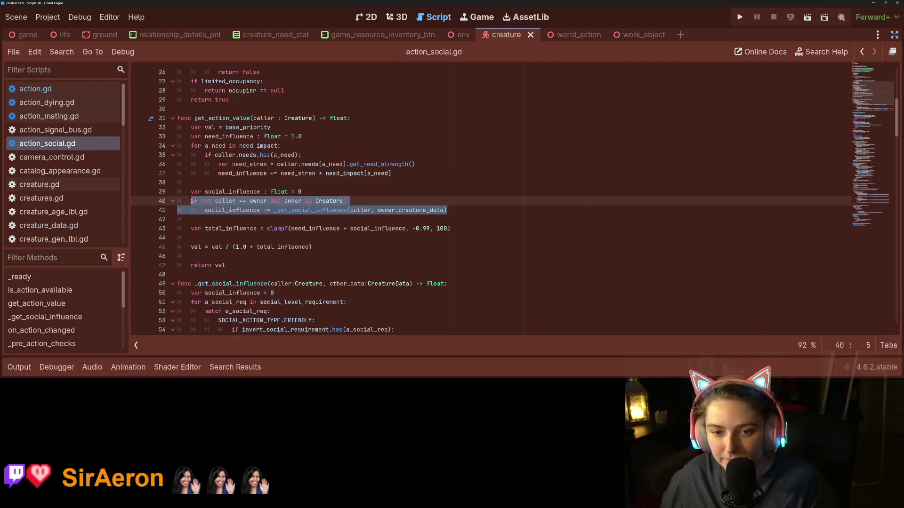
pyautogui.doubleClick(251, 201)
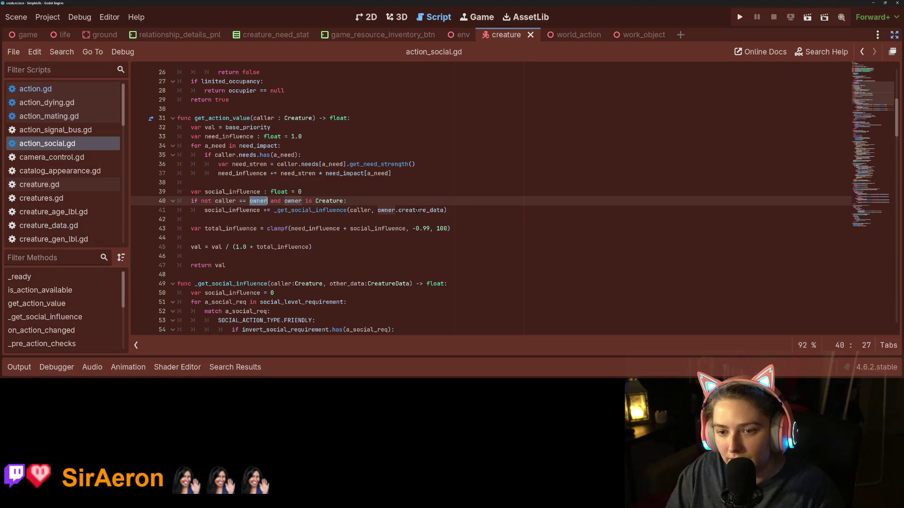
pyautogui.write('ded')
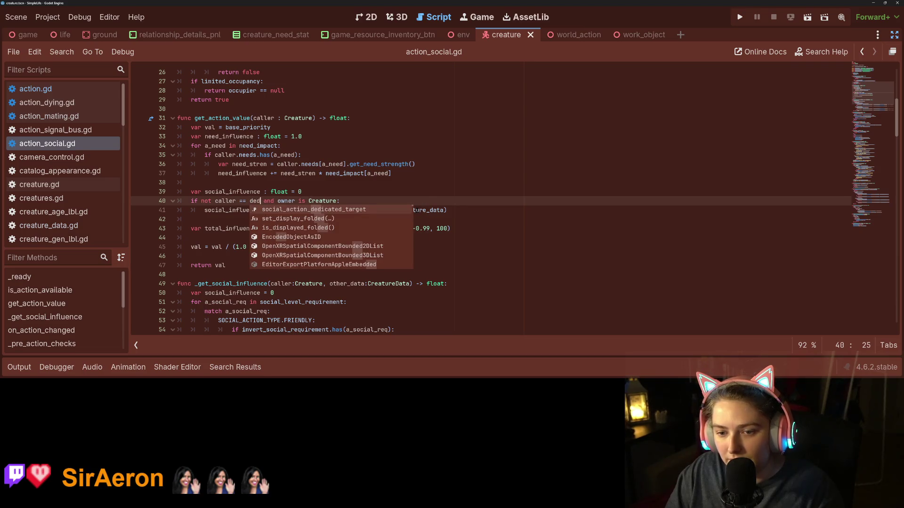
pyautogui.press('Return')
pyautogui.doubleClick(340, 202)
pyautogui.hotkey('ctrl', 'c')
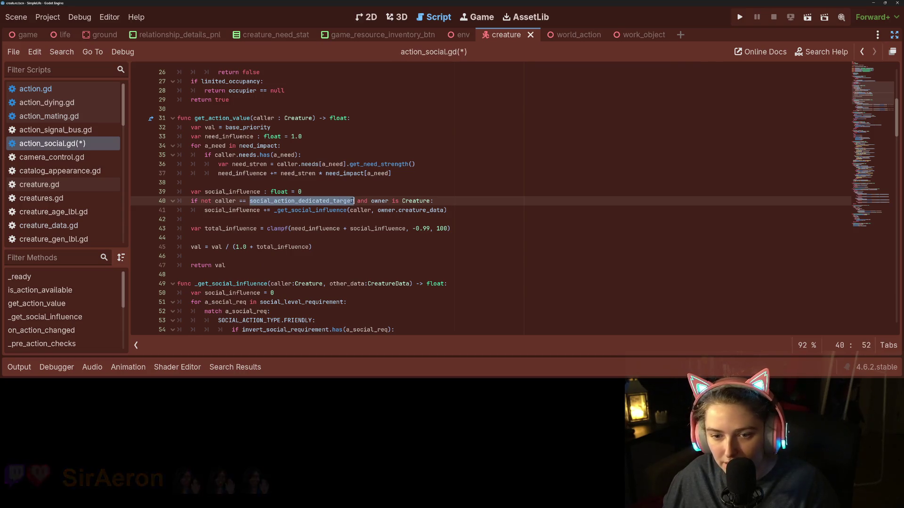
pyautogui.click(201, 201)
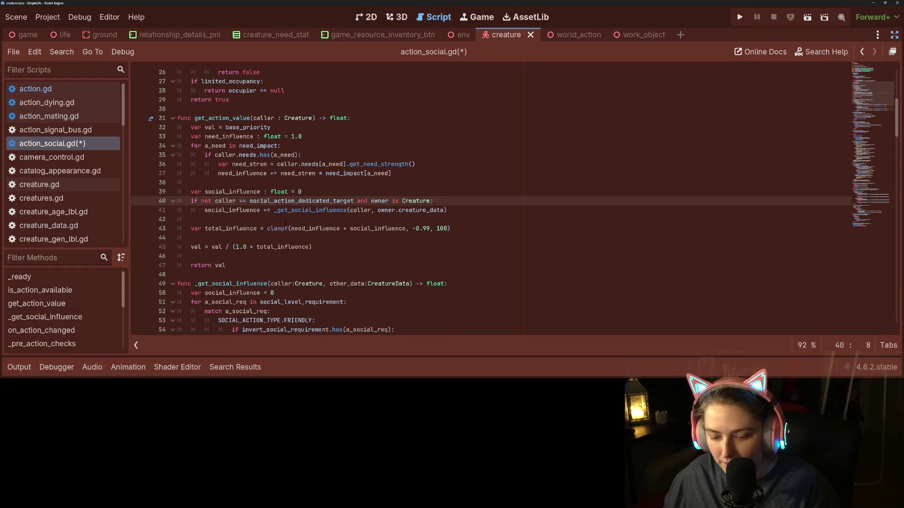
pyautogui.hotkey('ctrl', 'v')
pyautogui.write('and')
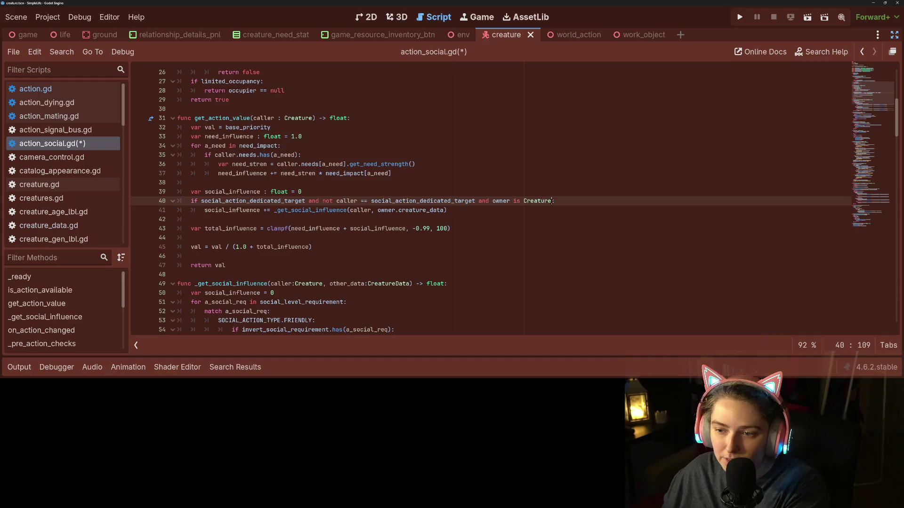
# Step: Remove the owner-is-Creature check, pass social_action_dedicated_target on line 41, and save
pyautogui.moveTo(552, 201); pyautogui.dragTo(476, 201)
pyautogui.press('BackSpace')
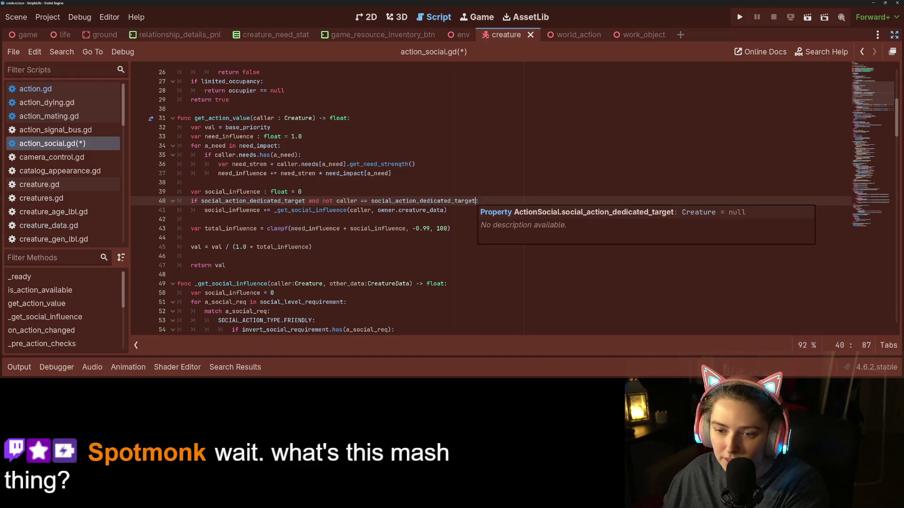
pyautogui.doubleClick(346, 201)
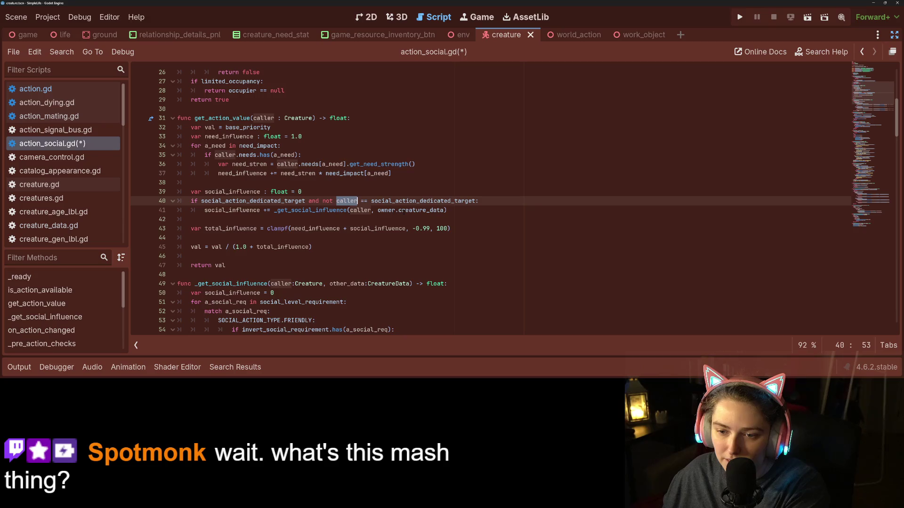
pyautogui.moveTo(377, 210); pyautogui.dragTo(394, 211)
pyautogui.hotkey('ctrl', 'v')
pyautogui.hotkey('ctrl', 's')
pyautogui.click(444, 228)
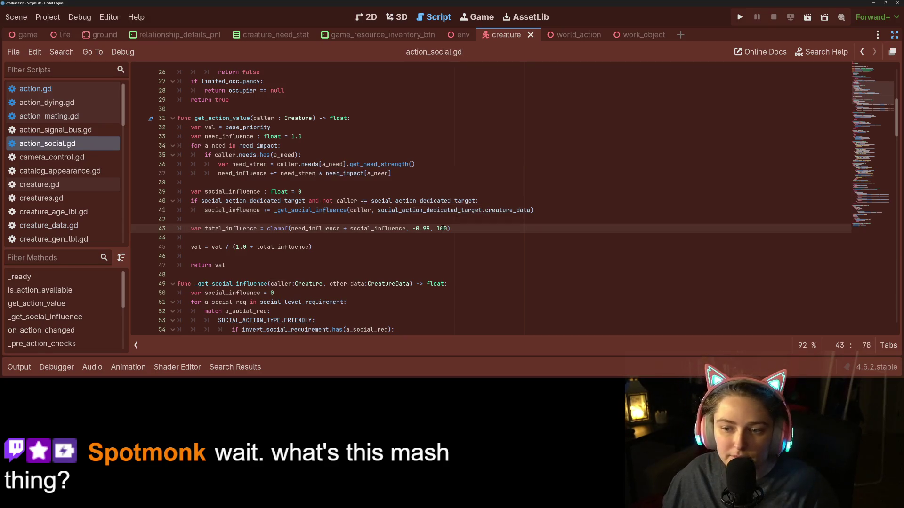
pyautogui.scroll(-1, 445, 228)
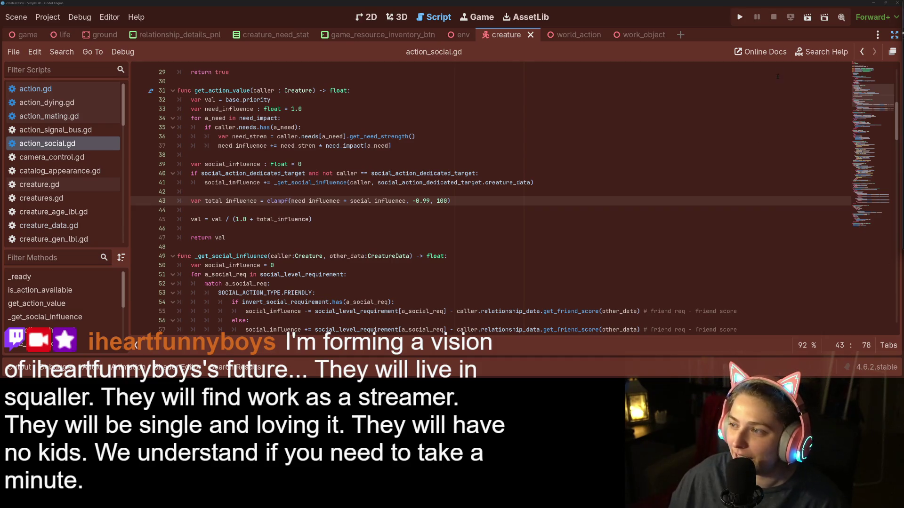
pyautogui.click(894, 35)
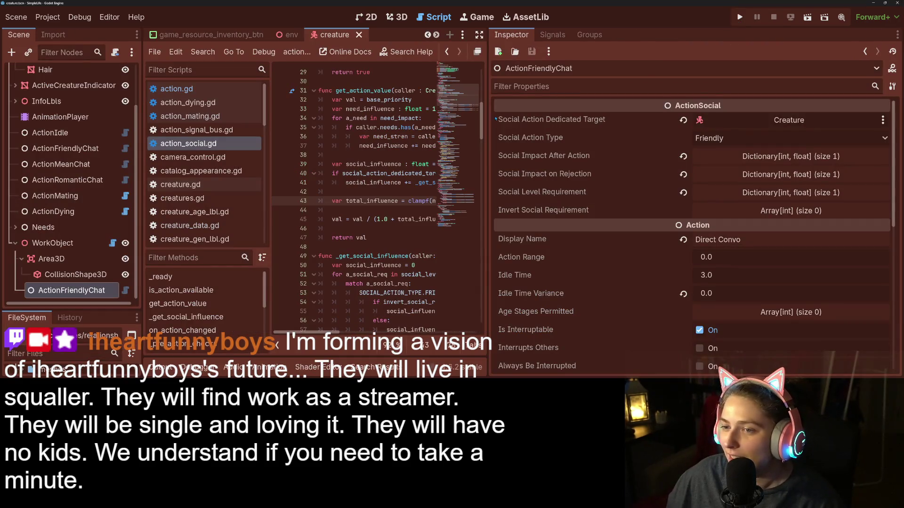
# Step: Widen the script editor and set a breakpoint on line 47's return val
pyautogui.moveTo(487, 101)
pyautogui.mouseDown()
pyautogui.moveTo(643, 102)
pyautogui.moveTo(631, 102)
pyautogui.mouseUp()
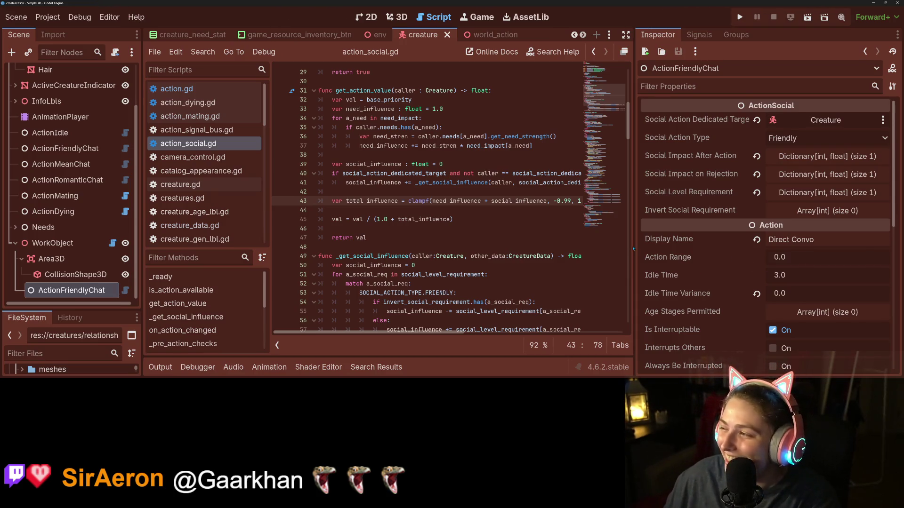
pyautogui.click(520, 237)
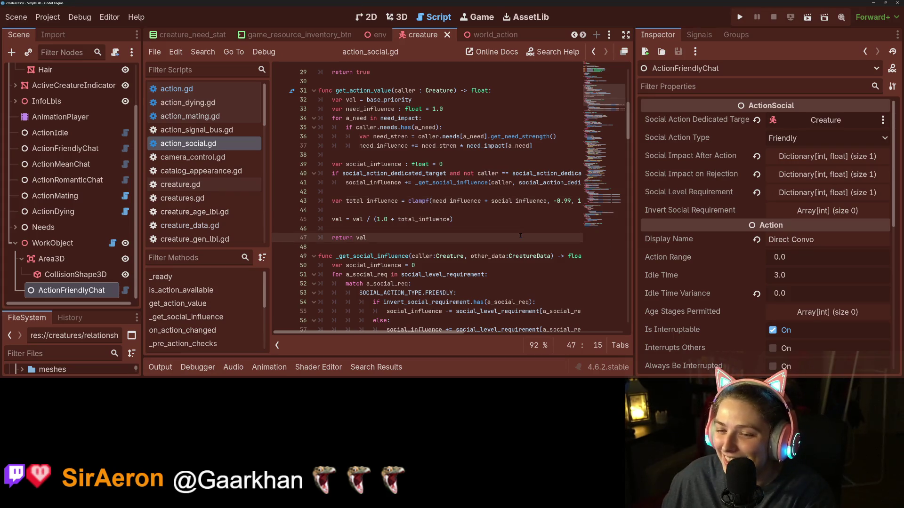
pyautogui.click(519, 218)
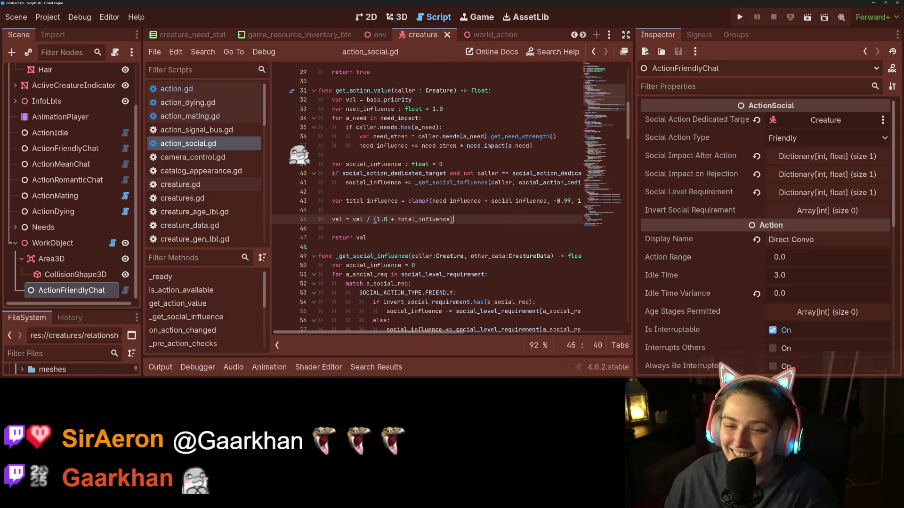
pyautogui.click(282, 237)
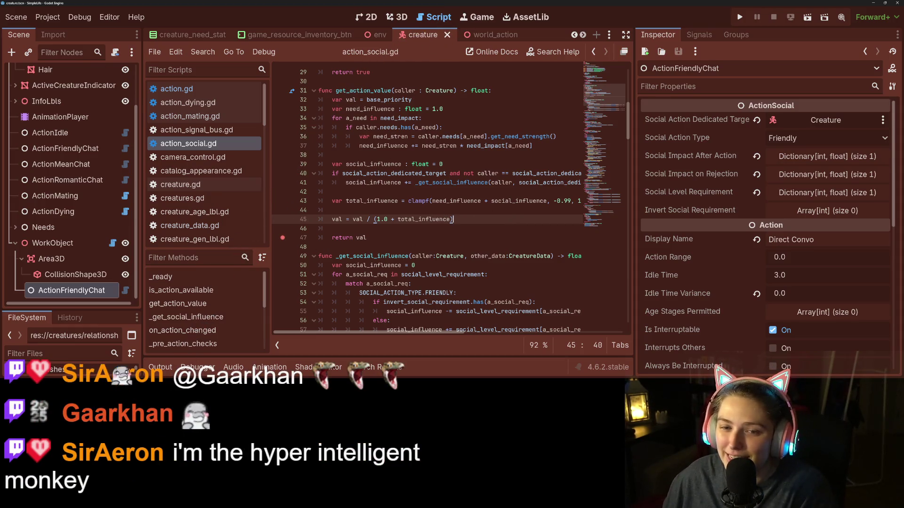
# Step: Run the game at 4x speed until it halts at the line 47 breakpoint, showing val 0.5
pyautogui.click(739, 17)
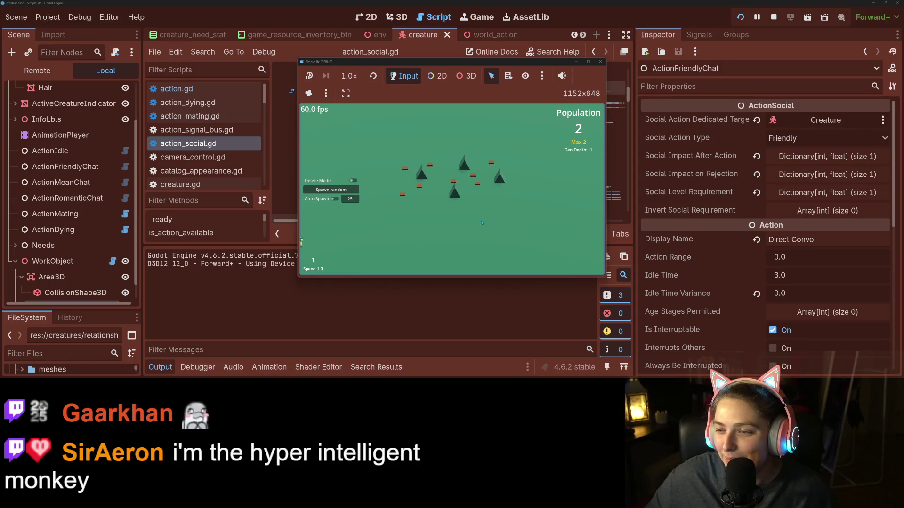
pyautogui.press('4')
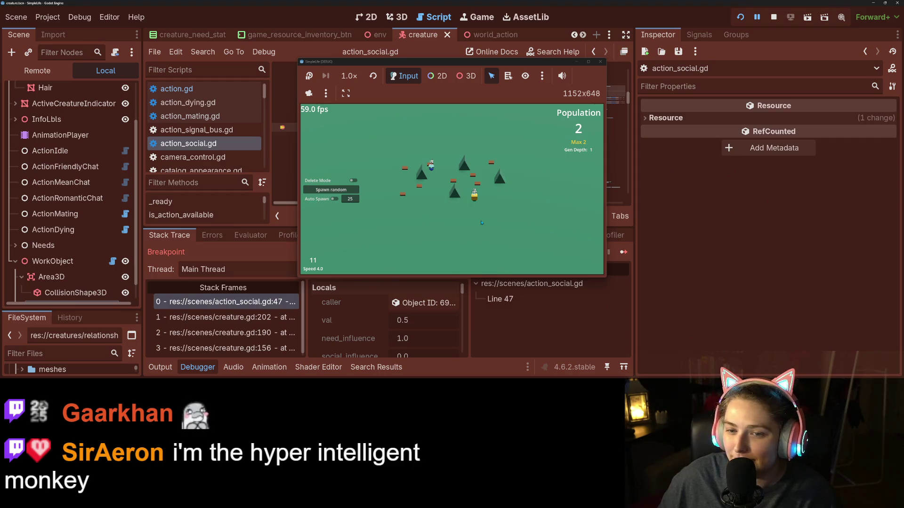
pyautogui.moveTo(463, 63)
pyautogui.mouseDown()
pyautogui.moveTo(810, 99)
pyautogui.moveTo(810, 69)
pyautogui.mouseUp()
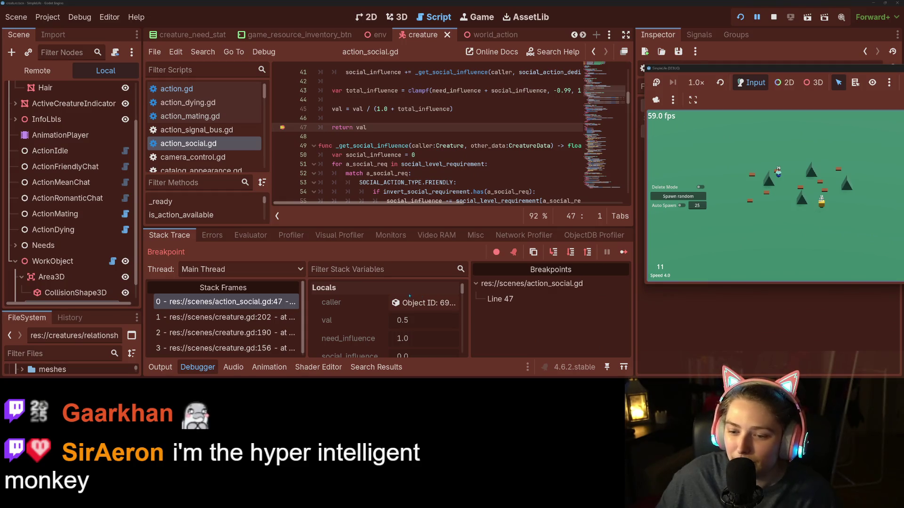
pyautogui.moveTo(728, 69)
pyautogui.mouseDown()
pyautogui.moveTo(699, 254)
pyautogui.moveTo(698, 325)
pyautogui.mouseUp()
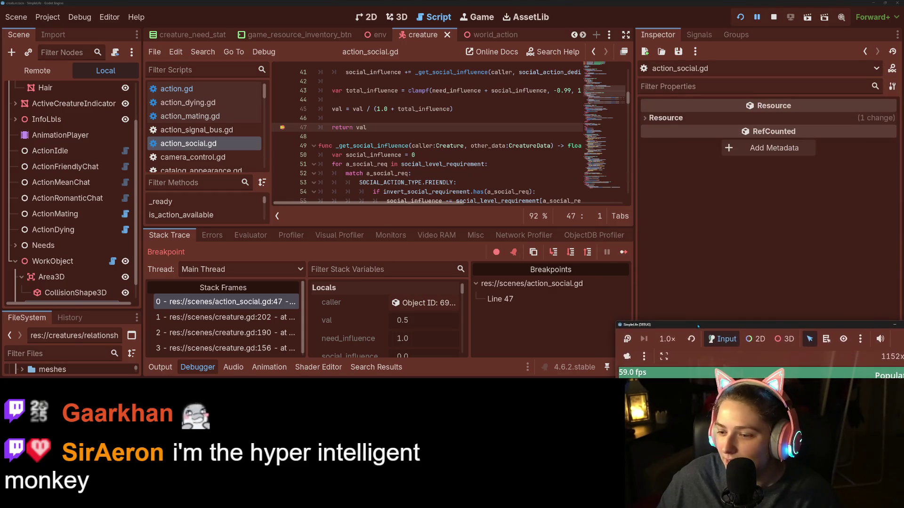
pyautogui.scroll(-3, 347, 342)
pyautogui.scroll(-2, 346, 341)
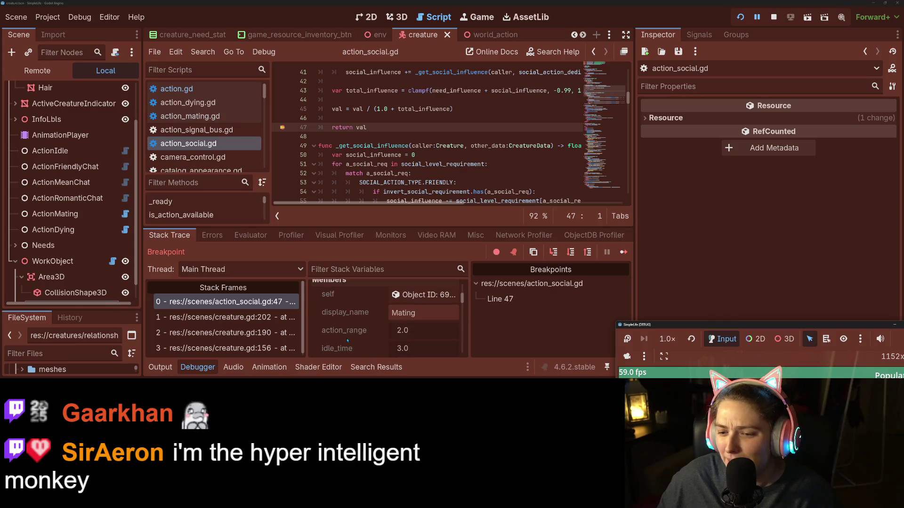
pyautogui.scroll(5, 411, 319)
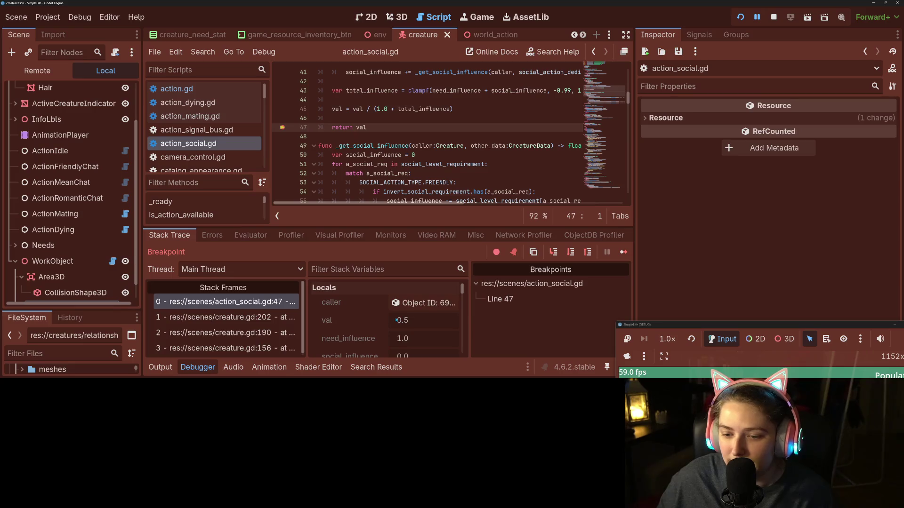
pyautogui.scroll(-2, 397, 320)
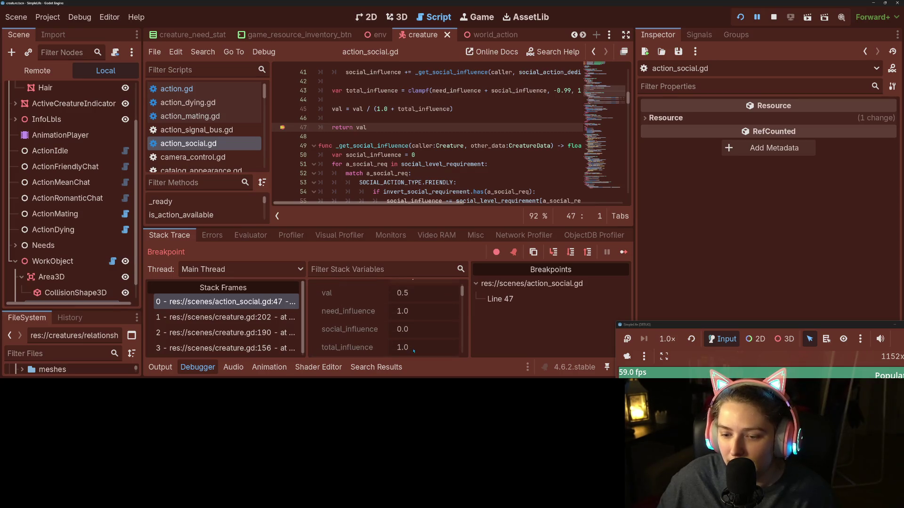
pyautogui.scroll(1, 413, 351)
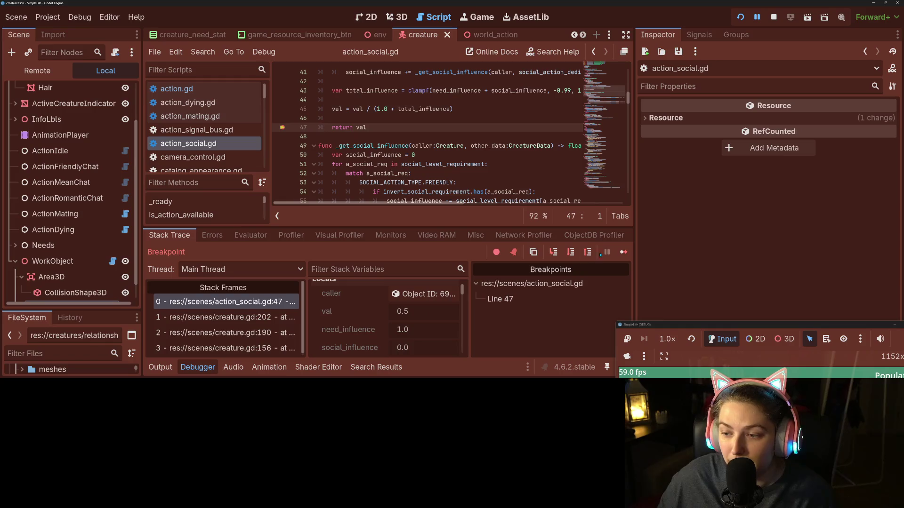
pyautogui.scroll(1, 426, 319)
pyautogui.scroll(-3, 428, 320)
pyautogui.scroll(2, 428, 321)
pyautogui.scroll(-1, 428, 322)
pyautogui.press('F12')
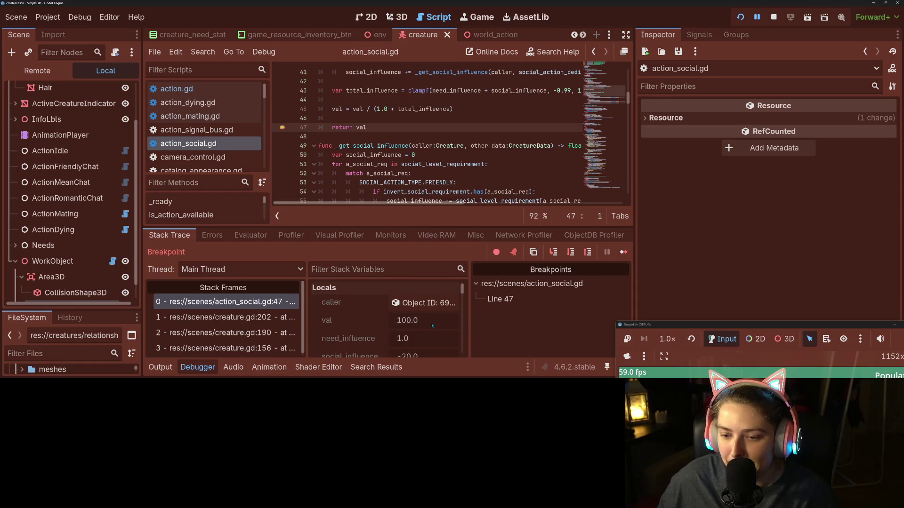
pyautogui.scroll(-3, 432, 326)
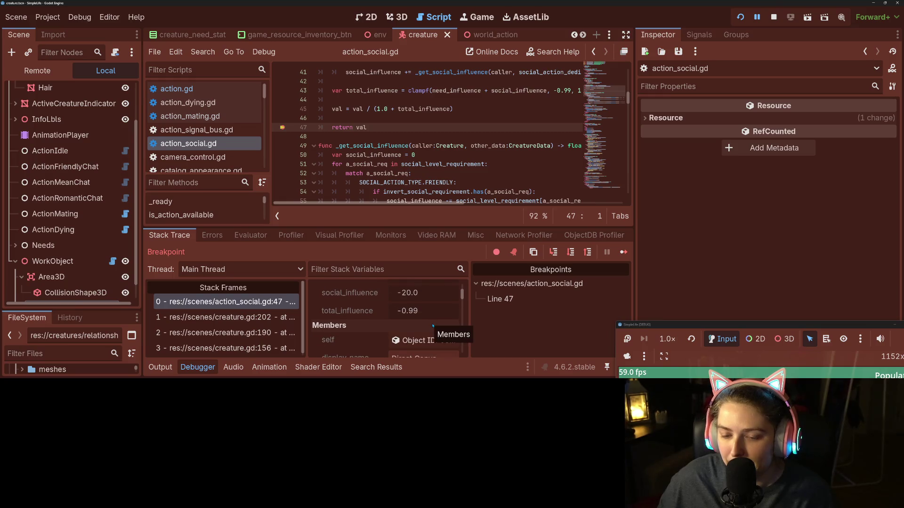
pyautogui.scroll(-2, 433, 325)
pyautogui.scroll(3, 438, 324)
pyautogui.scroll(2, 438, 324)
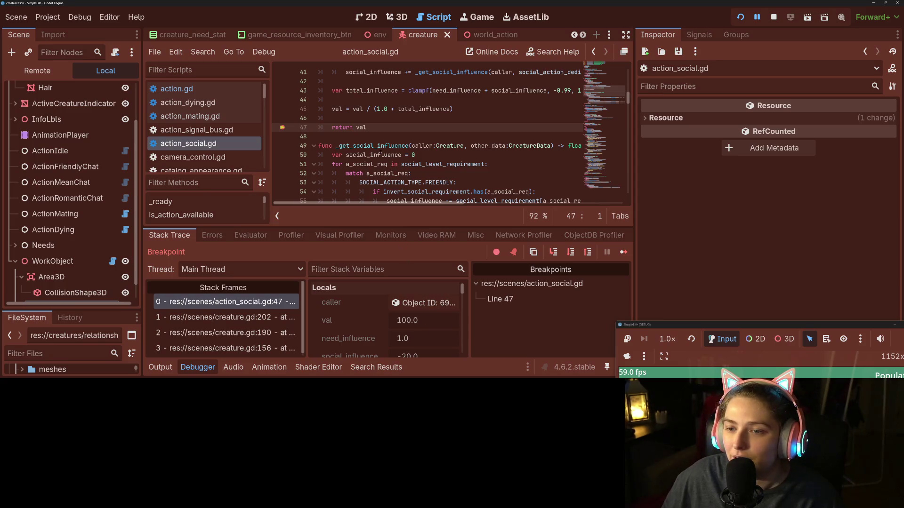
pyautogui.scroll(1, 447, 136)
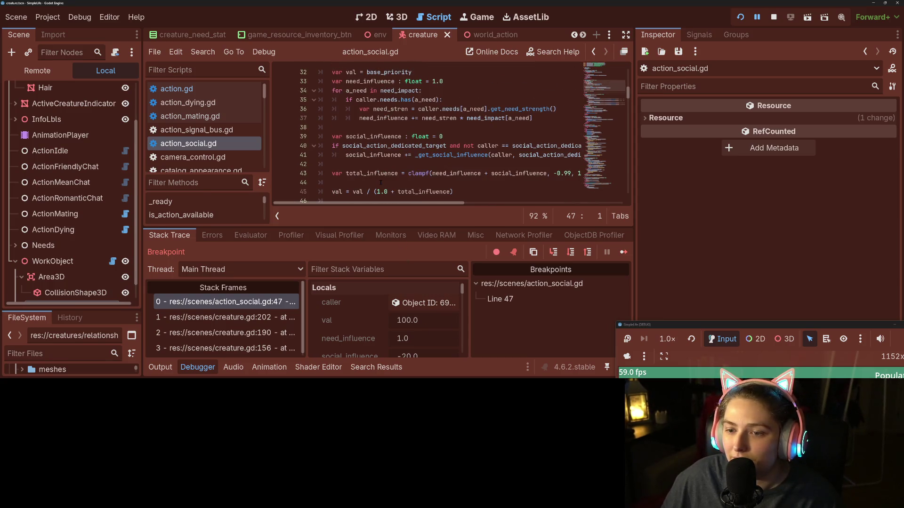
pyautogui.scroll(-2, 382, 174)
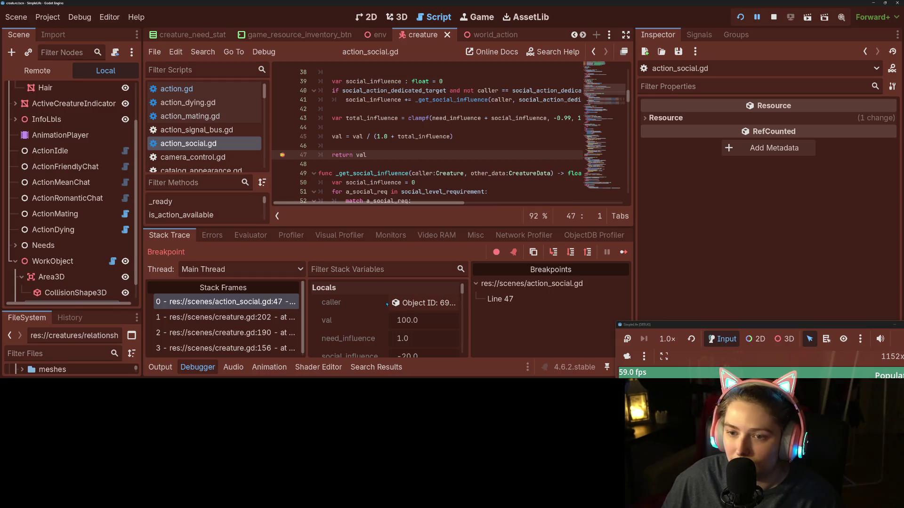
pyautogui.scroll(-3, 370, 319)
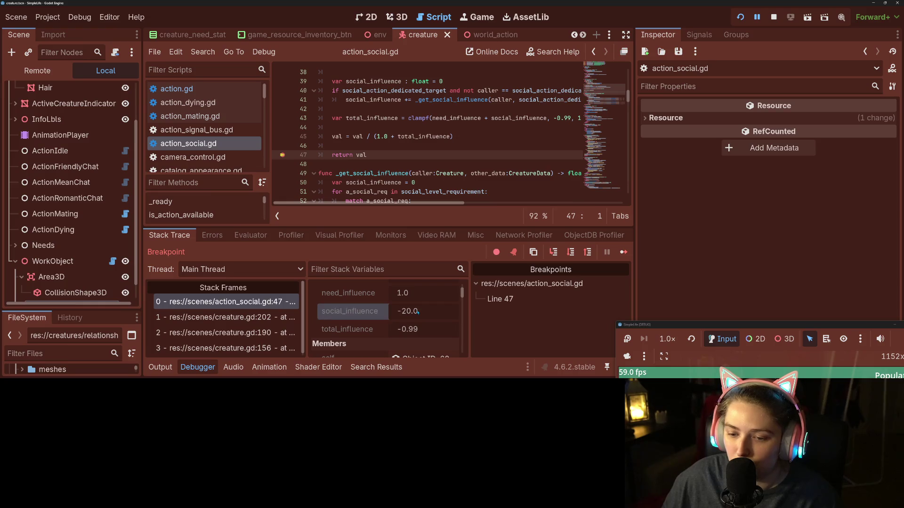
pyautogui.scroll(3, 418, 313)
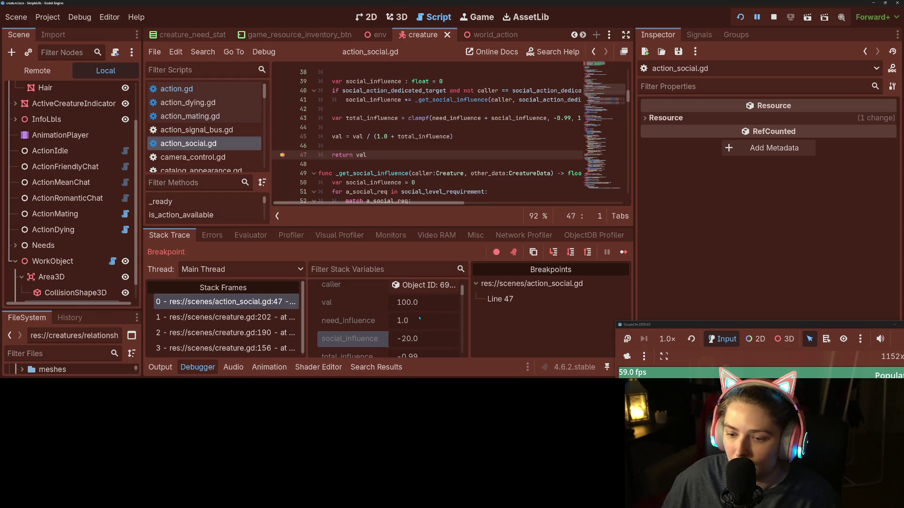
pyautogui.scroll(-1, 419, 319)
pyautogui.scroll(1, 419, 319)
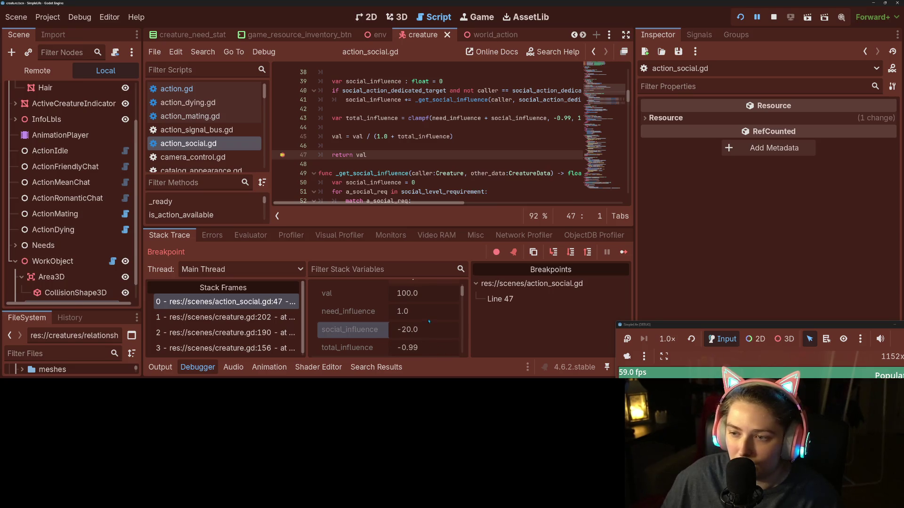
pyautogui.scroll(1, 426, 330)
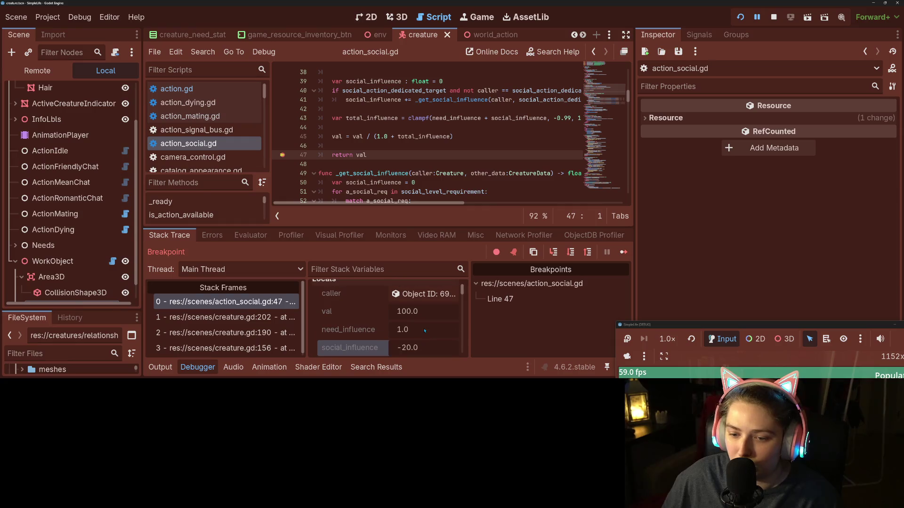
pyautogui.scroll(-1, 421, 312)
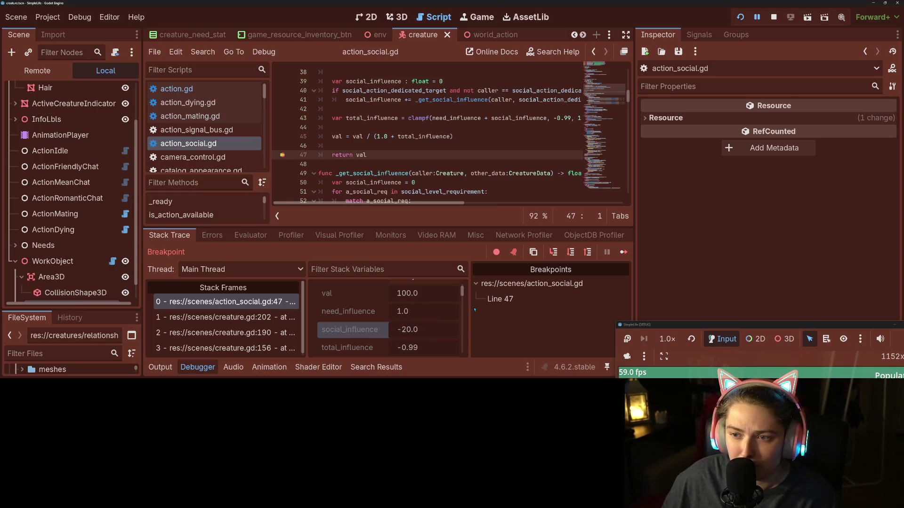
pyautogui.moveTo(455, 203)
pyautogui.mouseDown()
pyautogui.moveTo(499, 206)
pyautogui.moveTo(455, 219)
pyautogui.mouseUp()
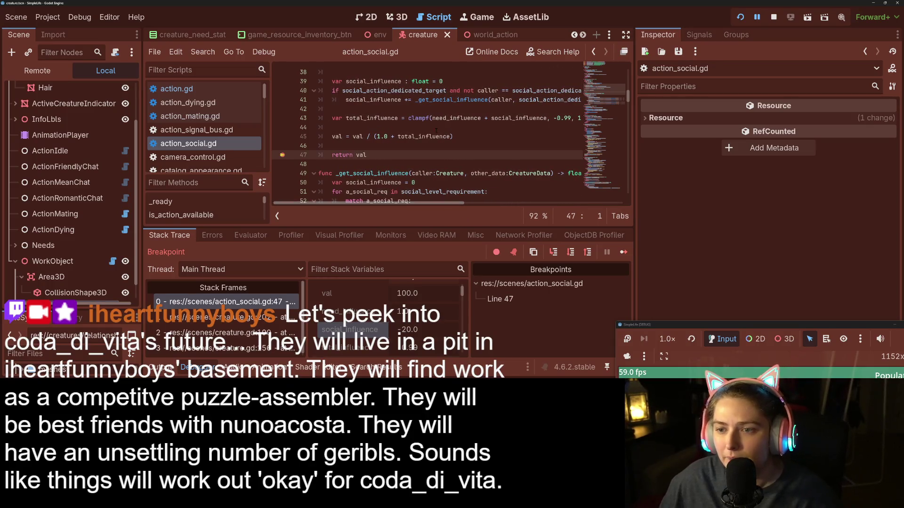
pyautogui.scroll(-3, 456, 136)
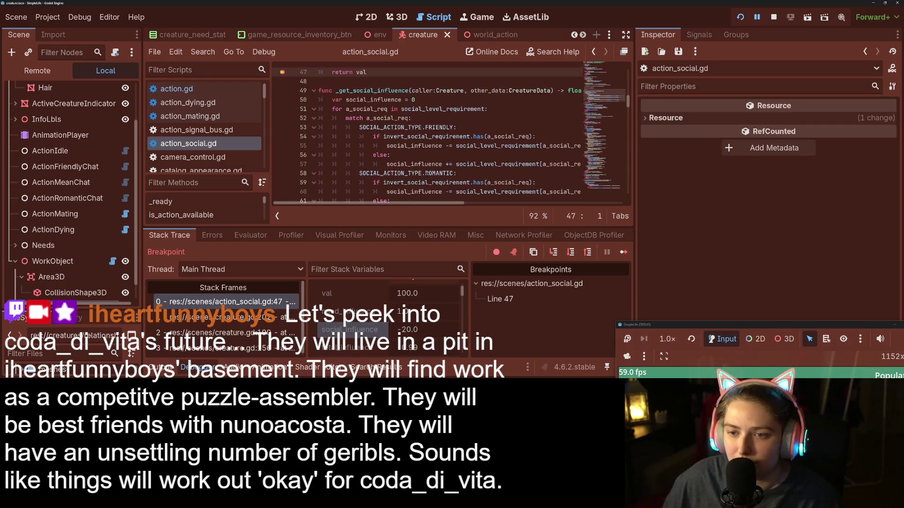
pyautogui.scroll(-1, 427, 176)
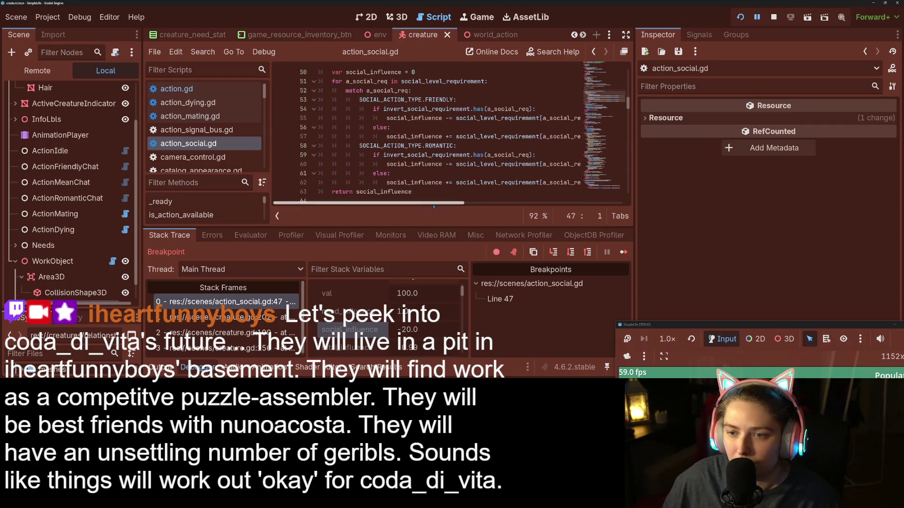
pyautogui.moveTo(434, 204); pyautogui.dragTo(435, 204)
pyautogui.scroll(4, 447, 173)
pyautogui.scroll(1, 446, 174)
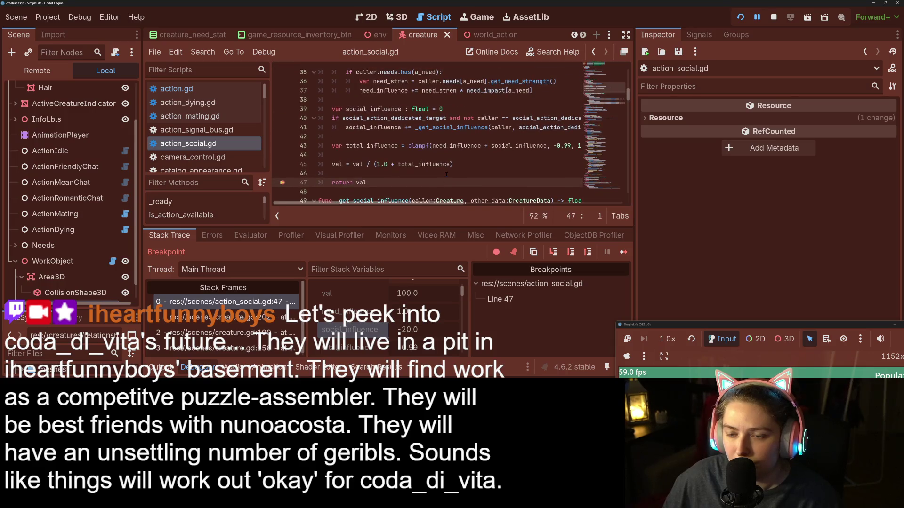
pyautogui.scroll(-4, 466, 174)
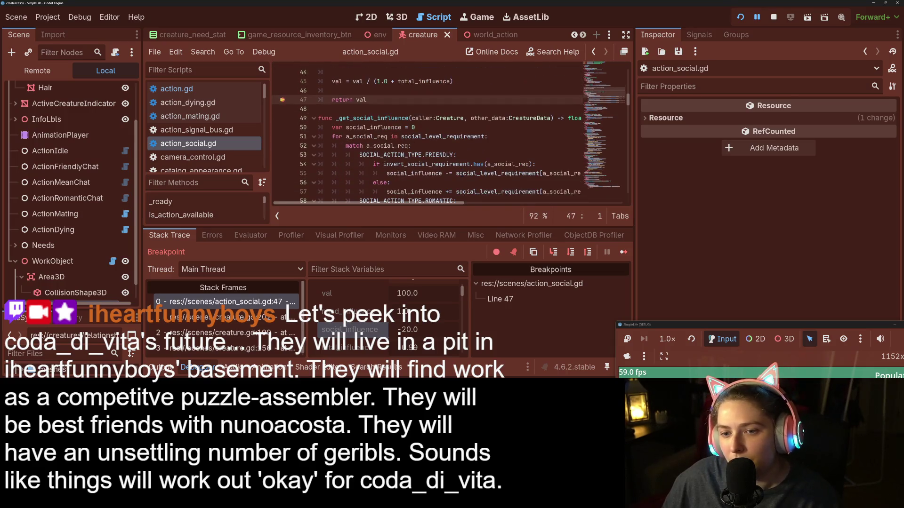
pyautogui.scroll(3, 461, 174)
pyautogui.scroll(-2, 461, 176)
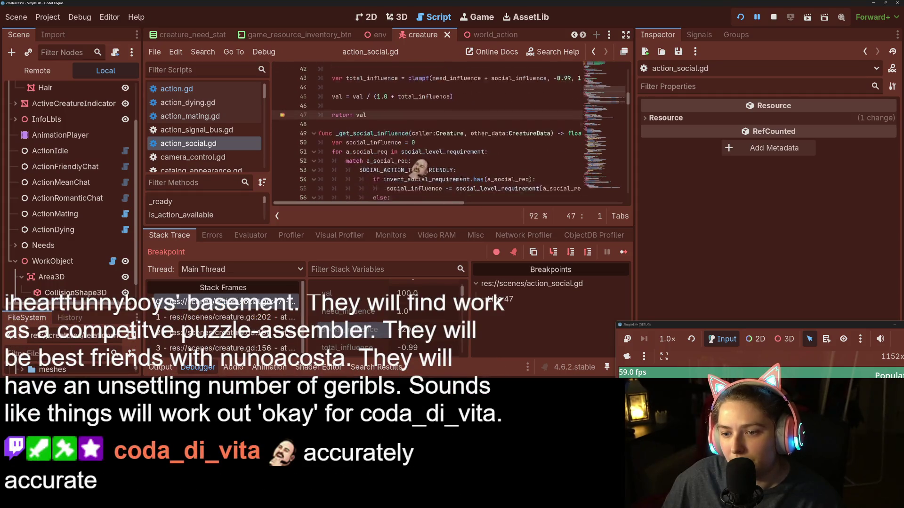
pyautogui.scroll(-3, 386, 311)
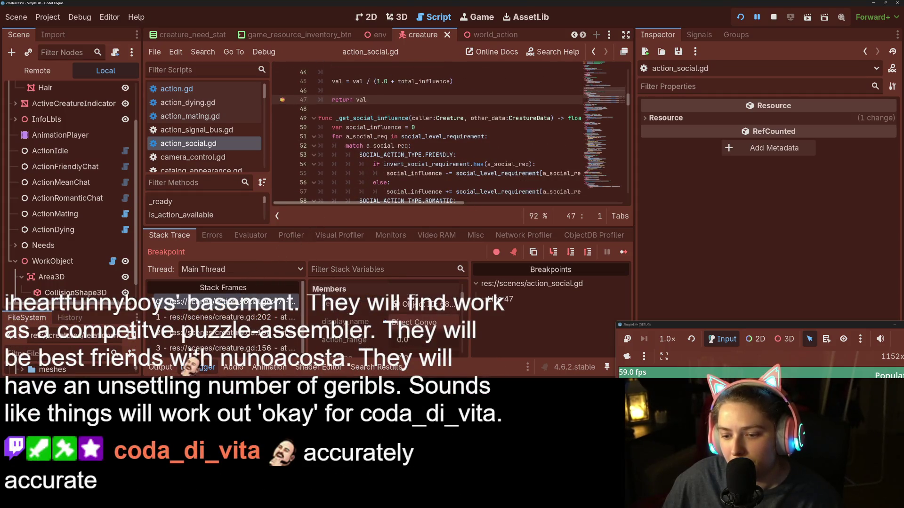
pyautogui.scroll(3, 386, 320)
pyautogui.scroll(4, 396, 182)
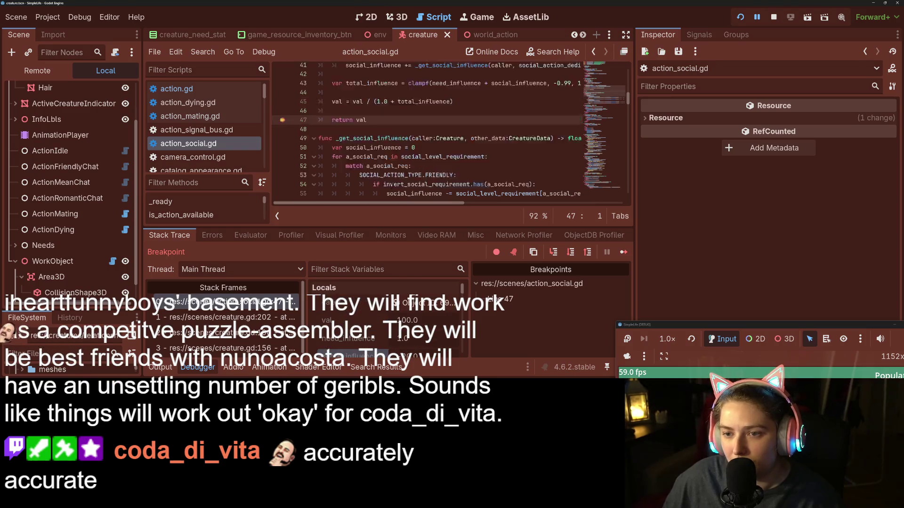
pyautogui.scroll(-2, 396, 182)
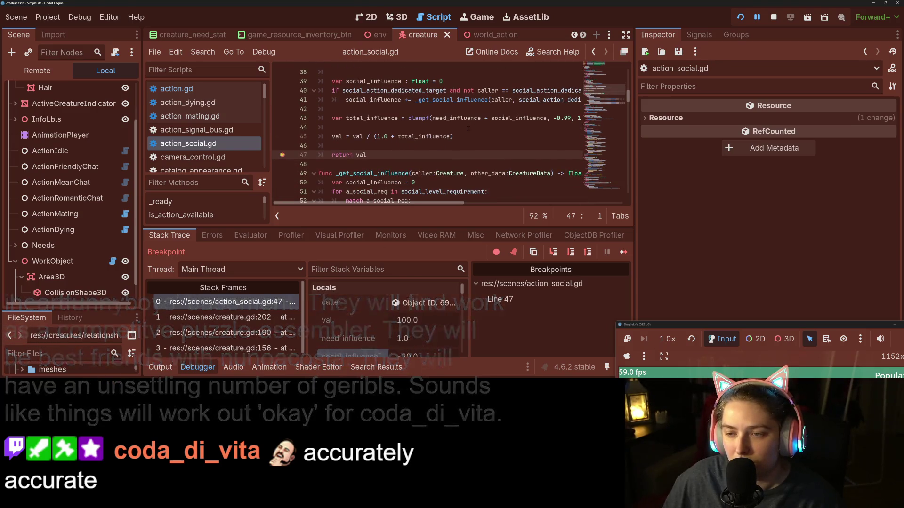
pyautogui.moveTo(466, 100)
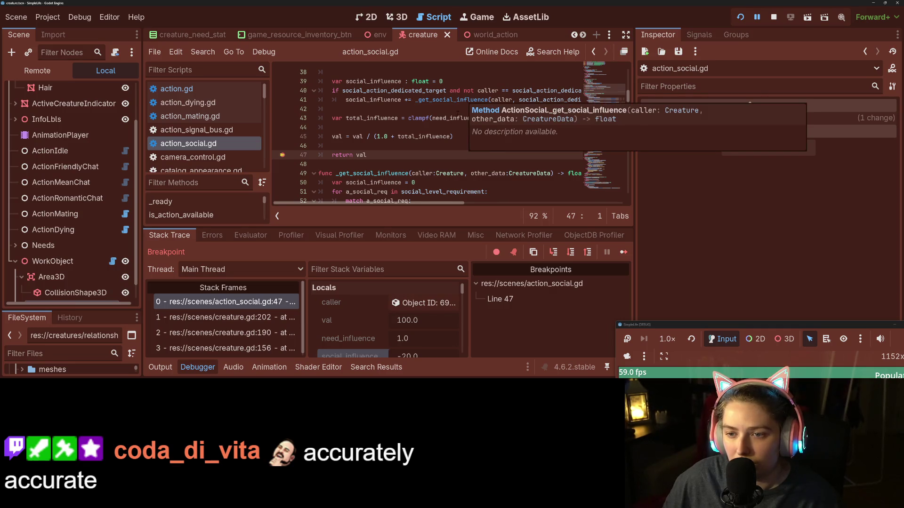
pyautogui.scroll(-1, 457, 113)
pyautogui.scroll(1, 460, 119)
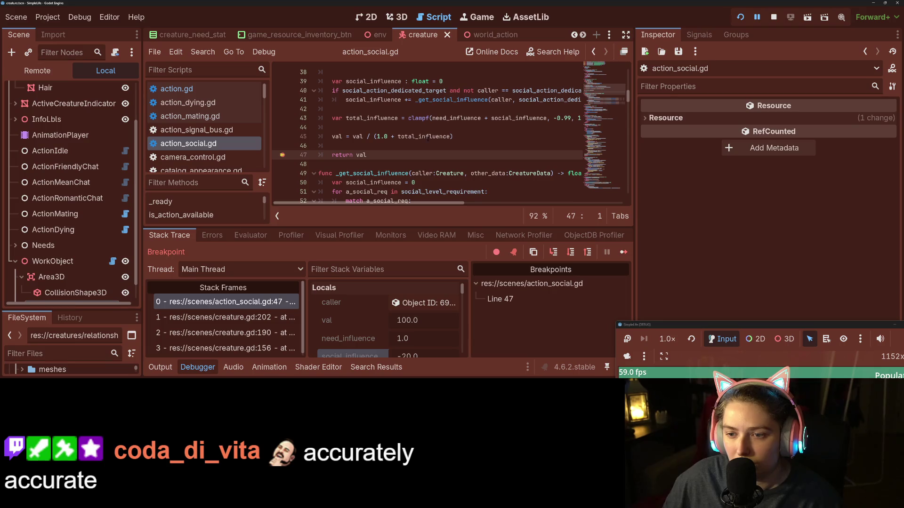
pyautogui.scroll(2, 431, 141)
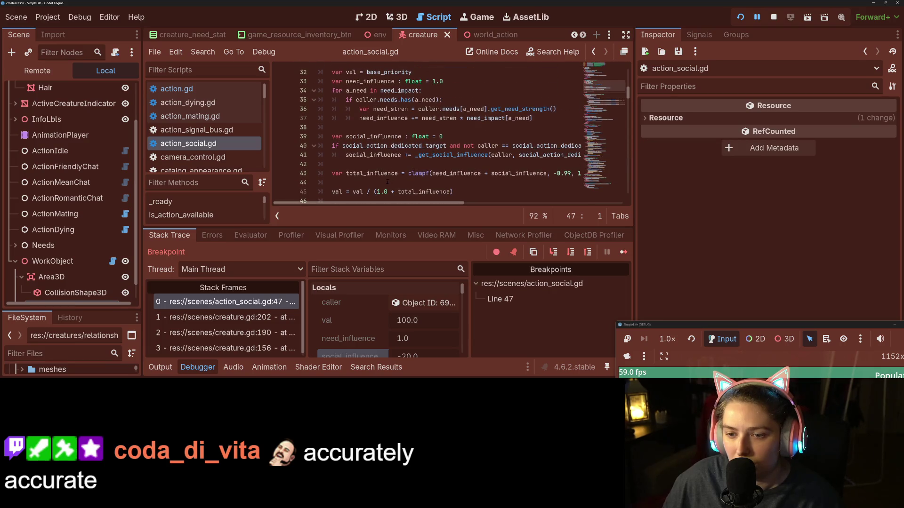
pyautogui.doubleClick(456, 174)
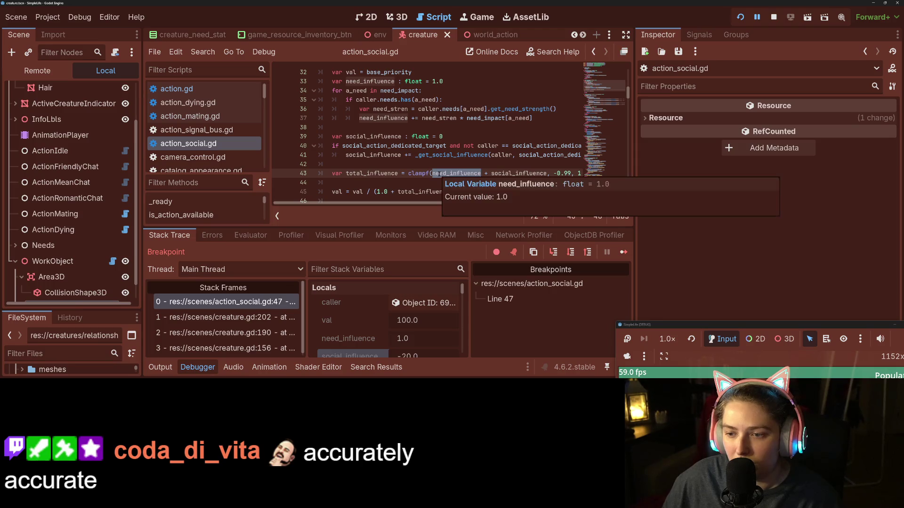
pyautogui.scroll(-1, 438, 167)
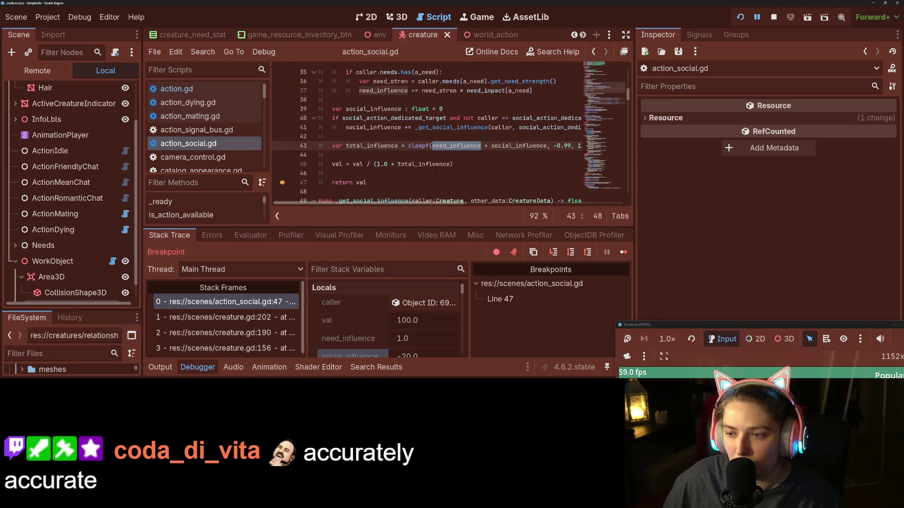
pyautogui.moveTo(438, 168)
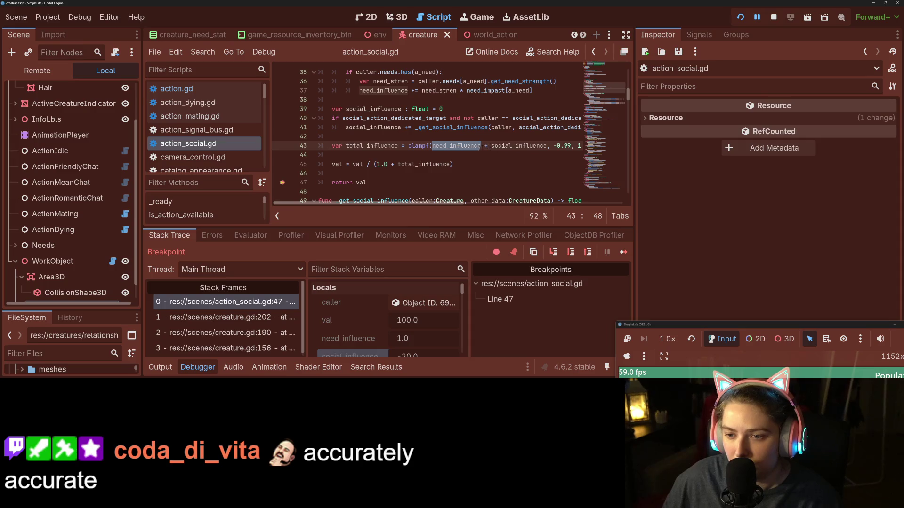
pyautogui.scroll(1, 441, 153)
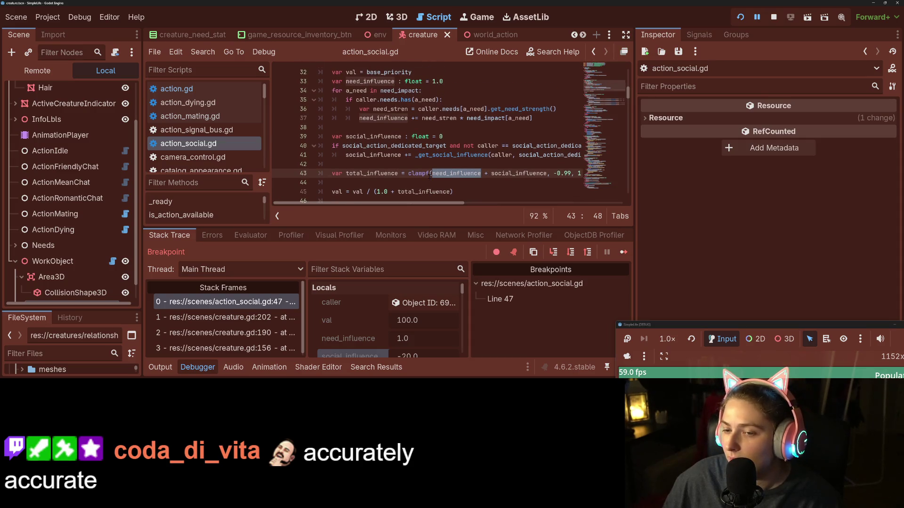